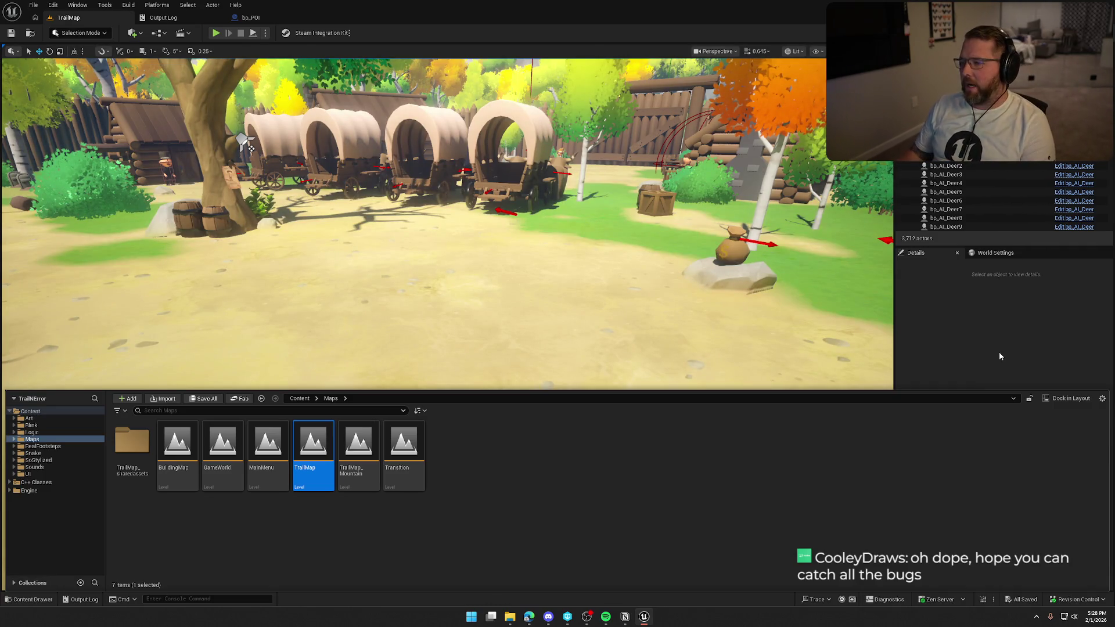
# Close the Content Drawer, pull the camera back, filter the Outliner by 'poi' and select bp_POI1
pyautogui.click(963, 327)
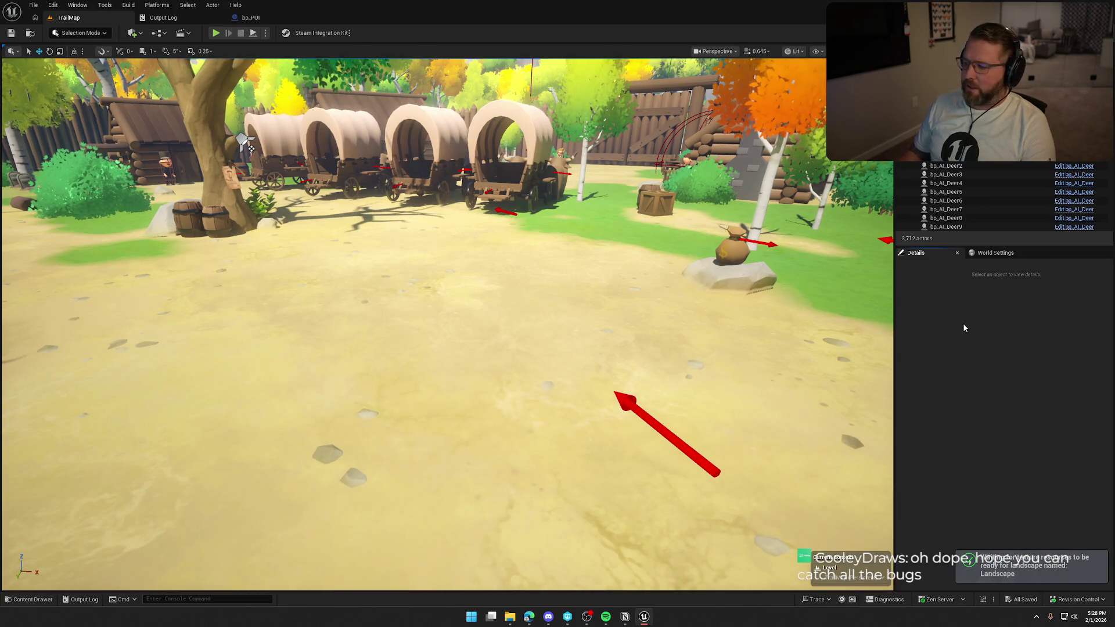
pyautogui.scroll(3, 244, 143)
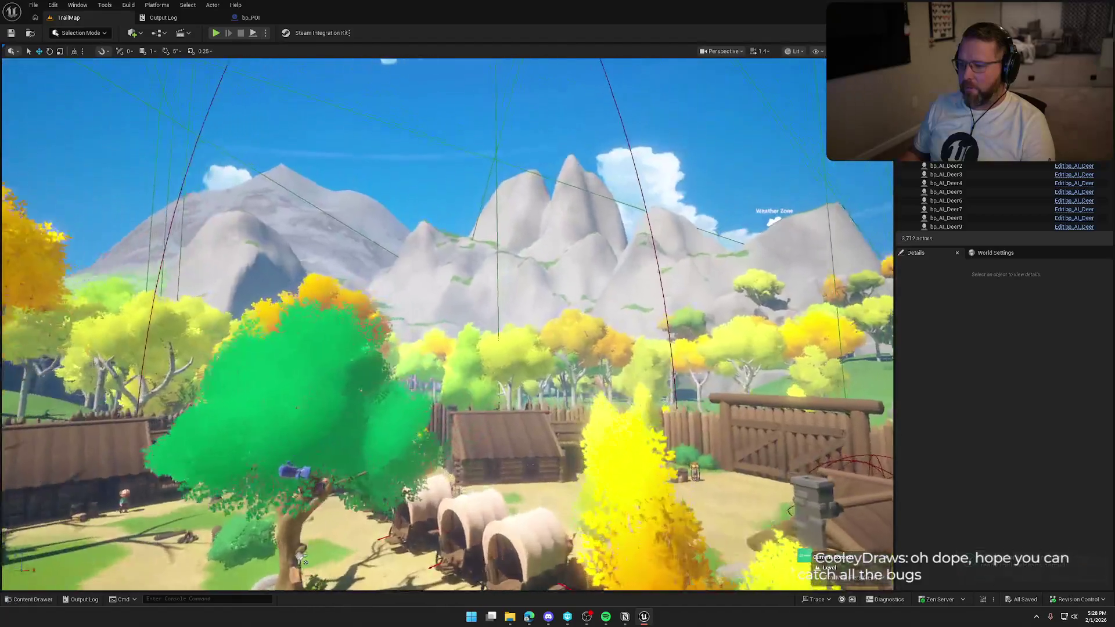
pyautogui.press('s')
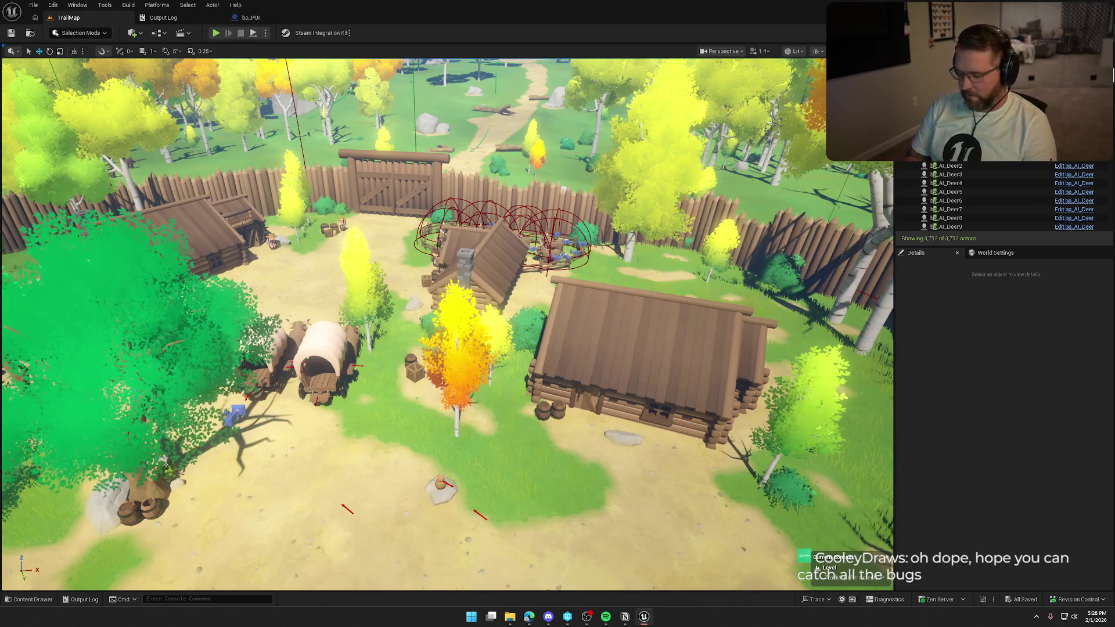
pyautogui.write('oi')
pyautogui.click(165, 462)
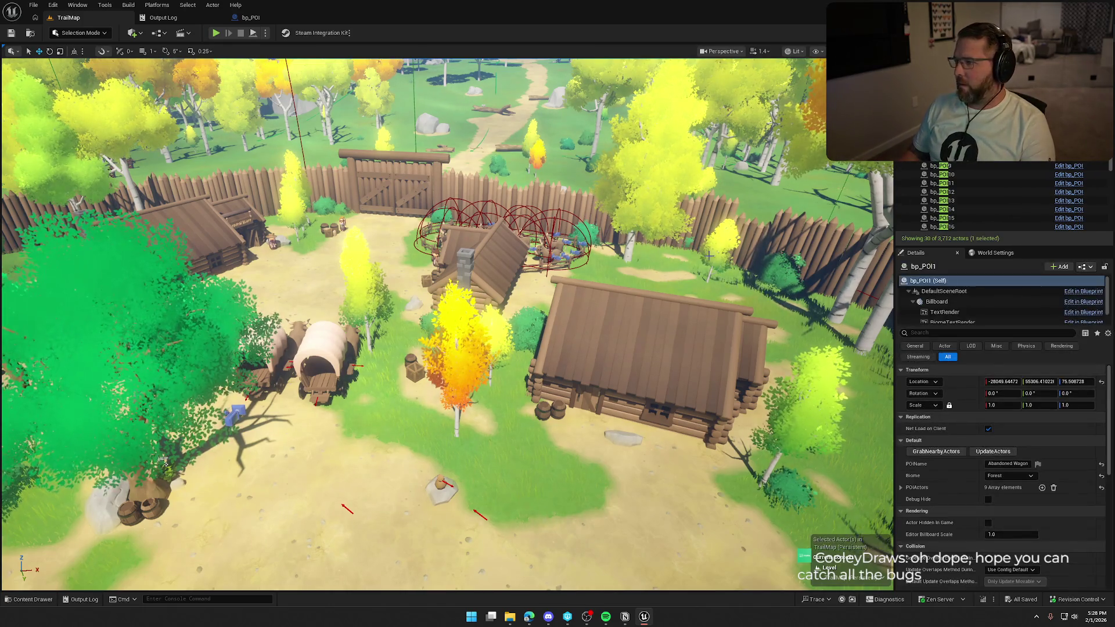
# Frame the Abandoned Wagon, then step through the POIs via Camper Guy to bp_POI13, the Plains Shop
pyautogui.press('f')
pyautogui.press('w')
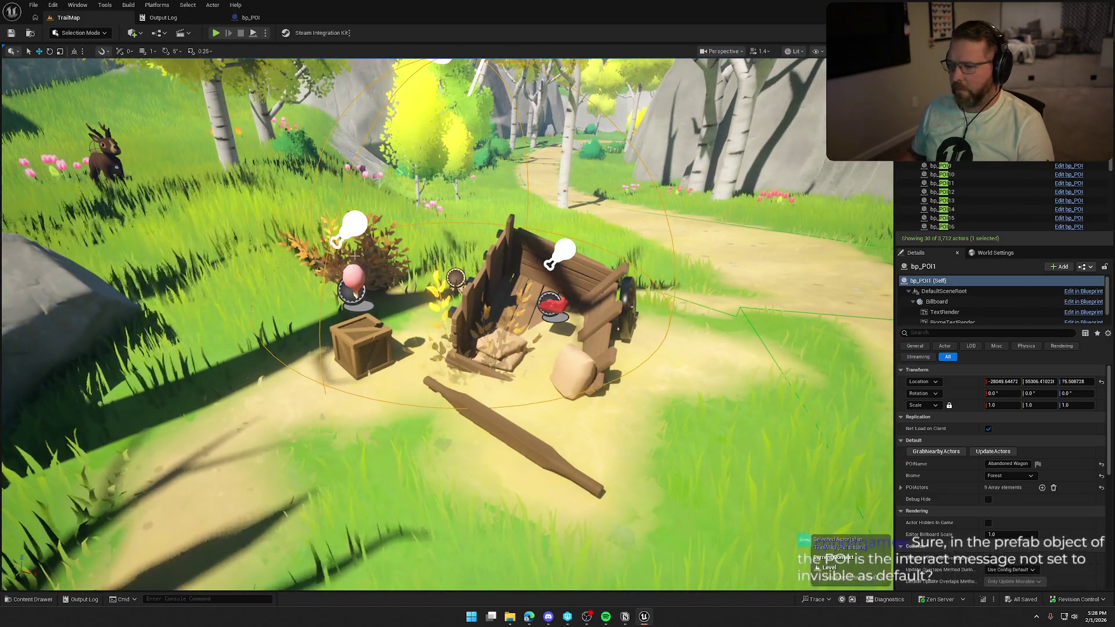
pyautogui.press('Down')
pyautogui.press('f')
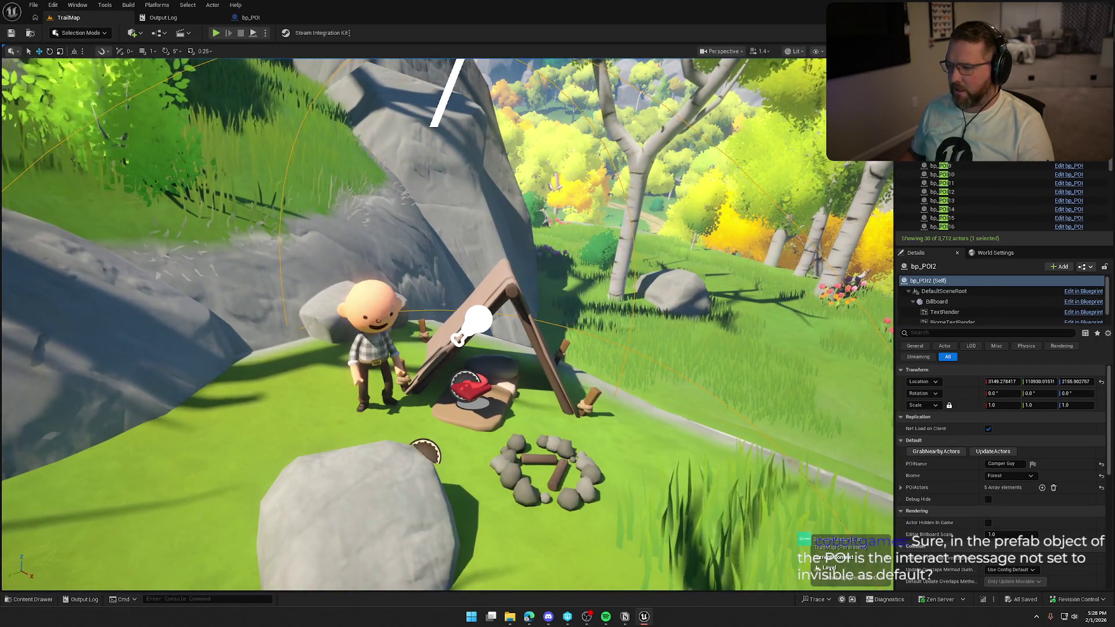
pyautogui.click(367, 313)
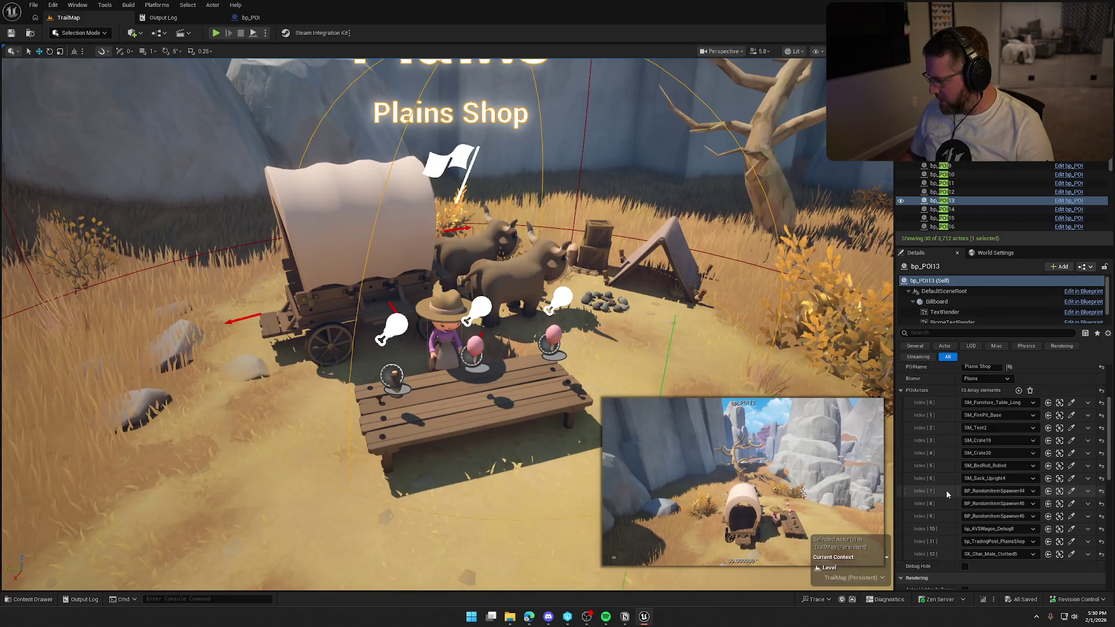
pyautogui.scroll(-1, 946, 492)
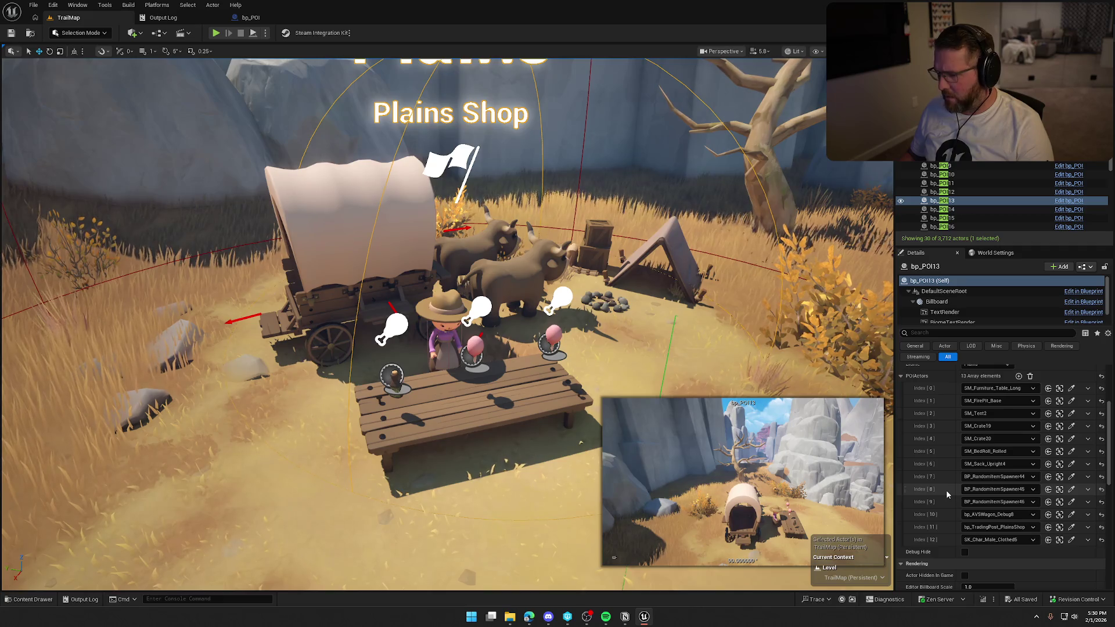
pyautogui.scroll(2, 947, 493)
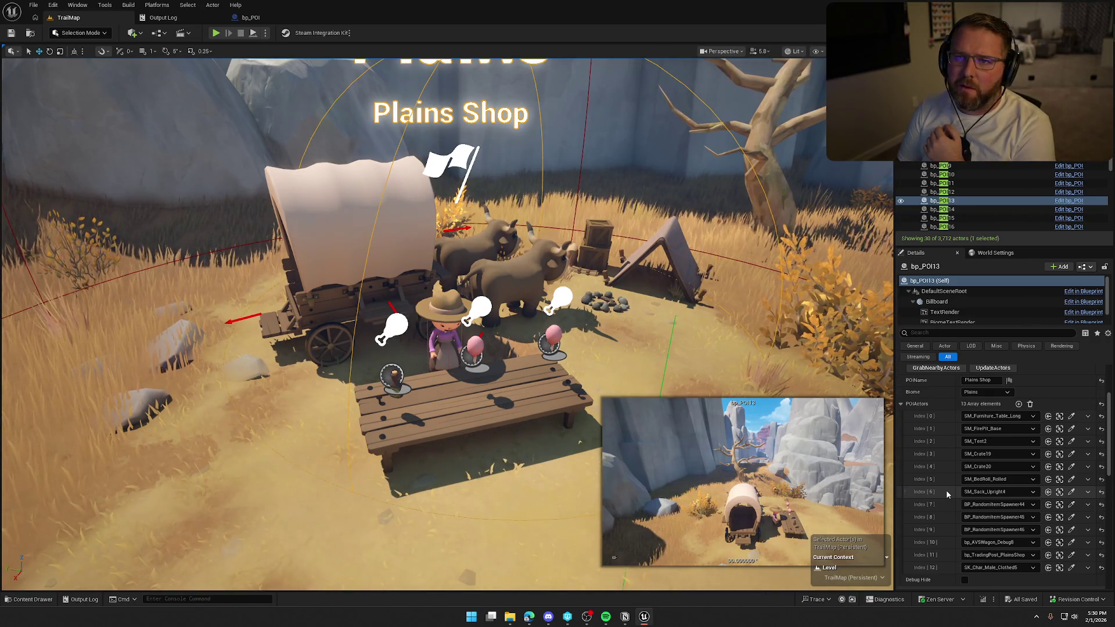
# Open the bp_POI Blueprint, close Find Results and survey the Construction Script node chain
pyautogui.click(251, 17)
pyautogui.click(292, 486)
pyautogui.moveTo(669, 450)
pyautogui.mouseDown()
pyautogui.moveTo(796, 396)
pyautogui.moveTo(411, 393)
pyautogui.mouseUp()
pyautogui.scroll(-5, 412, 394)
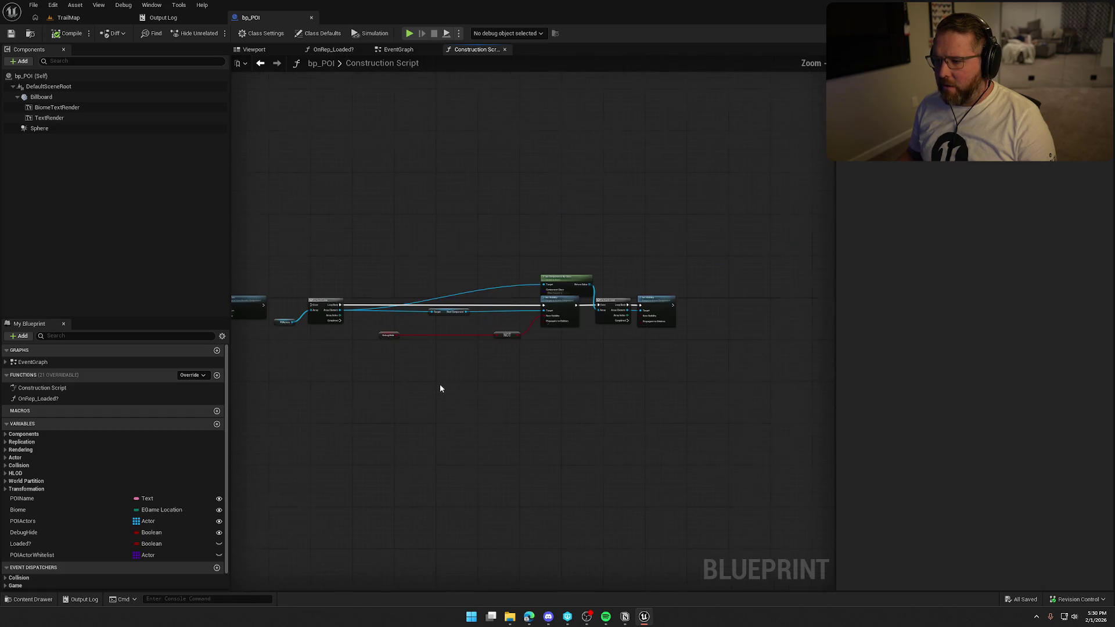
pyautogui.moveTo(298, 272); pyautogui.dragTo(692, 396)
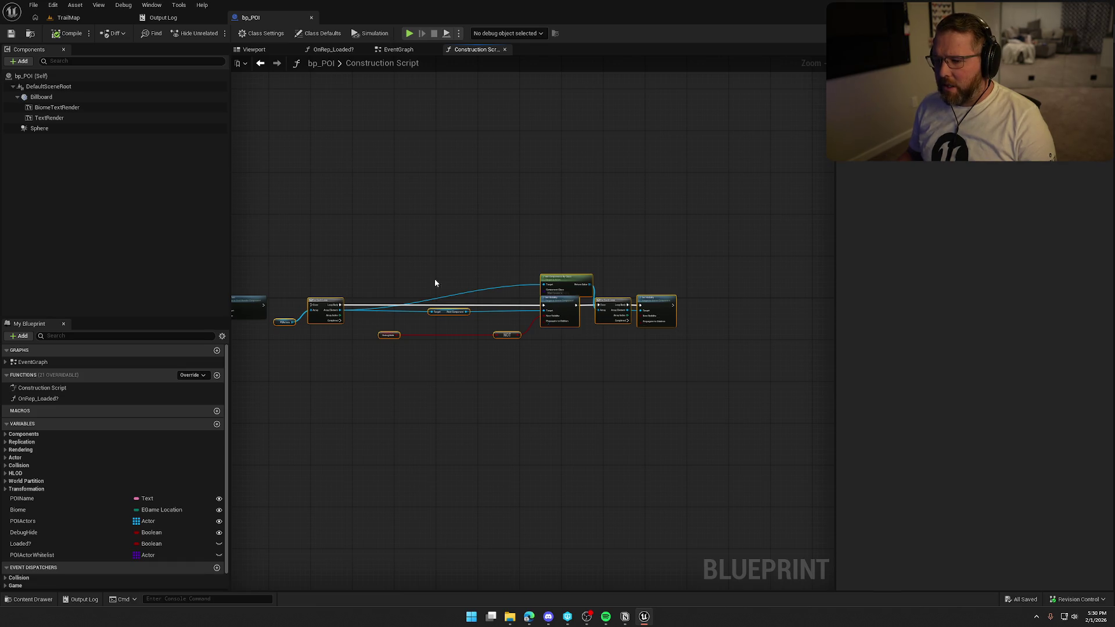
pyautogui.scroll(3, 416, 355)
pyautogui.moveTo(515, 359)
pyautogui.mouseDown()
pyautogui.moveTo(657, 359)
pyautogui.moveTo(441, 375)
pyautogui.mouseUp()
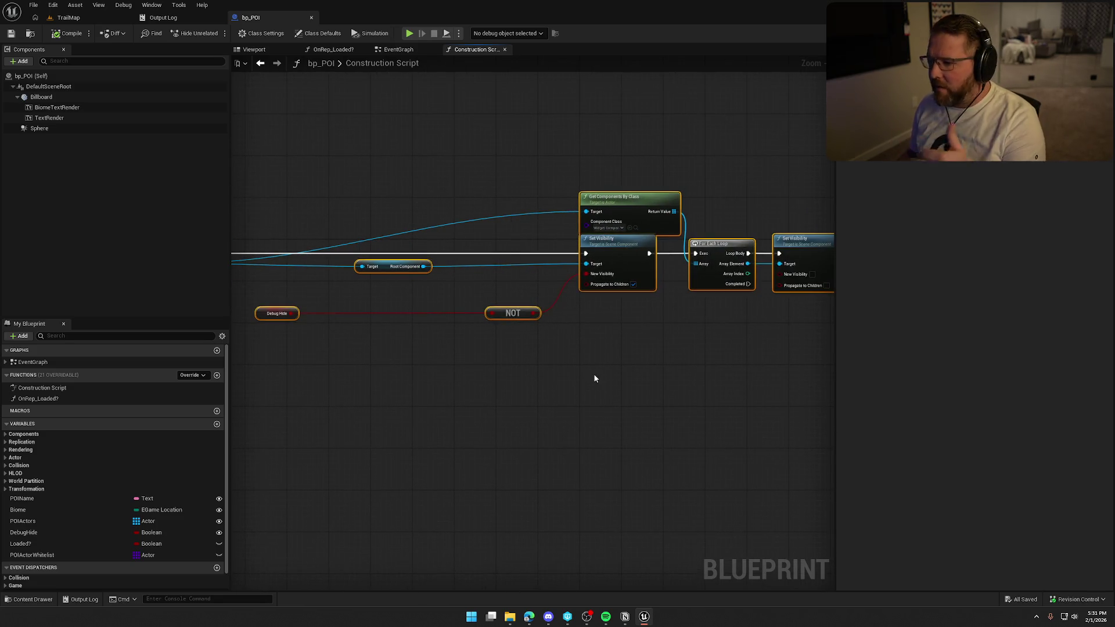
# Inspect the For Each Loop, Set Visibility and Set Text nodes, then show TrailMap's play options
pyautogui.moveTo(624, 386); pyautogui.dragTo(830, 376)
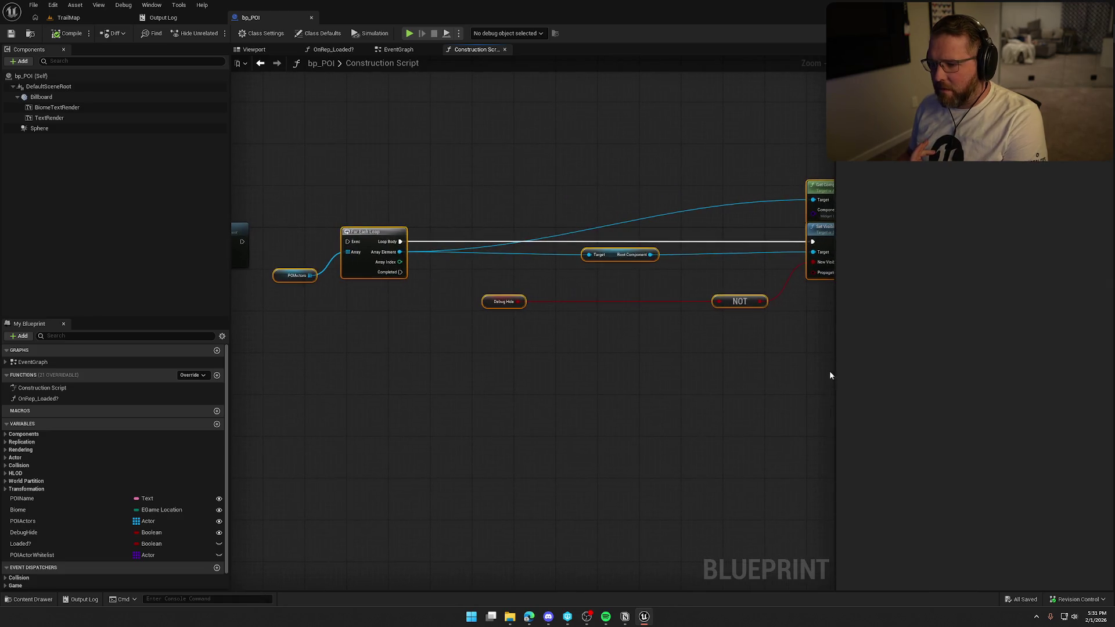
pyautogui.moveTo(413, 258)
pyautogui.mouseDown()
pyautogui.moveTo(451, 316)
pyautogui.moveTo(392, 339)
pyautogui.mouseUp()
pyautogui.moveTo(595, 157)
pyautogui.mouseDown()
pyautogui.moveTo(730, 329)
pyautogui.moveTo(623, 374)
pyautogui.moveTo(598, 398)
pyautogui.moveTo(658, 434)
pyautogui.mouseUp()
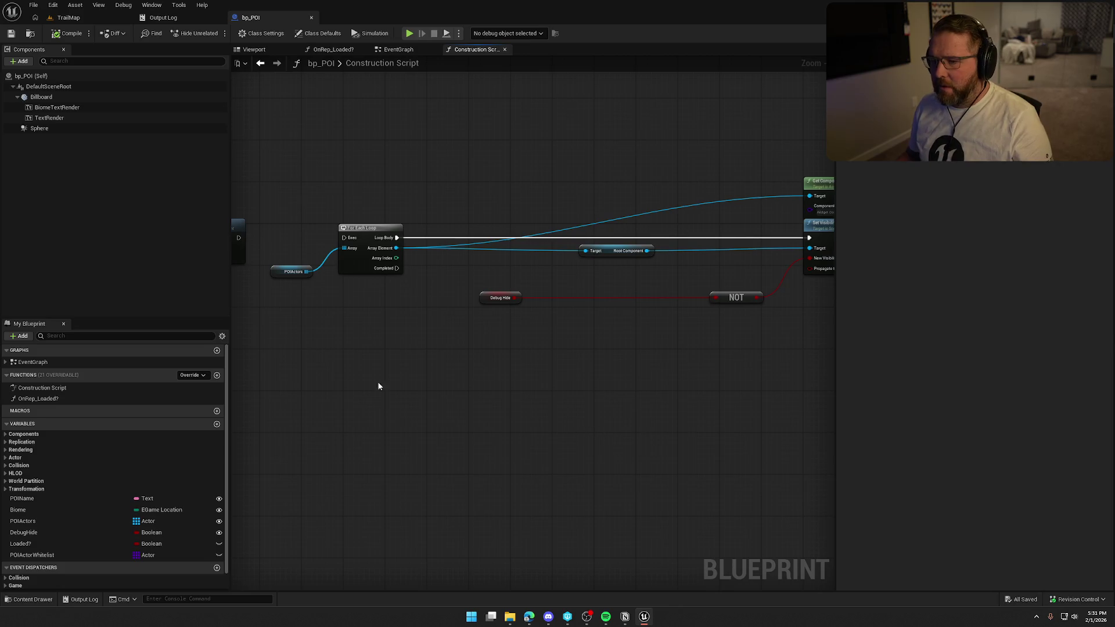
pyautogui.moveTo(377, 346)
pyautogui.mouseDown()
pyautogui.moveTo(498, 364)
pyautogui.moveTo(562, 356)
pyautogui.moveTo(600, 386)
pyautogui.mouseUp()
pyautogui.scroll(-2, 789, 390)
pyautogui.scroll(2, 609, 377)
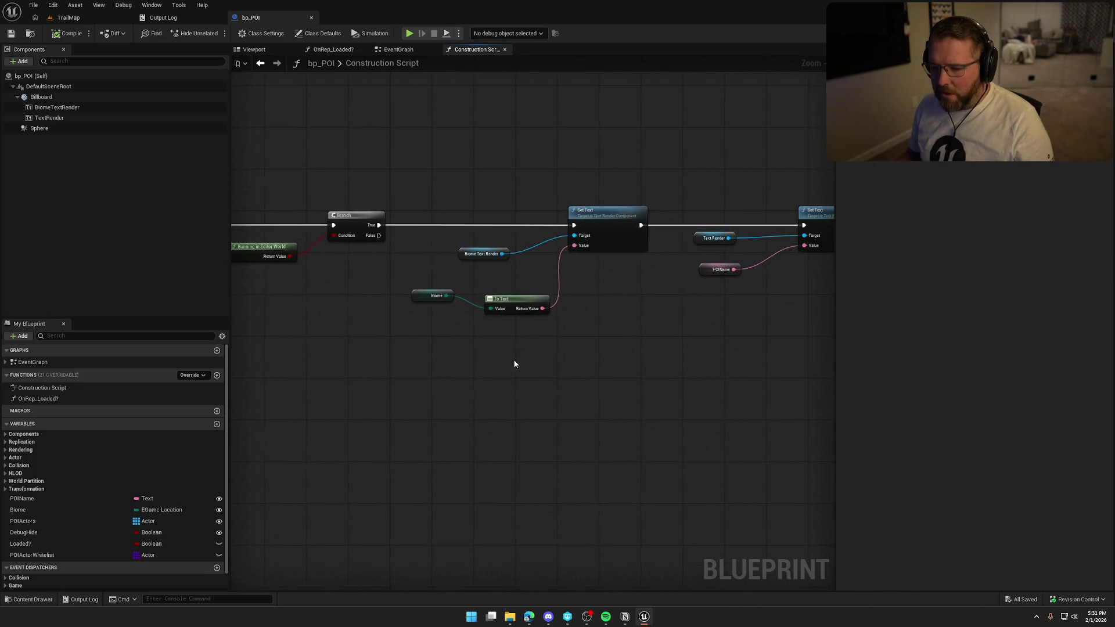
pyautogui.moveTo(546, 353)
pyautogui.mouseDown()
pyautogui.moveTo(440, 331)
pyautogui.moveTo(483, 301)
pyautogui.moveTo(390, 335)
pyautogui.mouseUp()
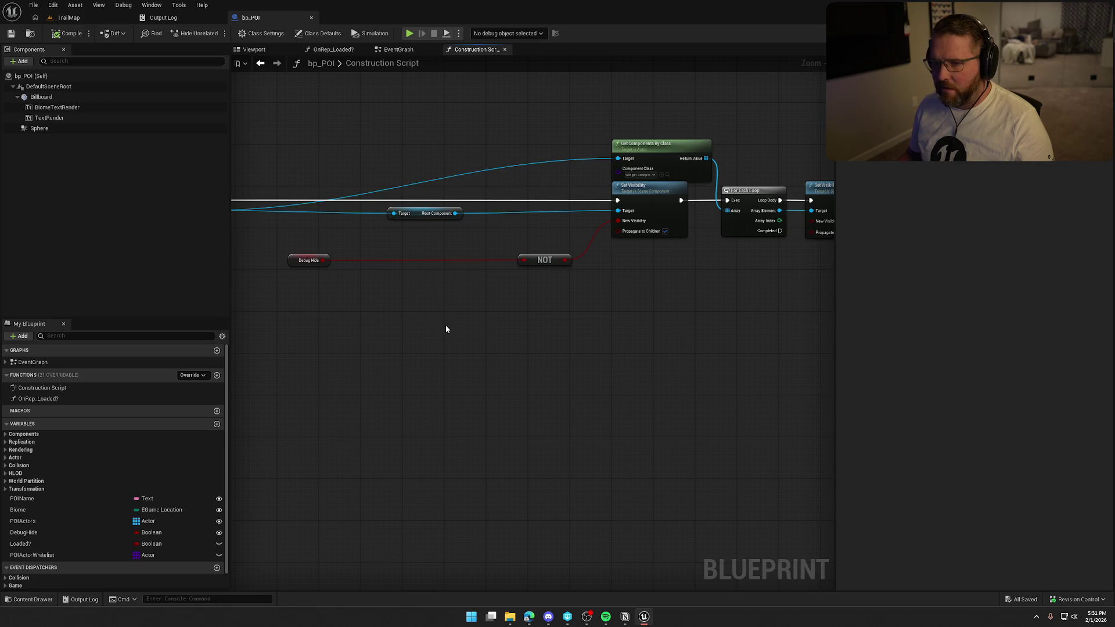
pyautogui.click(67, 17)
pyautogui.click(266, 33)
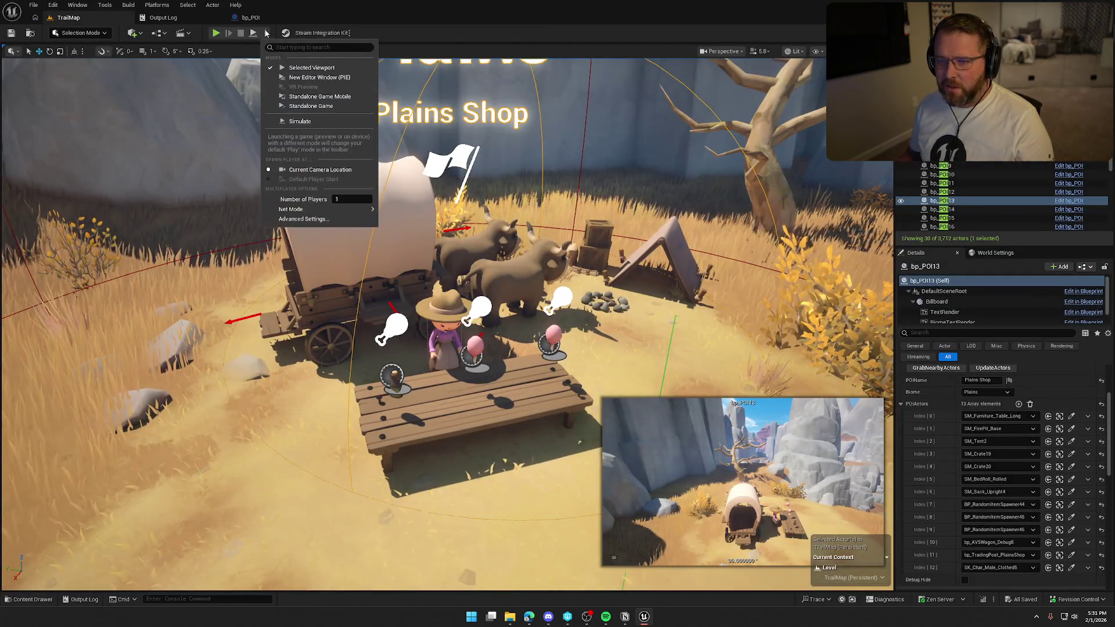
# Play the level in the viewport, run the character into town, and stop the session twice
pyautogui.click(237, 69)
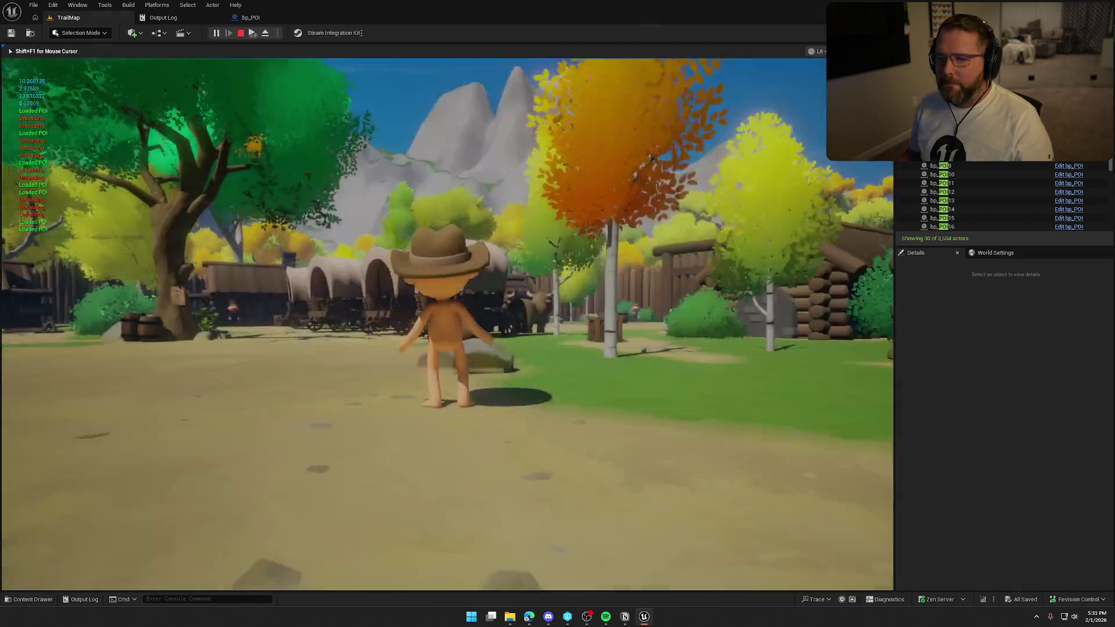
pyautogui.press('w')
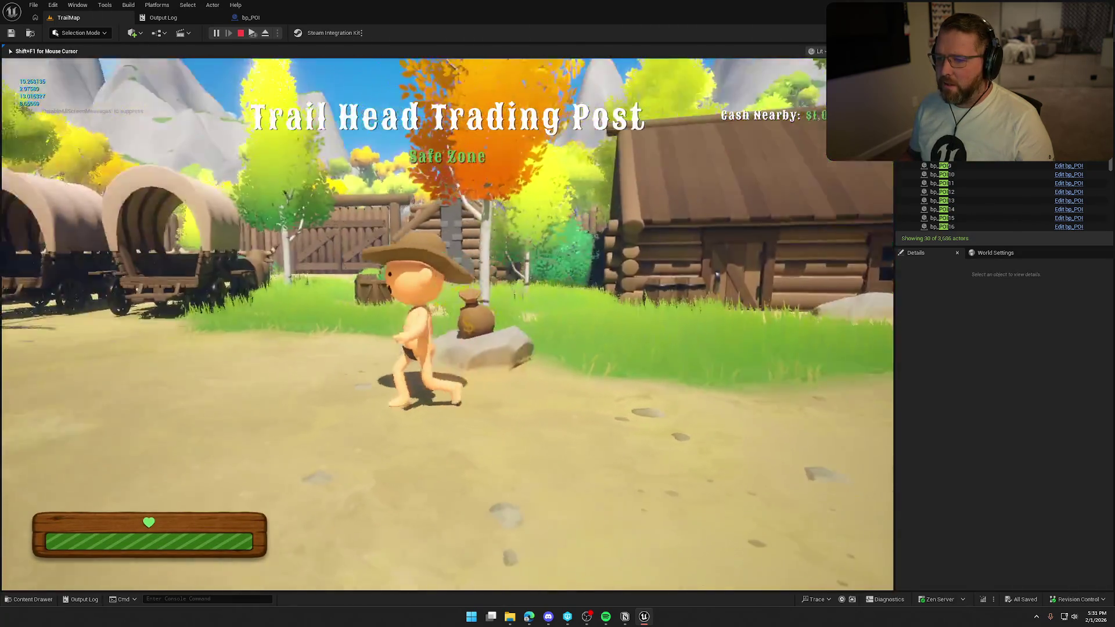
pyautogui.press('w')
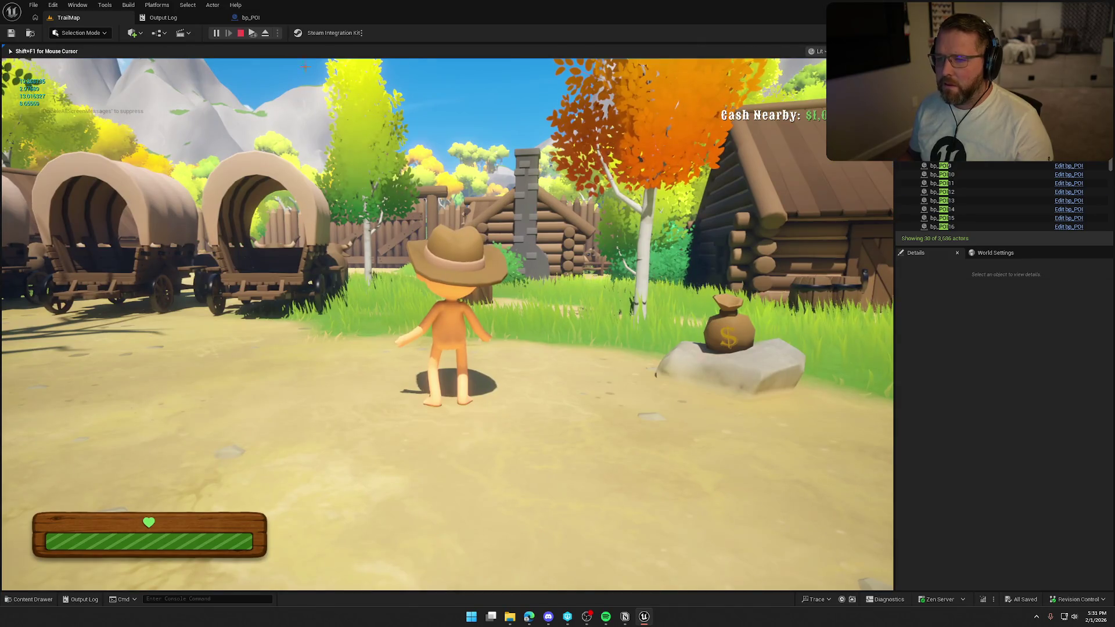
pyautogui.press('Escape')
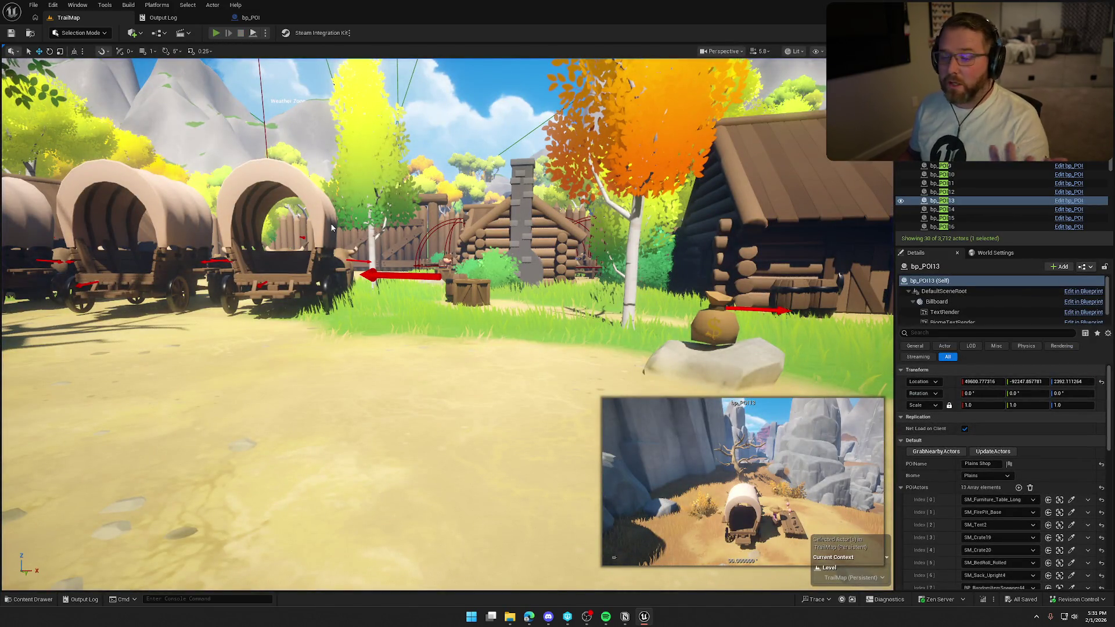
pyautogui.hotkey('alt', 'p')
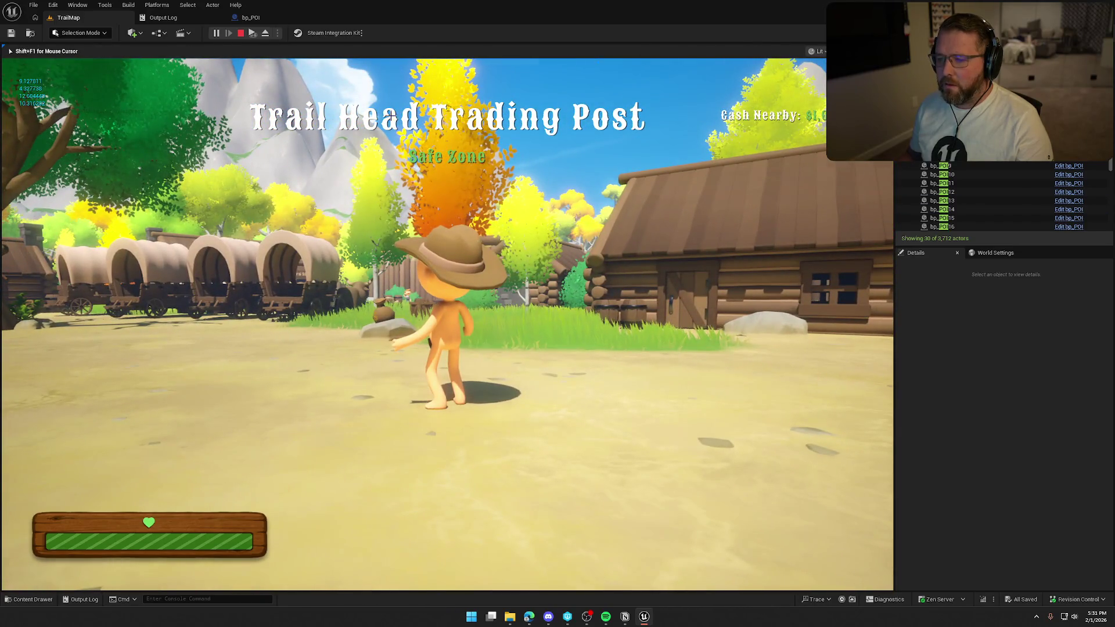
pyautogui.press('Escape')
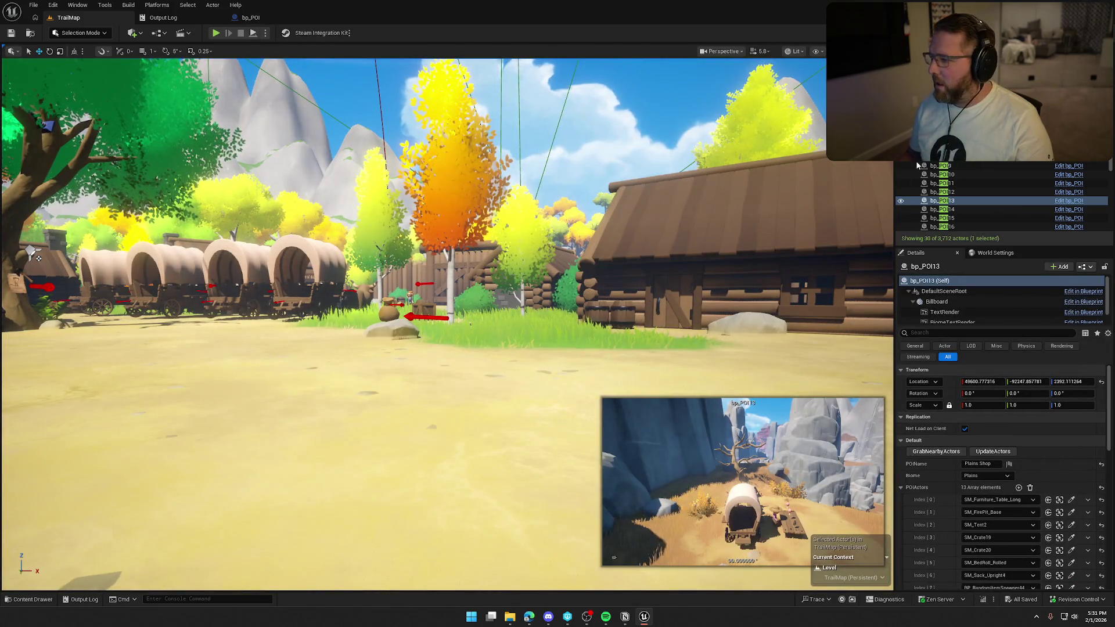
# Select bp_POI_Manager, then play again walking into the Trail Head Trading Post and stop
pyautogui.scroll(-3, 976, 226)
pyautogui.click(976, 226)
pyautogui.scroll(-2, 976, 226)
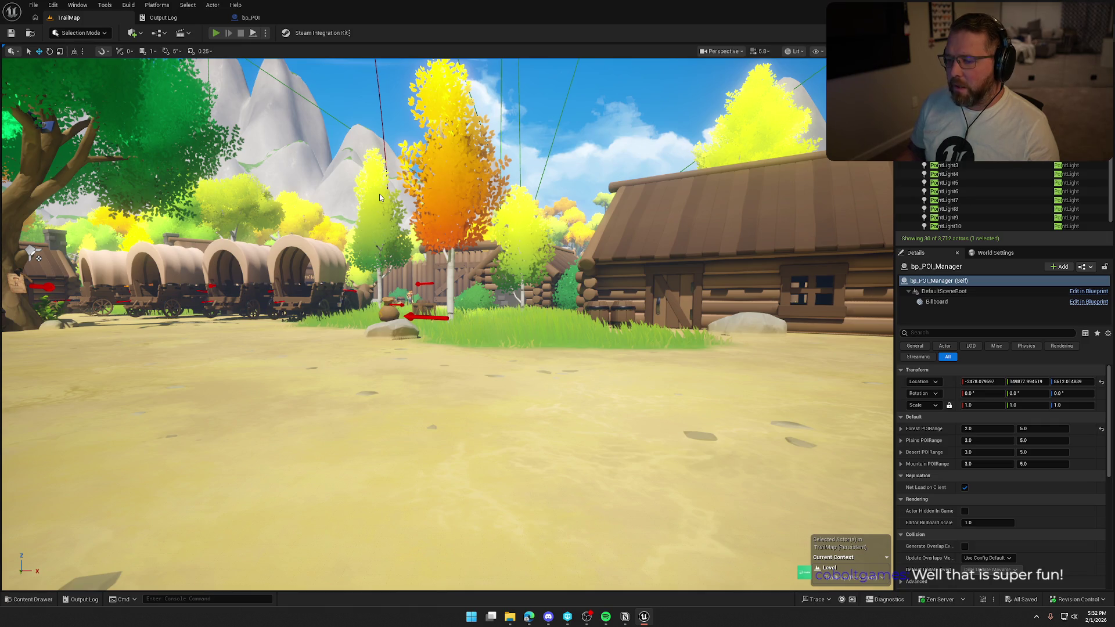
pyautogui.hotkey('alt', 'p')
pyautogui.press('w')
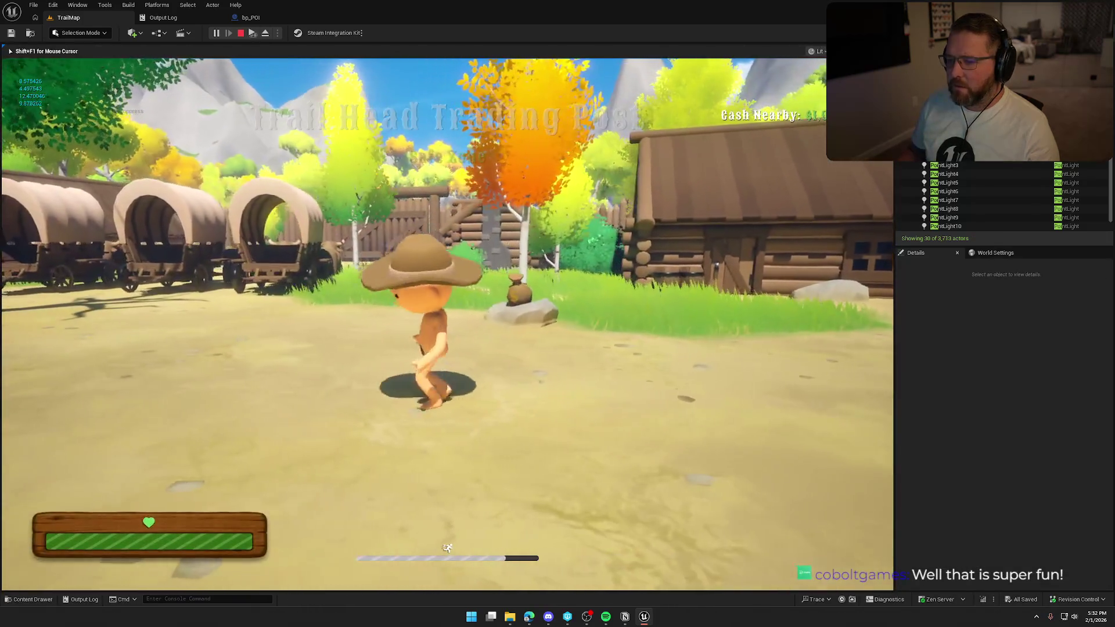
pyautogui.press('w')
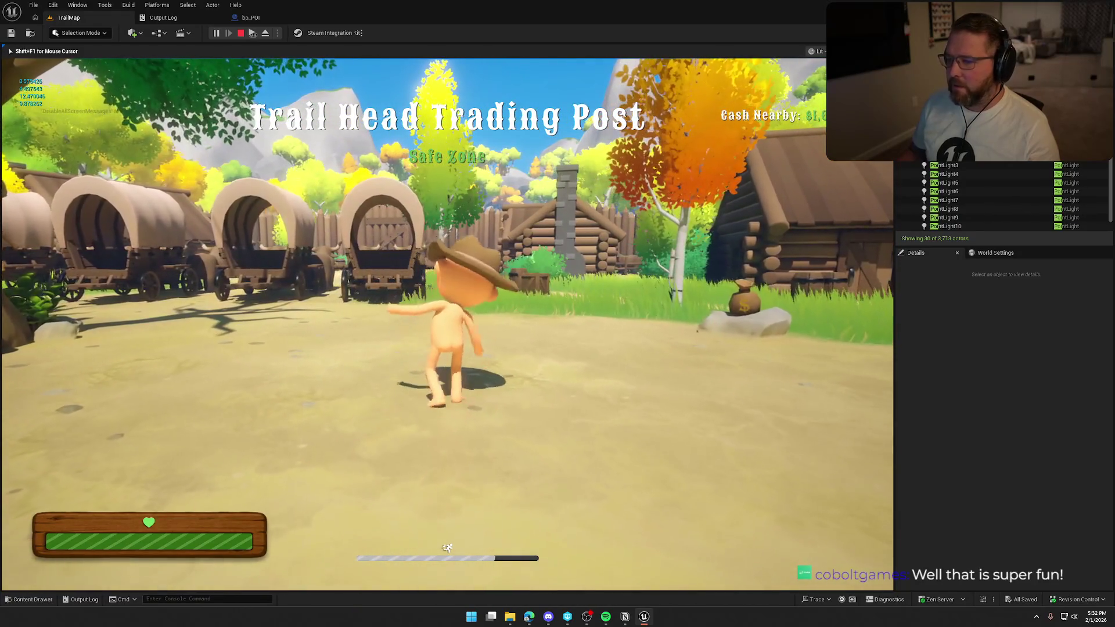
pyautogui.press('Escape')
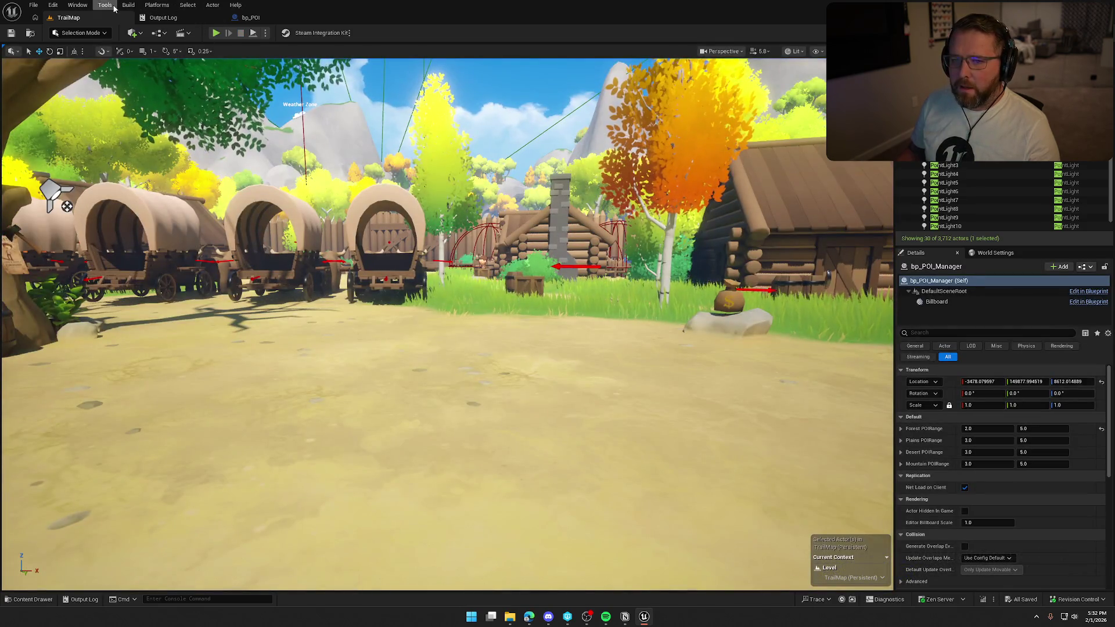
# In Project Settings, move from Maps & Modes to Packaging and reveal the advanced list of packaged maps
pyautogui.click(53, 5)
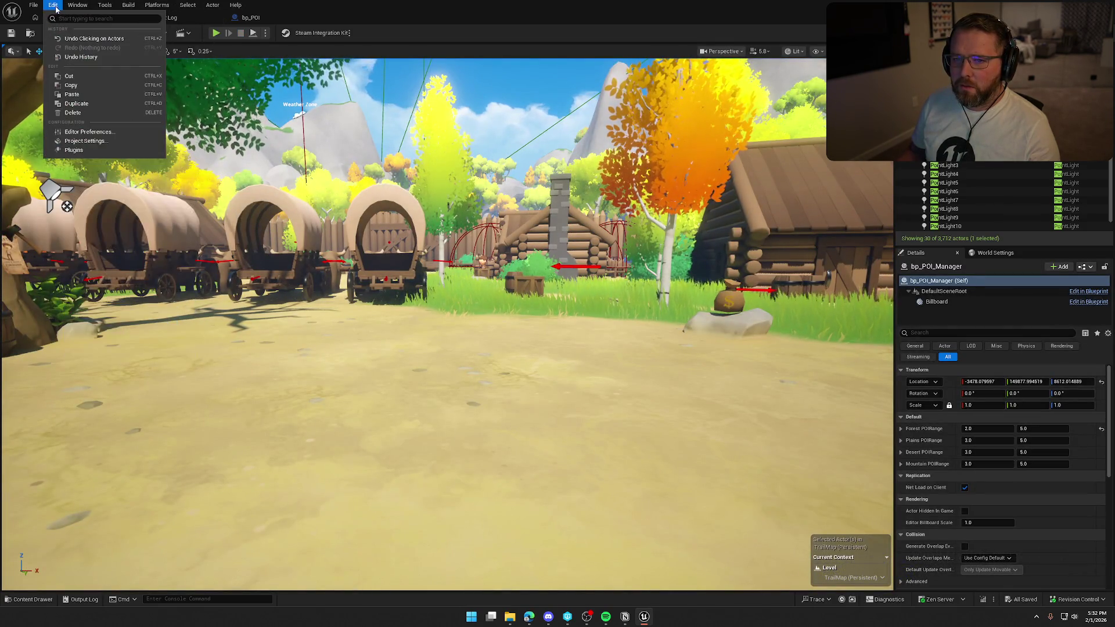
pyautogui.click(87, 138)
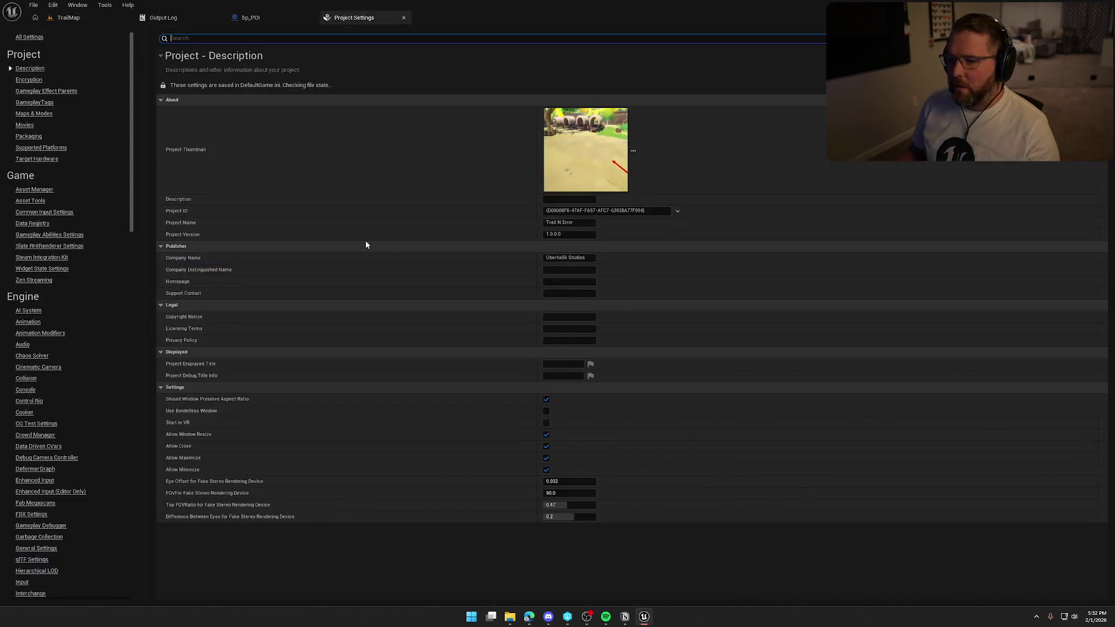
pyautogui.click(42, 114)
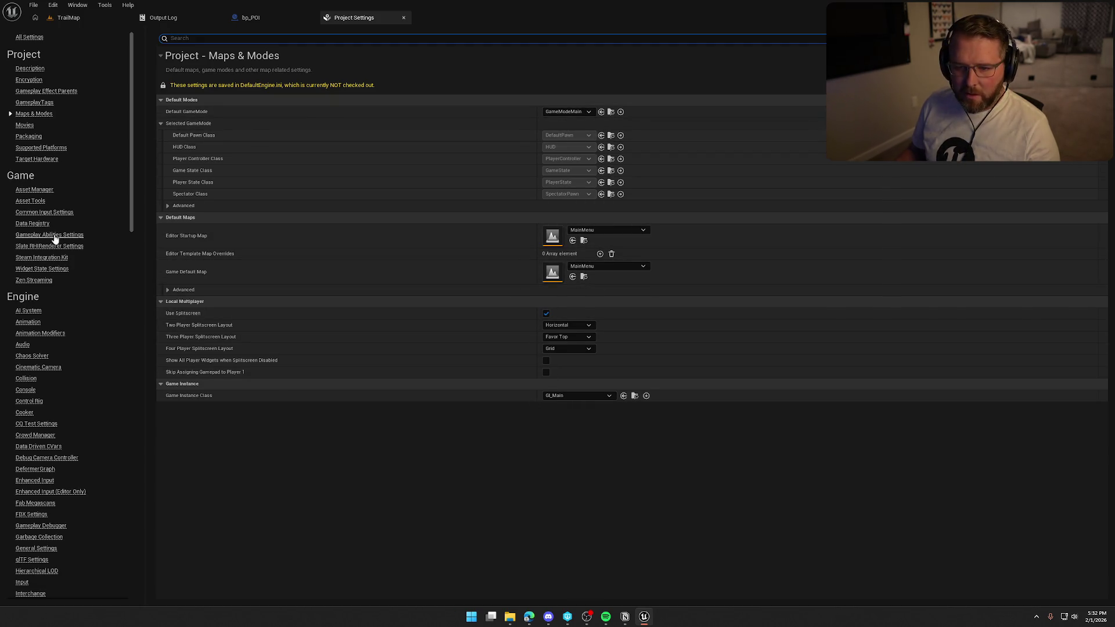
pyautogui.click(27, 137)
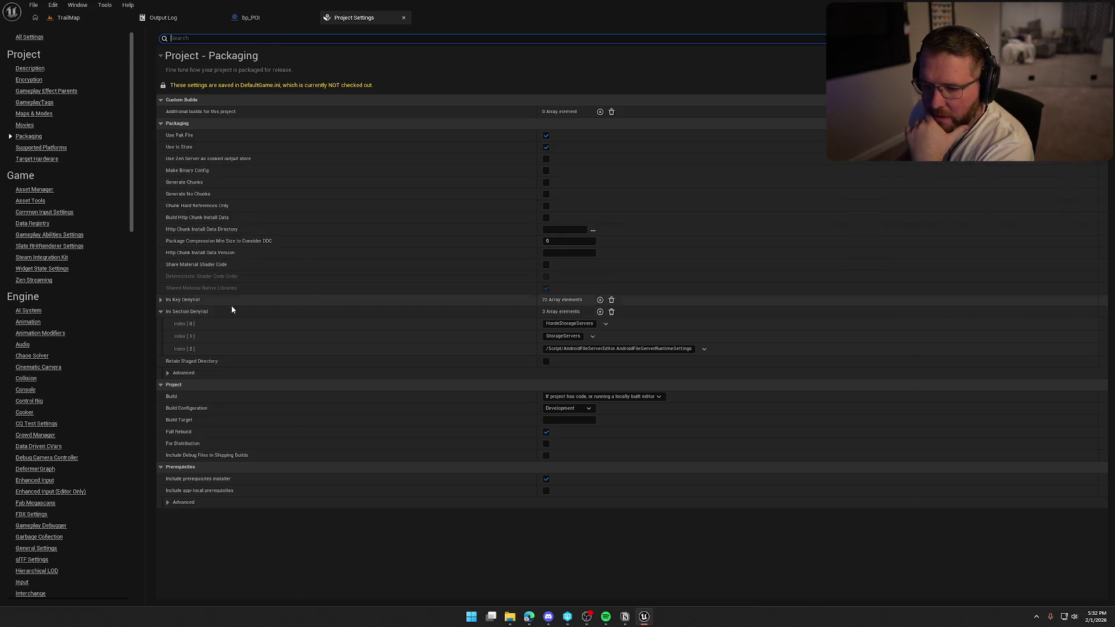
pyautogui.click(169, 375)
pyautogui.scroll(-5, 384, 441)
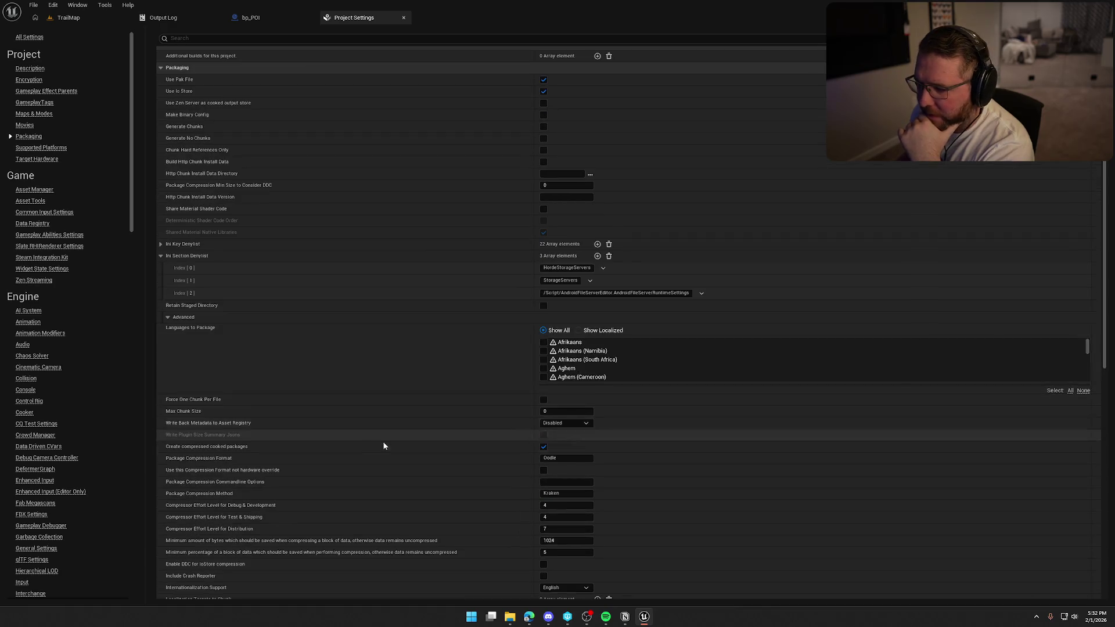
pyautogui.scroll(-4, 403, 431)
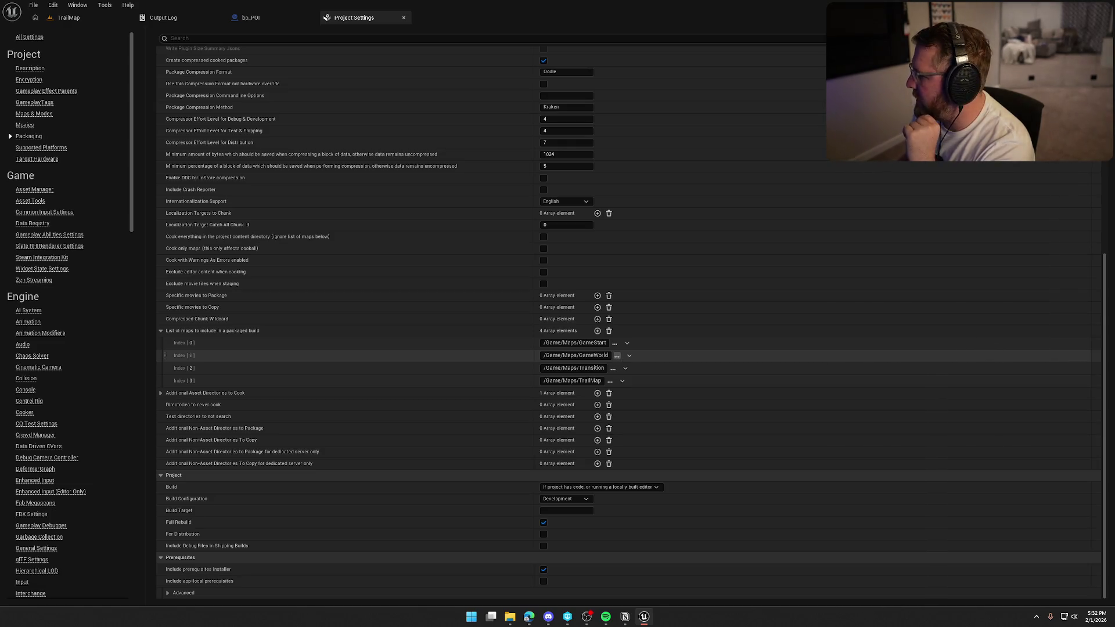
pyautogui.click(629, 356)
# Remove GameWorld from the packaged maps and change the first map entry to MainMenu
pyautogui.click(642, 379)
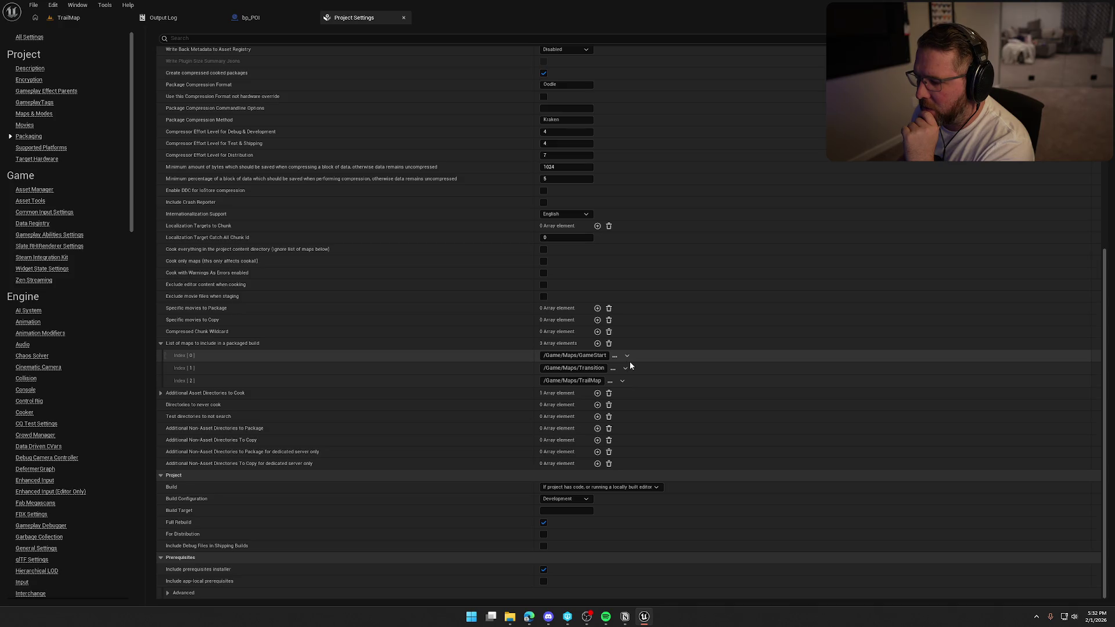
pyautogui.doubleClick(580, 357)
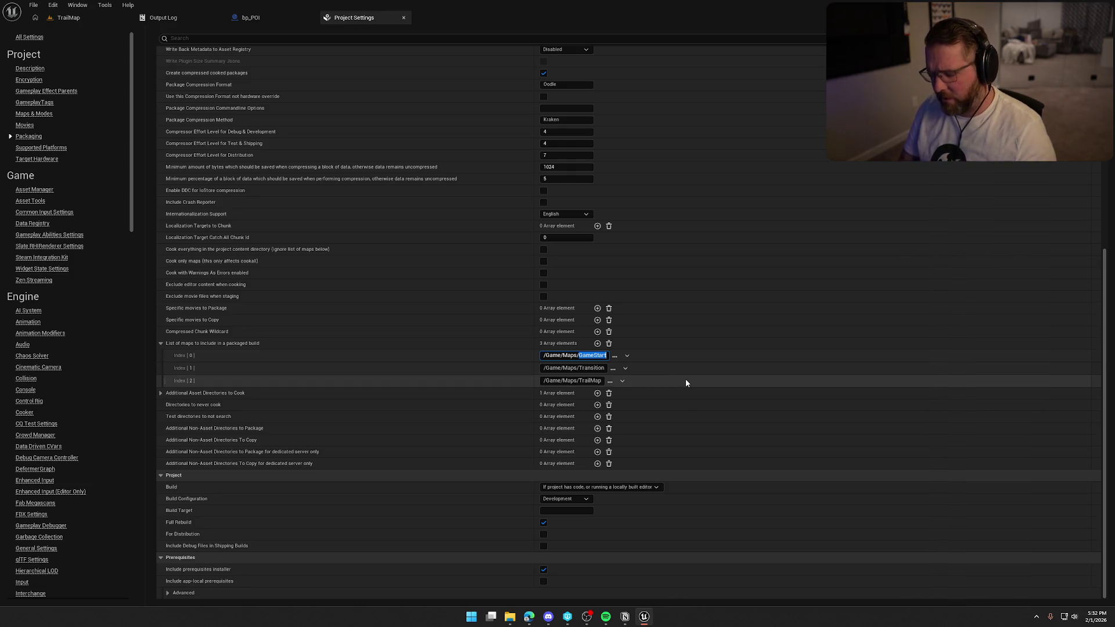
pyautogui.click(614, 360)
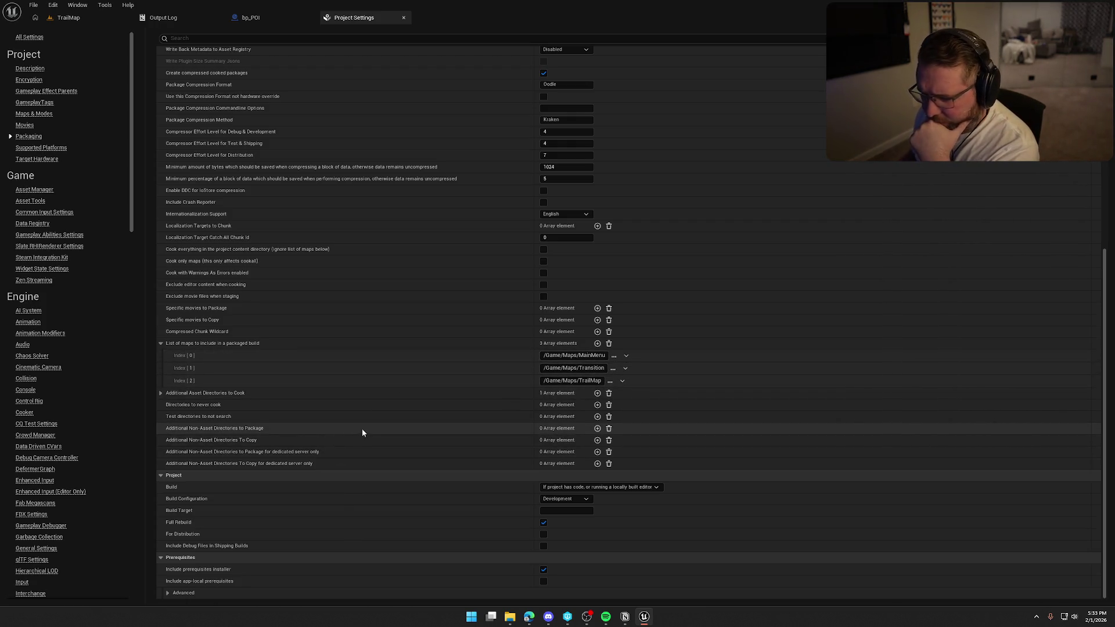
pyautogui.click(161, 393)
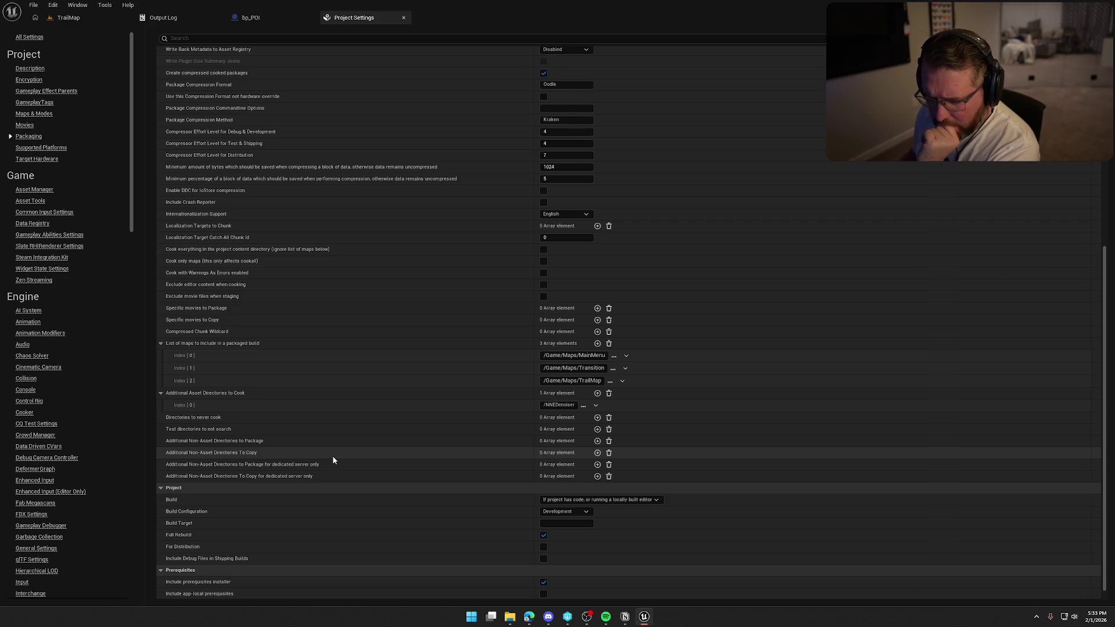
pyautogui.scroll(-1, 333, 460)
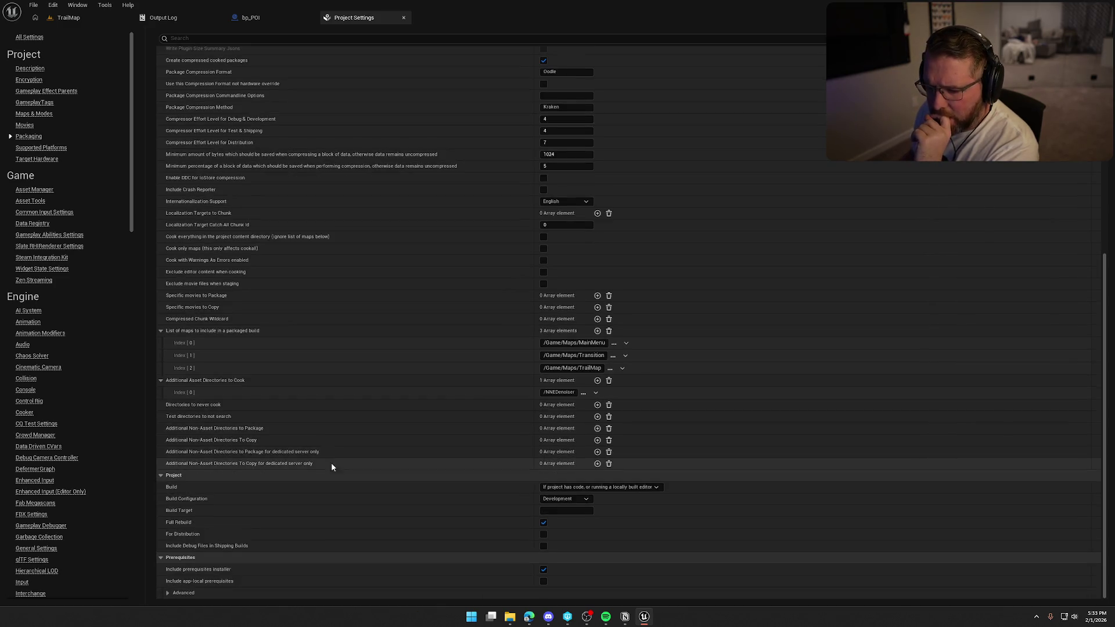
# Set Build Configuration to Shipping and tick For Distribution
pyautogui.click(583, 499)
pyautogui.click(566, 538)
pyautogui.click(592, 490)
pyautogui.click(593, 488)
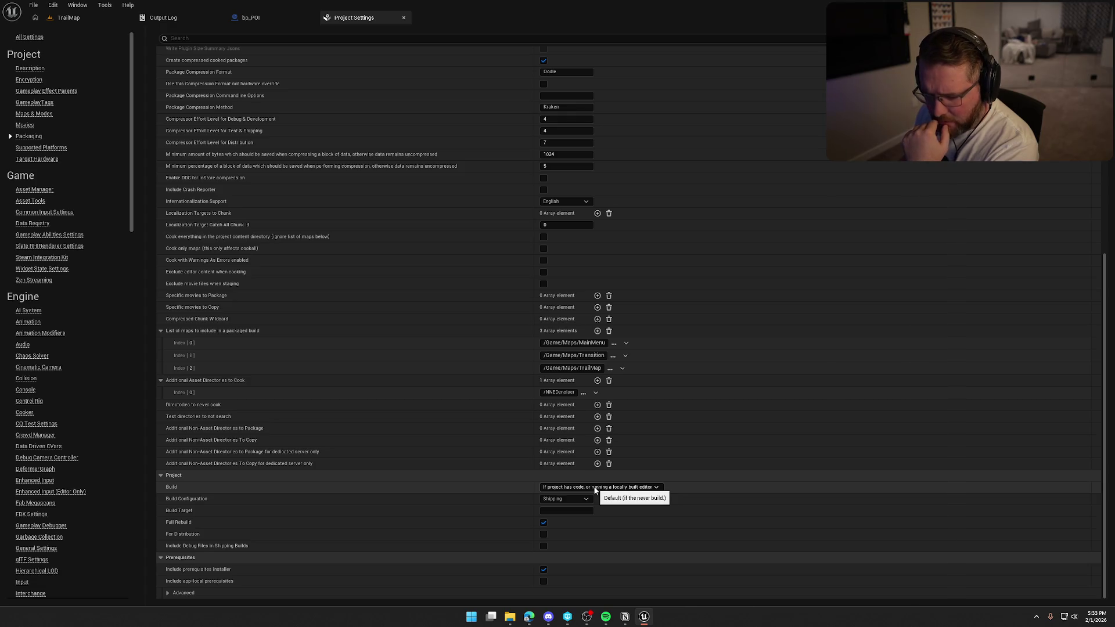
pyautogui.click(544, 534)
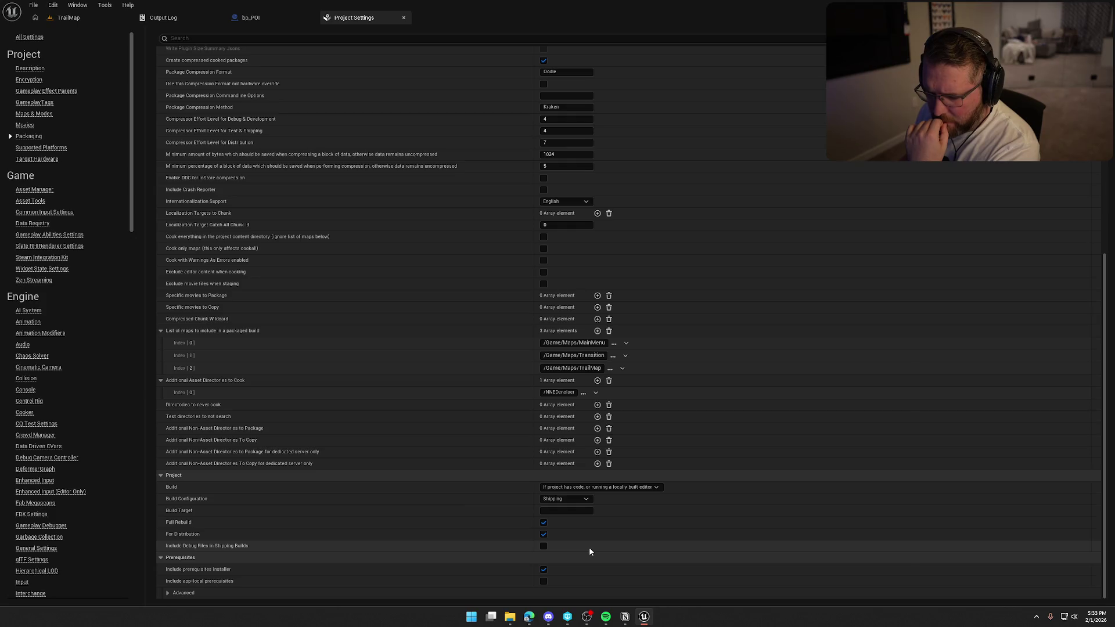
pyautogui.scroll(3, 392, 555)
pyautogui.scroll(2, 398, 554)
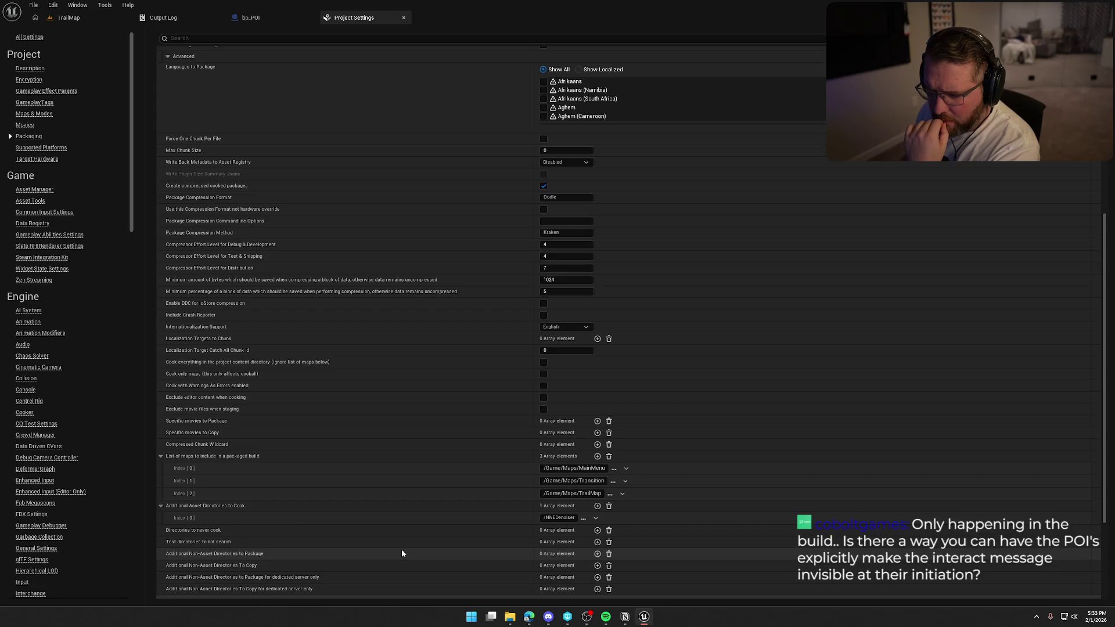
pyautogui.scroll(1, 285, 433)
pyautogui.scroll(2, 285, 433)
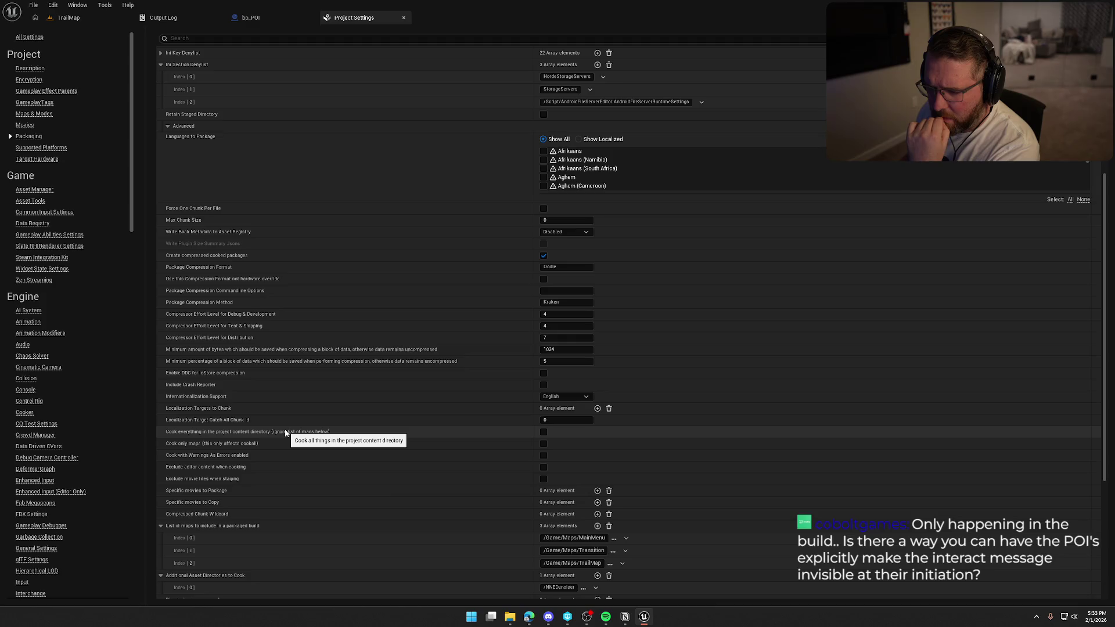
pyautogui.scroll(10, 285, 433)
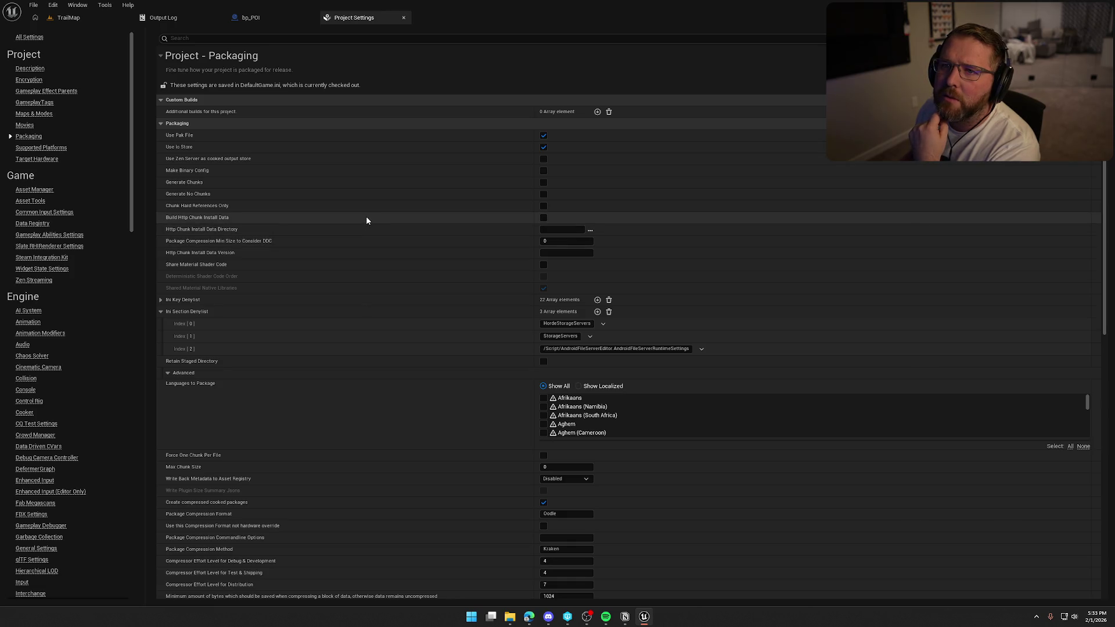
# Switch to the bp_POI blueprint, look over its Construction Script, and open its Event Graph
pyautogui.click(256, 18)
pyautogui.moveTo(415, 303); pyautogui.dragTo(808, 321)
pyautogui.moveTo(458, 299)
pyautogui.mouseDown()
pyautogui.moveTo(557, 298)
pyautogui.moveTo(578, 315)
pyautogui.moveTo(440, 303)
pyautogui.moveTo(514, 325)
pyautogui.mouseUp()
pyautogui.scroll(2, 441, 303)
pyautogui.moveTo(356, 248)
pyautogui.mouseDown()
pyautogui.moveTo(371, 348)
pyautogui.moveTo(515, 378)
pyautogui.moveTo(430, 153)
pyautogui.mouseUp()
pyautogui.click(393, 49)
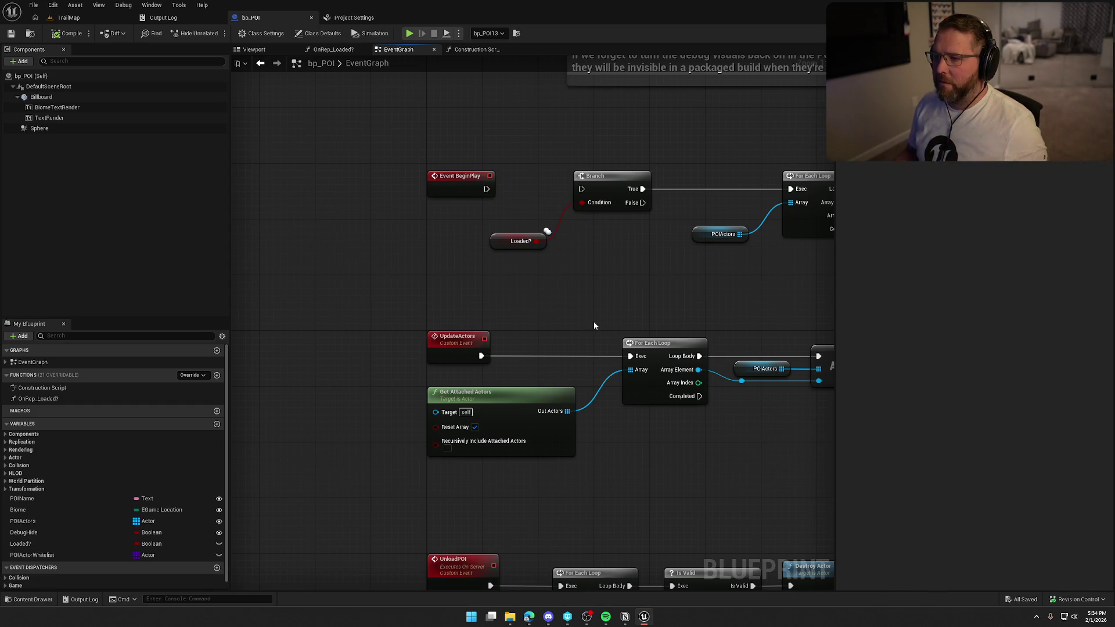
pyautogui.moveTo(593, 328); pyautogui.dragTo(361, 319)
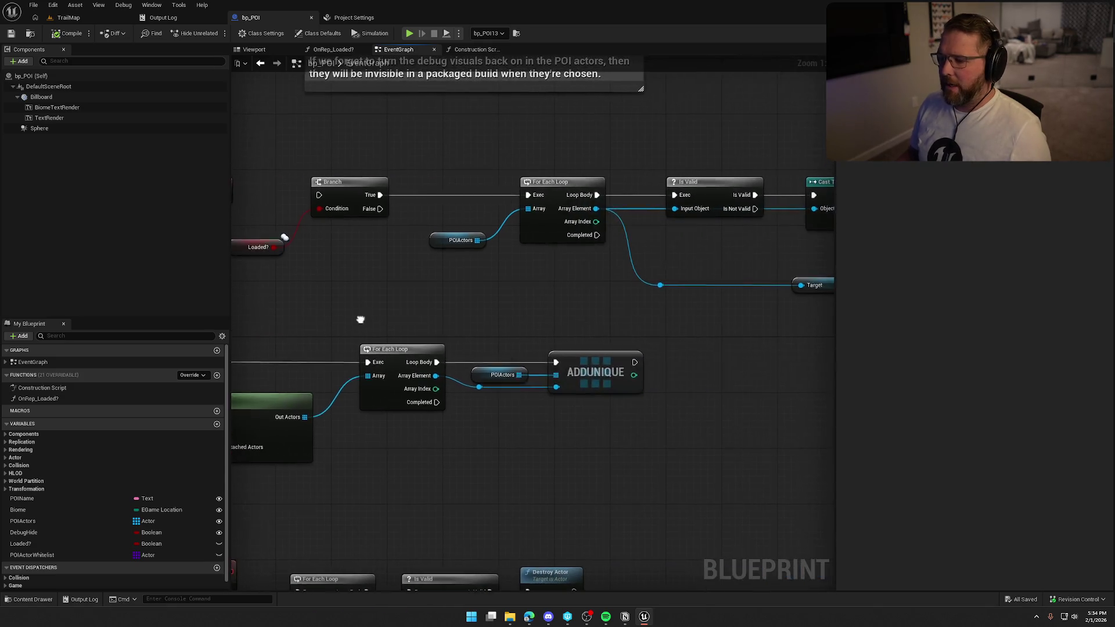
pyautogui.moveTo(521, 301)
pyautogui.mouseDown()
pyautogui.moveTo(363, 304)
pyautogui.moveTo(337, 320)
pyautogui.mouseUp()
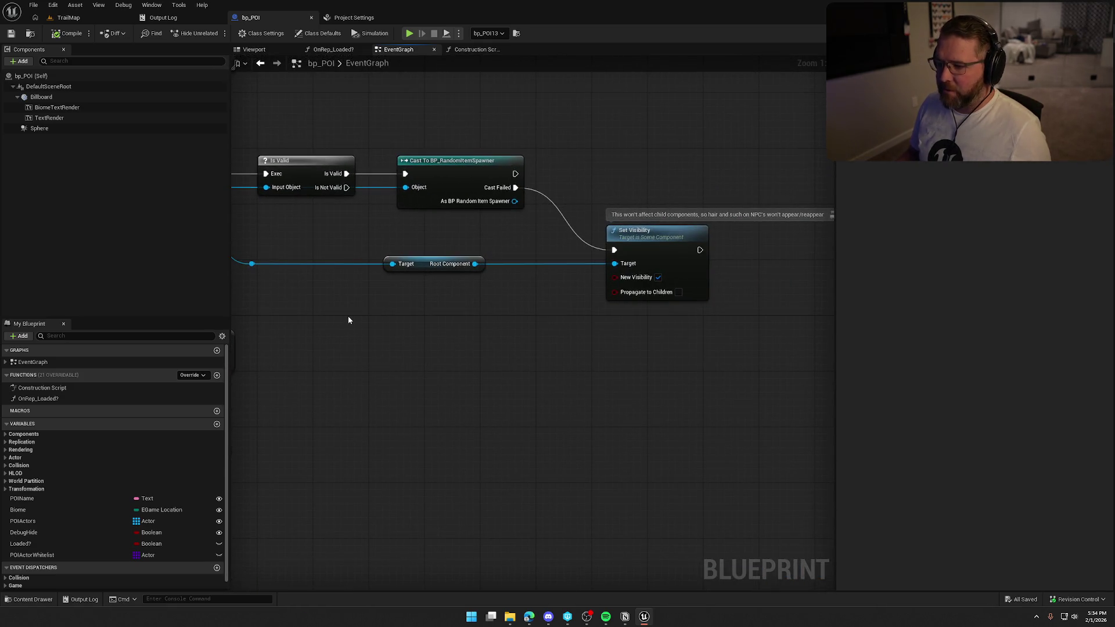
pyautogui.scroll(-6, 468, 299)
pyautogui.moveTo(471, 299); pyautogui.dragTo(599, 281)
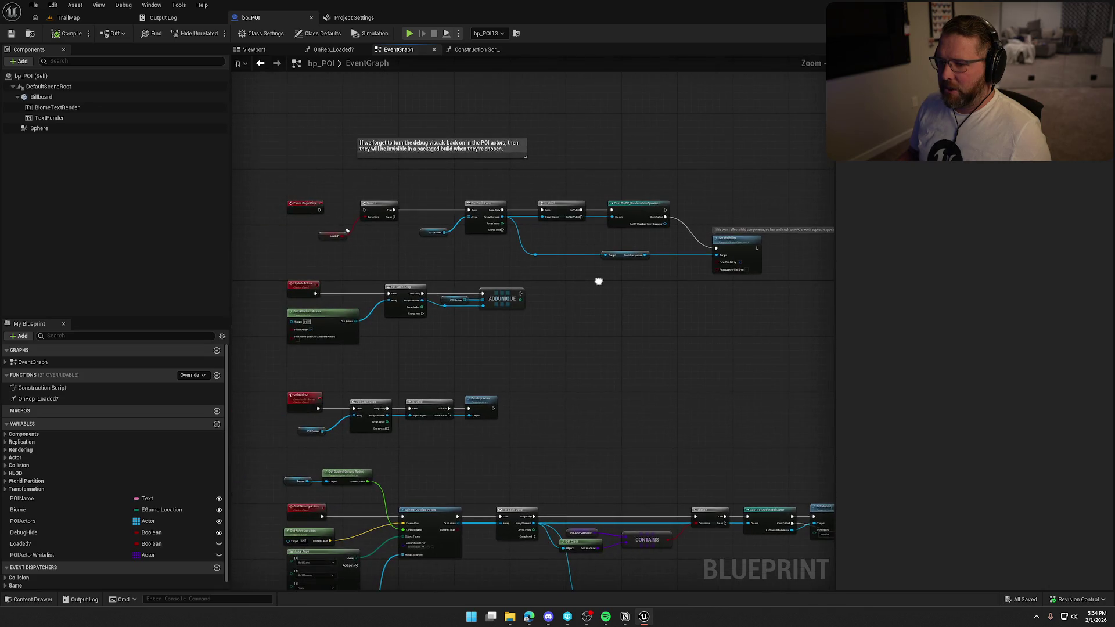
pyautogui.scroll(3, 371, 252)
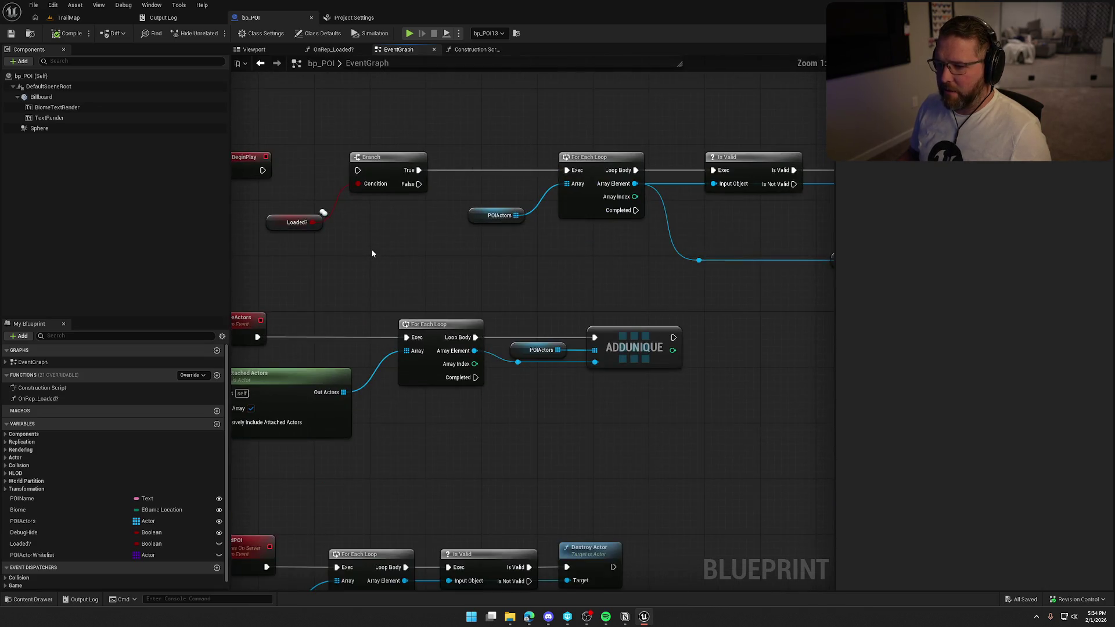
pyautogui.moveTo(435, 255); pyautogui.dragTo(344, 268)
pyautogui.moveTo(492, 283)
pyautogui.mouseDown()
pyautogui.moveTo(642, 406)
pyautogui.moveTo(637, 324)
pyautogui.moveTo(707, 274)
pyautogui.moveTo(713, 95)
pyautogui.mouseUp()
pyautogui.moveTo(665, 169)
pyautogui.mouseDown()
pyautogui.moveTo(682, 169)
pyautogui.moveTo(689, 141)
pyautogui.mouseUp()
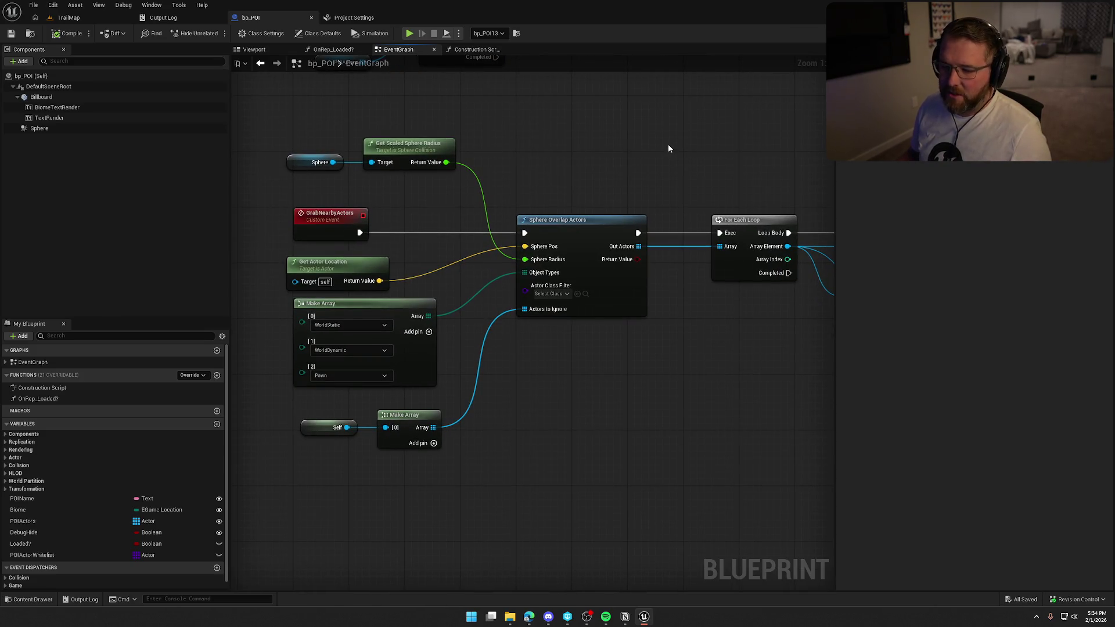
pyautogui.moveTo(846, 268)
pyautogui.mouseDown()
pyautogui.moveTo(593, 283)
pyautogui.moveTo(362, 256)
pyautogui.moveTo(635, 269)
pyautogui.moveTo(664, 398)
pyautogui.moveTo(533, 424)
pyautogui.moveTo(772, 507)
pyautogui.moveTo(559, 439)
pyautogui.mouseUp()
pyautogui.scroll(-1, 664, 398)
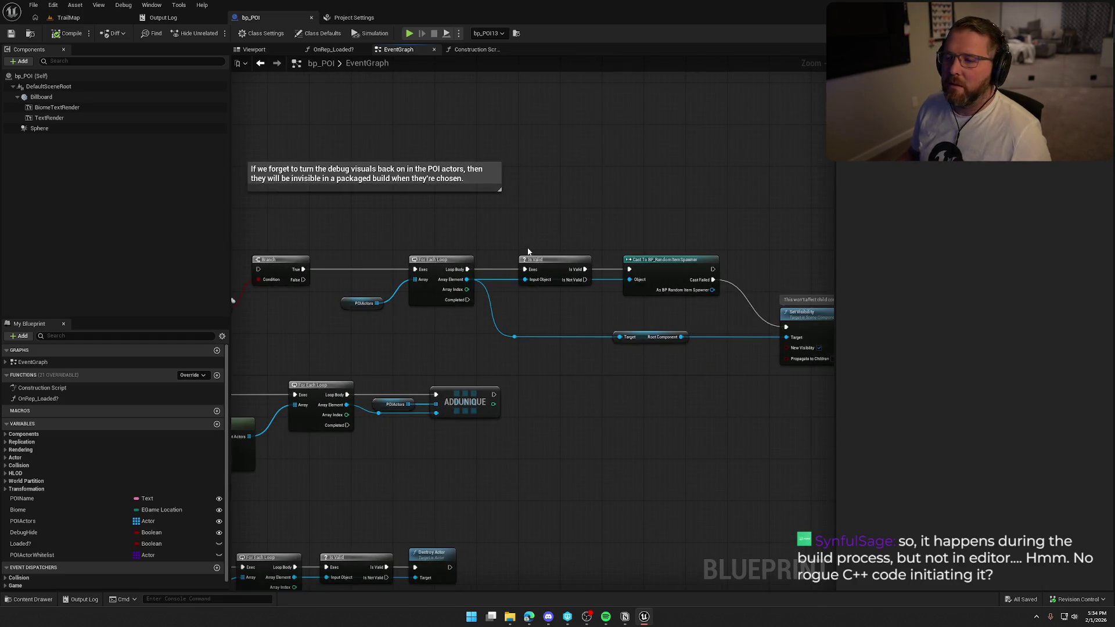
pyautogui.moveTo(527, 177); pyautogui.dragTo(573, 199)
pyautogui.moveTo(579, 244); pyautogui.dragTo(538, 230)
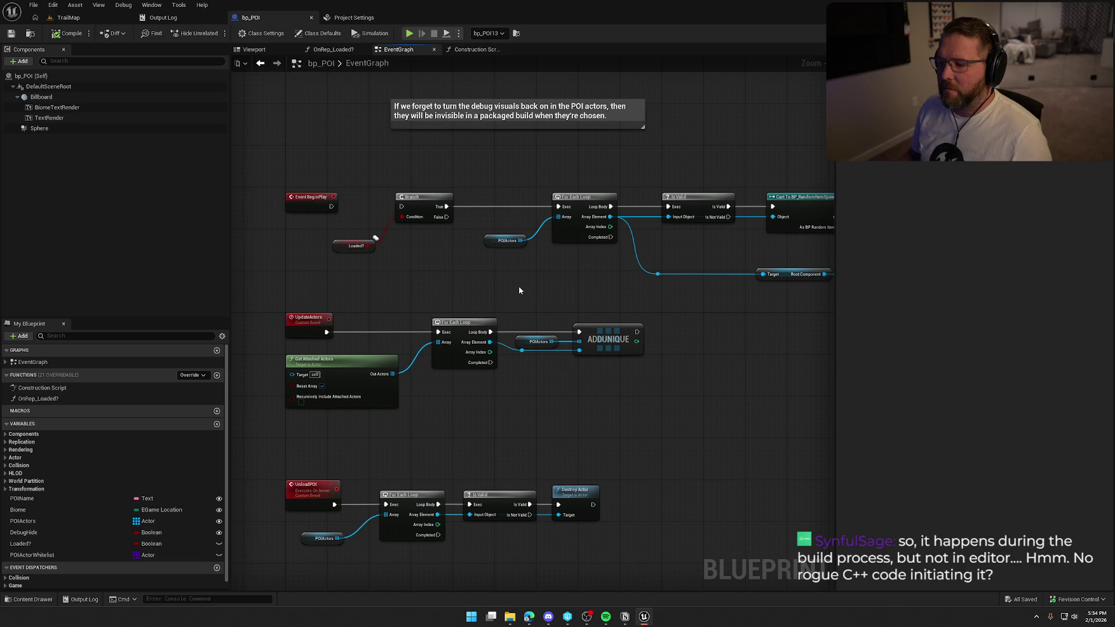
pyautogui.moveTo(405, 276); pyautogui.dragTo(279, 249)
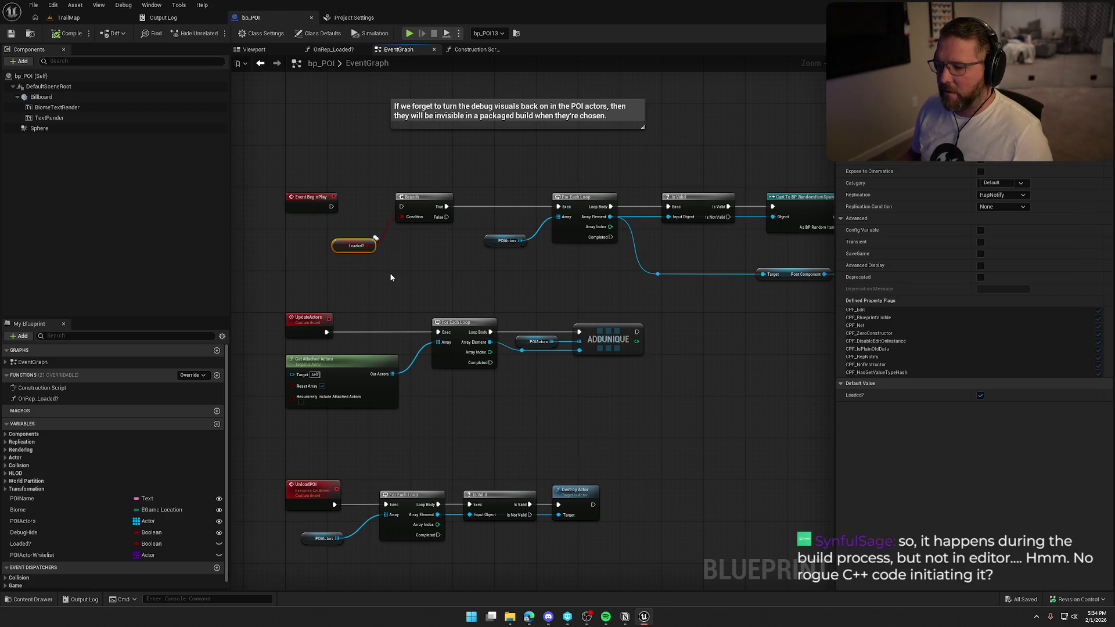
pyautogui.moveTo(391, 278)
pyautogui.mouseDown()
pyautogui.moveTo(413, 294)
pyautogui.moveTo(638, 308)
pyautogui.mouseUp()
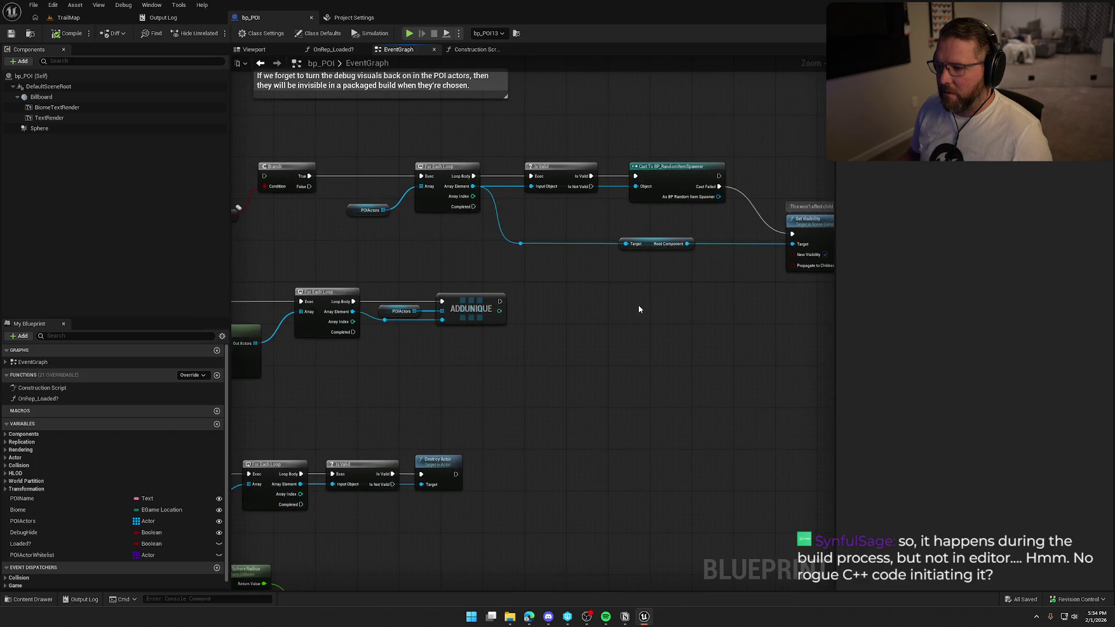
pyautogui.moveTo(555, 412)
pyautogui.mouseDown()
pyautogui.moveTo(671, 341)
pyautogui.moveTo(741, 235)
pyautogui.moveTo(728, 167)
pyautogui.moveTo(438, 82)
pyautogui.moveTo(458, 261)
pyautogui.moveTo(445, 430)
pyautogui.moveTo(531, 341)
pyautogui.moveTo(484, 288)
pyautogui.moveTo(523, 279)
pyautogui.mouseUp()
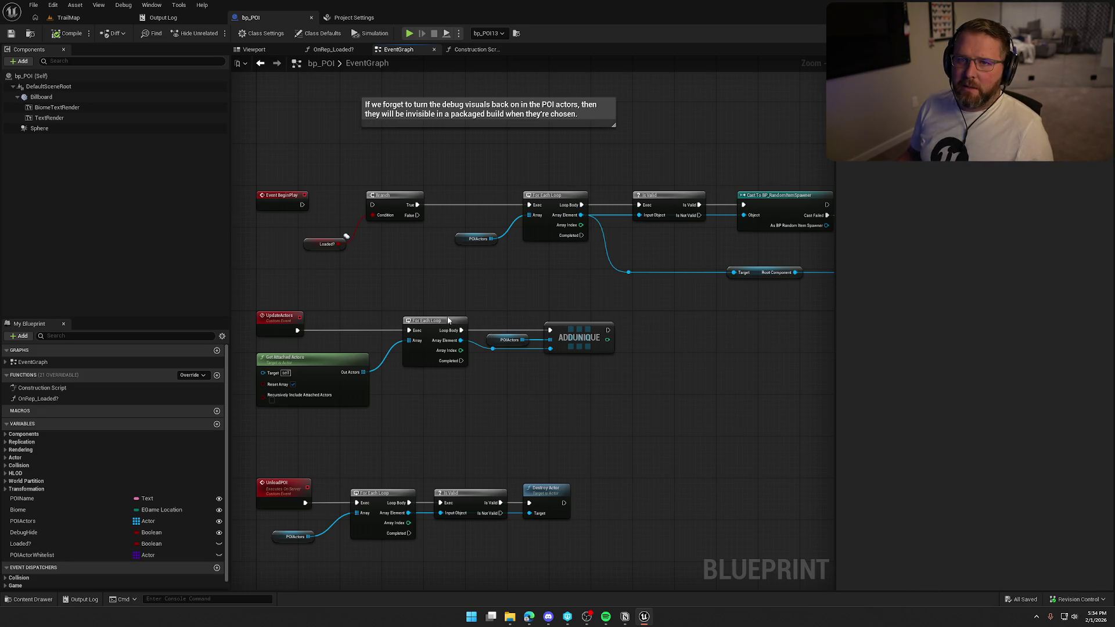
pyautogui.moveTo(661, 367); pyautogui.dragTo(696, 362)
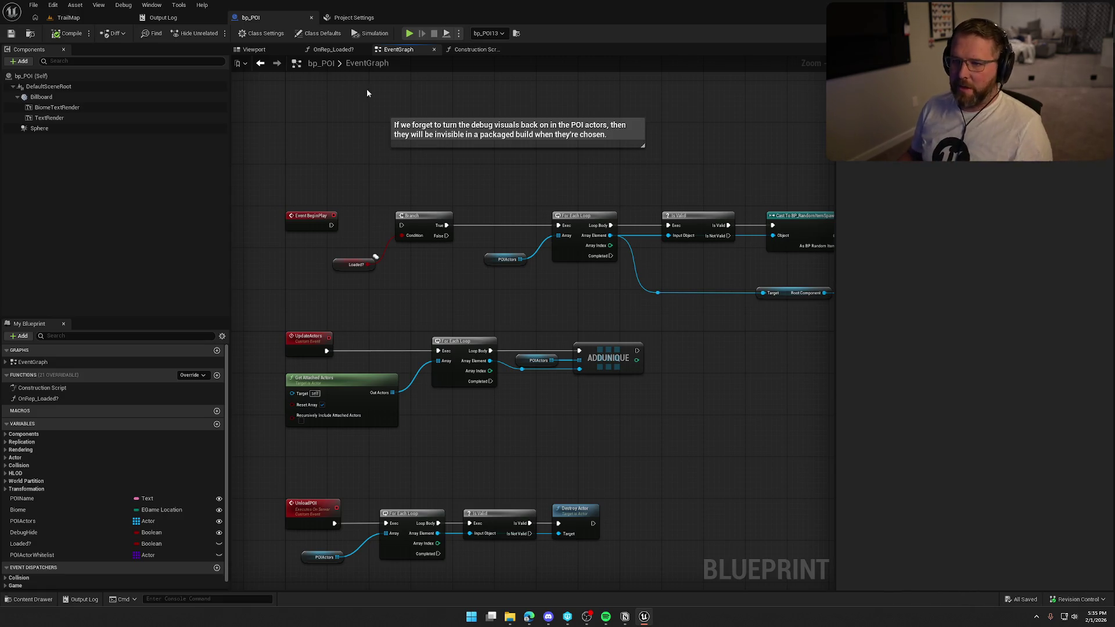
pyautogui.click(344, 18)
pyautogui.click(251, 18)
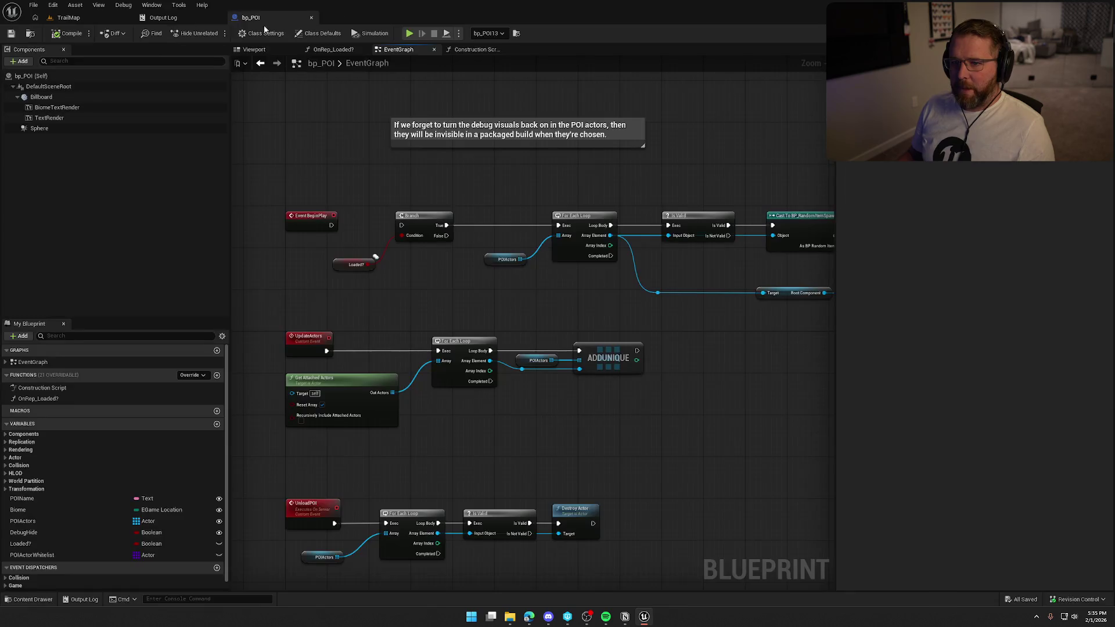
# Pan the Event Graph across the Contains, Set Mobility and AddUnique nodes, then open Construction Script
pyautogui.moveTo(737, 449)
pyautogui.mouseDown()
pyautogui.moveTo(687, 344)
pyautogui.moveTo(644, 139)
pyautogui.moveTo(312, 62)
pyautogui.mouseUp()
pyautogui.moveTo(408, 126)
pyautogui.mouseDown()
pyautogui.moveTo(386, 129)
pyautogui.moveTo(585, 130)
pyautogui.moveTo(275, 130)
pyautogui.moveTo(373, 137)
pyautogui.moveTo(261, 120)
pyautogui.moveTo(141, 120)
pyautogui.moveTo(500, 112)
pyautogui.moveTo(666, 135)
pyautogui.moveTo(682, 209)
pyautogui.moveTo(577, 289)
pyautogui.moveTo(543, 346)
pyautogui.moveTo(497, 307)
pyautogui.moveTo(507, 245)
pyautogui.moveTo(558, 346)
pyautogui.moveTo(507, 268)
pyautogui.mouseUp()
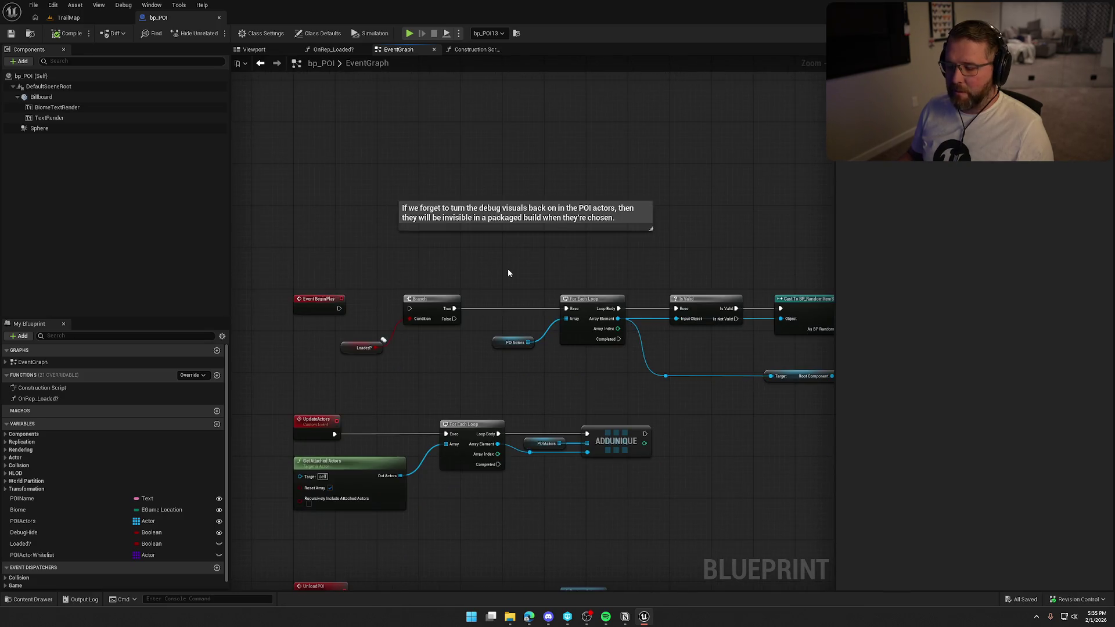
pyautogui.moveTo(321, 199); pyautogui.dragTo(338, 190)
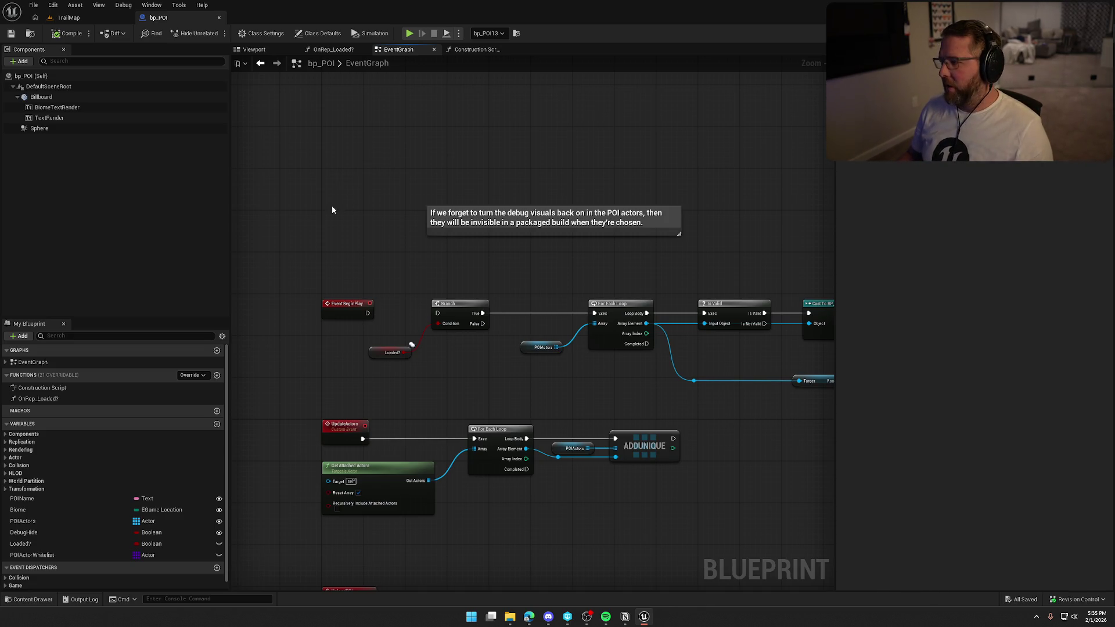
pyautogui.moveTo(401, 210); pyautogui.dragTo(200, 189)
pyautogui.click(494, 50)
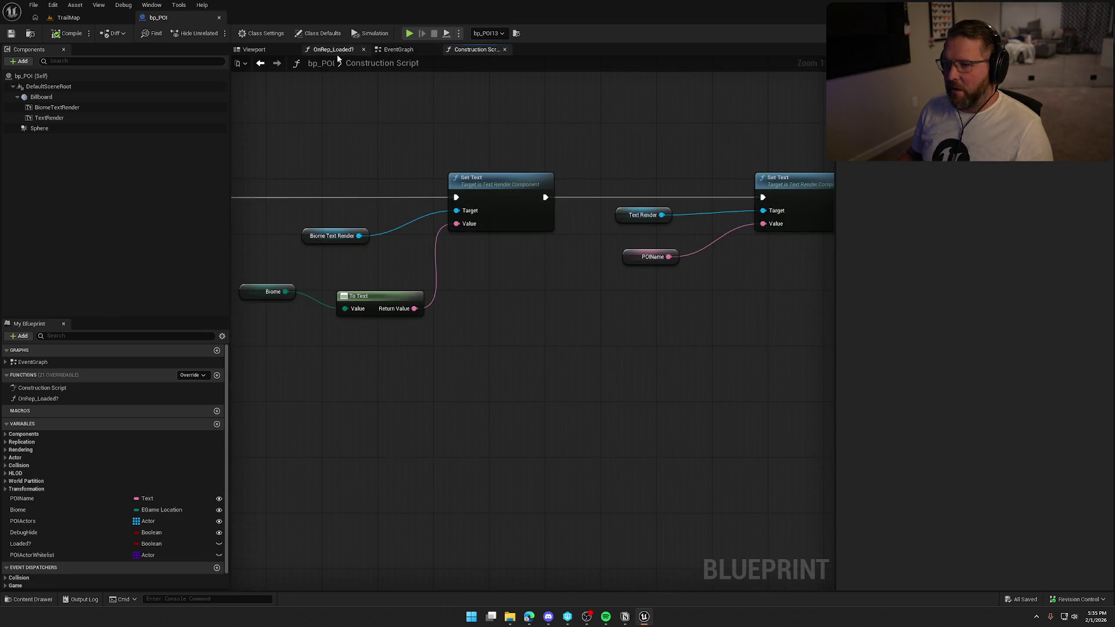
# Centre the Construction Script on its Set Visibility nodes, then return to the TrailMap level
pyautogui.moveTo(371, 117)
pyautogui.mouseDown()
pyautogui.moveTo(480, 142)
pyautogui.moveTo(441, 107)
pyautogui.moveTo(174, 115)
pyautogui.moveTo(85, 133)
pyautogui.mouseUp()
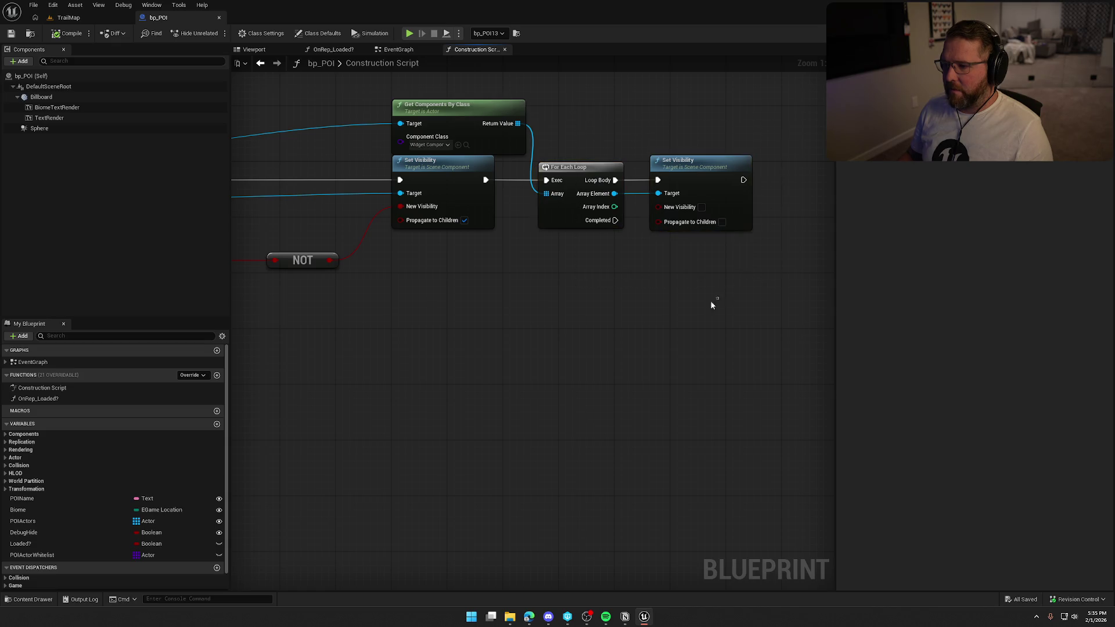
pyautogui.moveTo(709, 303); pyautogui.dragTo(747, 313)
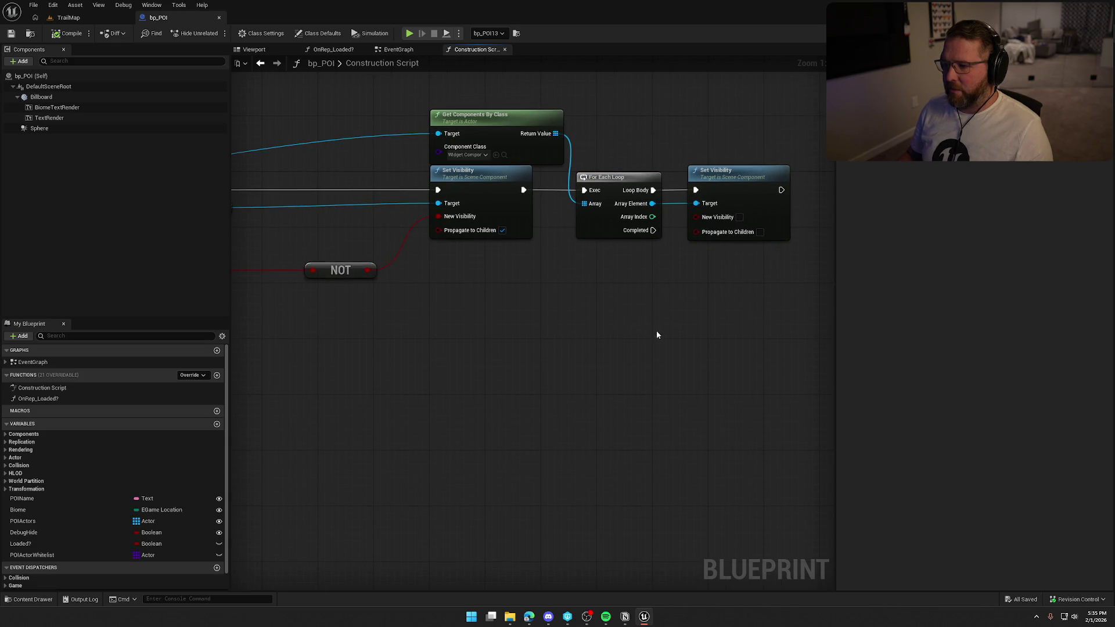
pyautogui.click(67, 17)
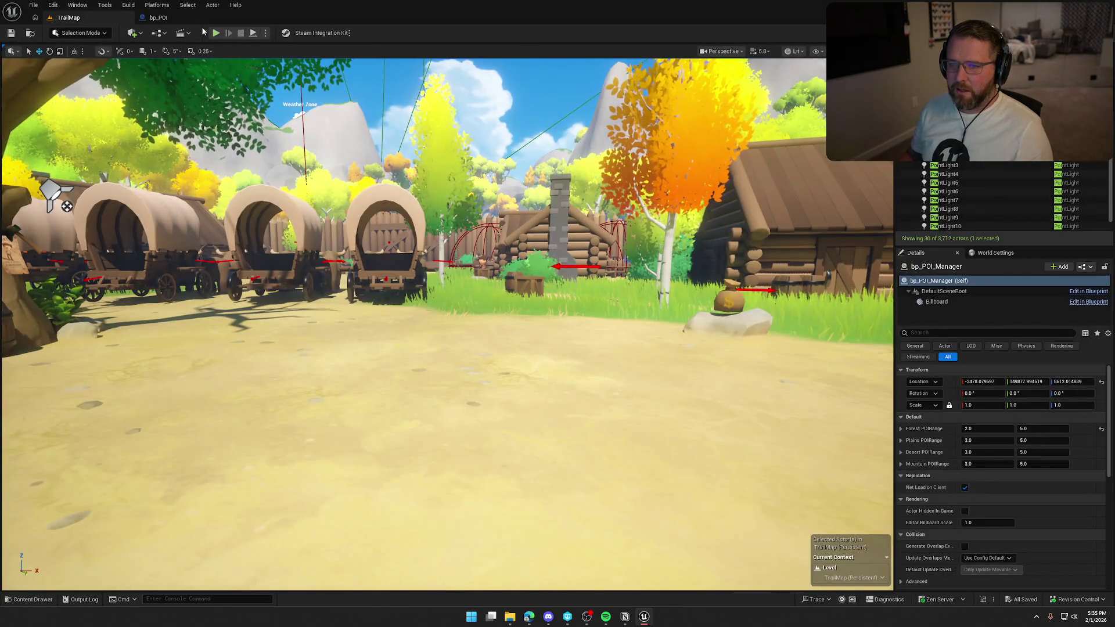
# Package the project for Windows from the Platforms menu and show the packaging output log
pyautogui.click(157, 5)
pyautogui.moveTo(209, 88)
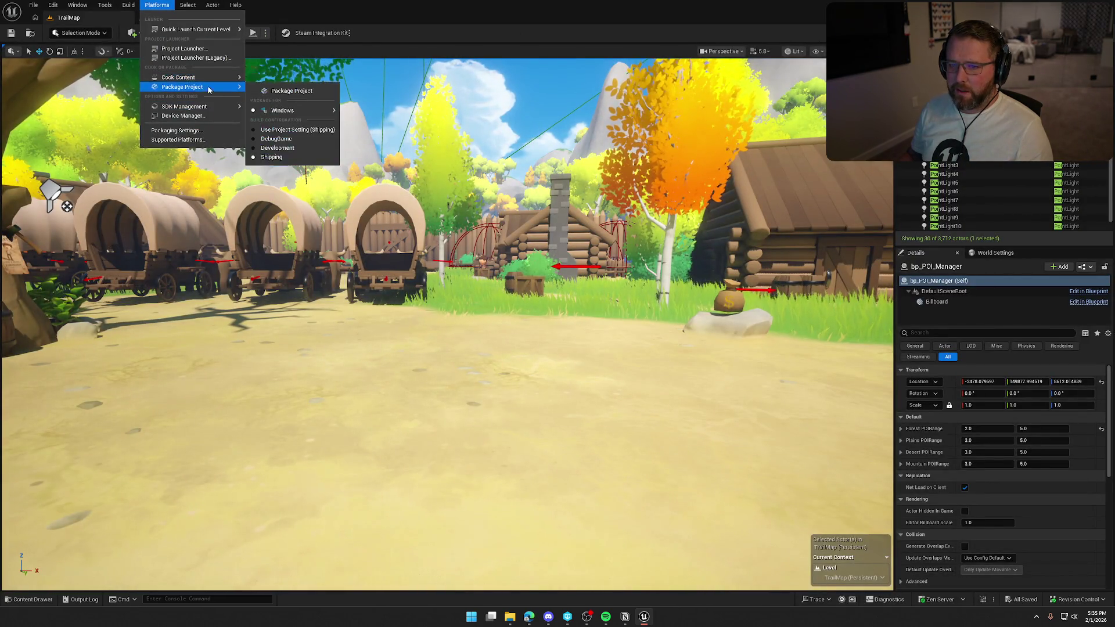
pyautogui.click(292, 93)
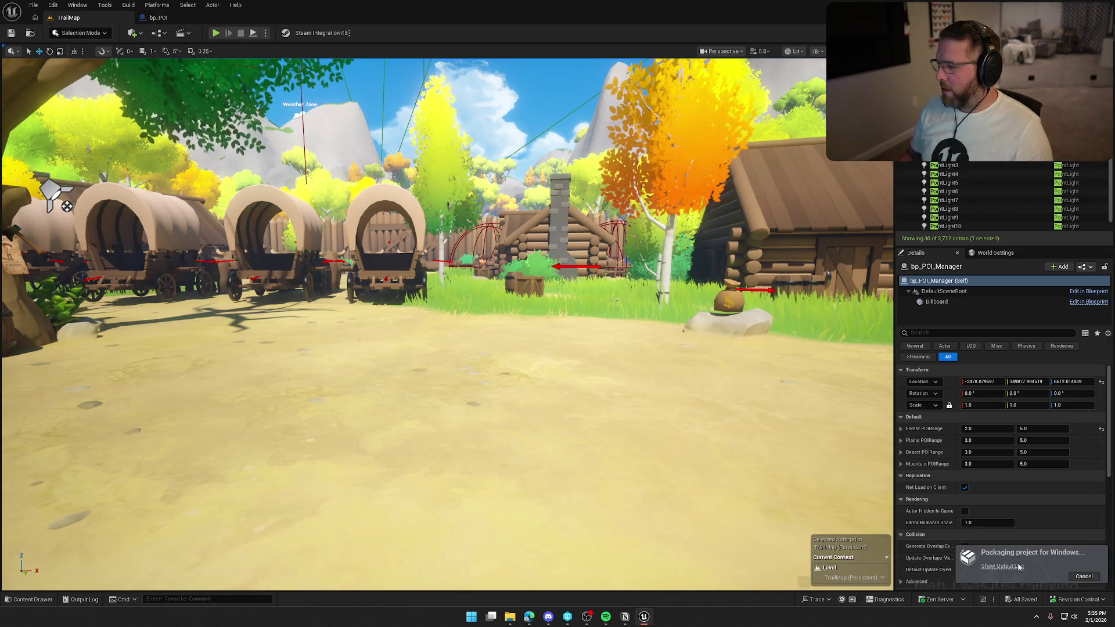
pyautogui.click(1002, 566)
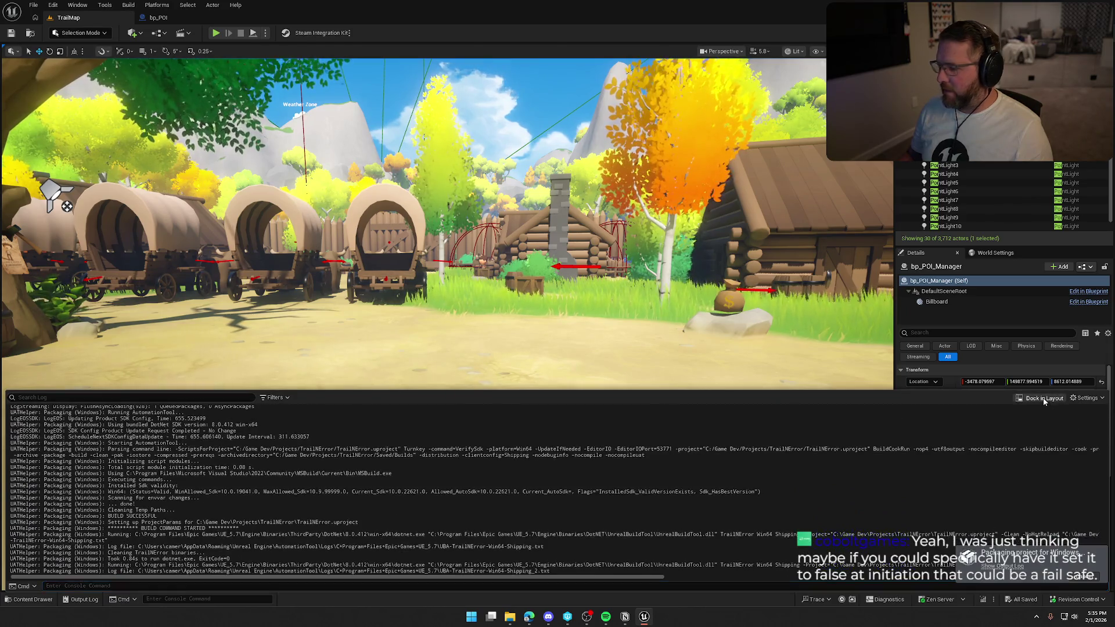
# Dock the Output Log in its own tab and clear its old entries
pyautogui.click(1044, 397)
pyautogui.rightClick(520, 273)
pyautogui.click(548, 288)
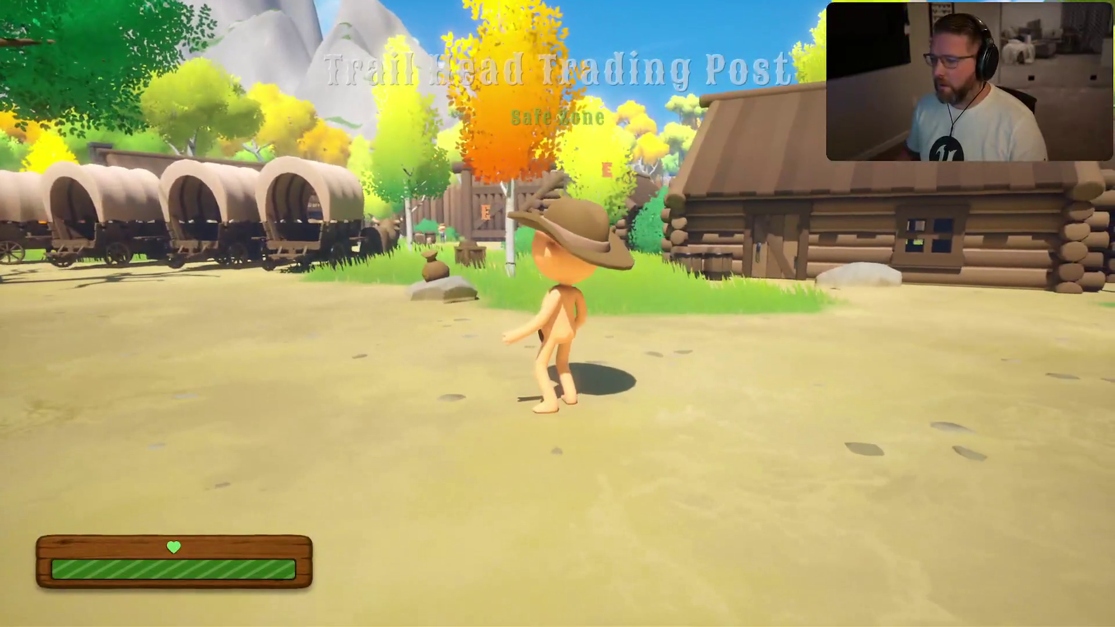
# Sprint past the log cabin to the Trail Head Trading Post gate and try its handle
pyautogui.hotkey('shift', 'w')
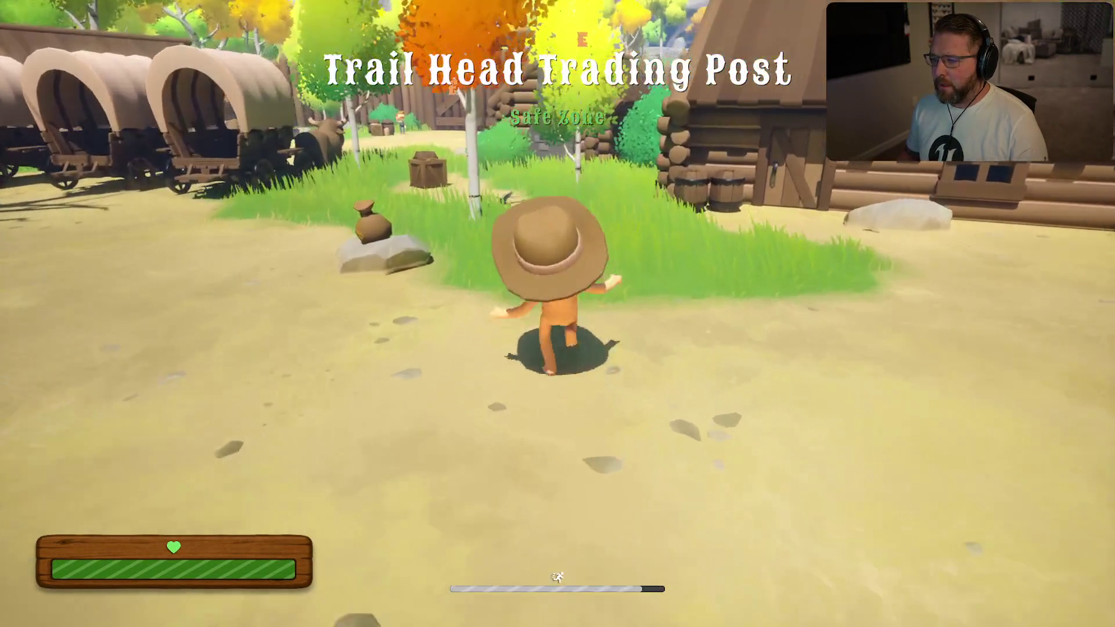
pyautogui.hotkey('shift', 'w')
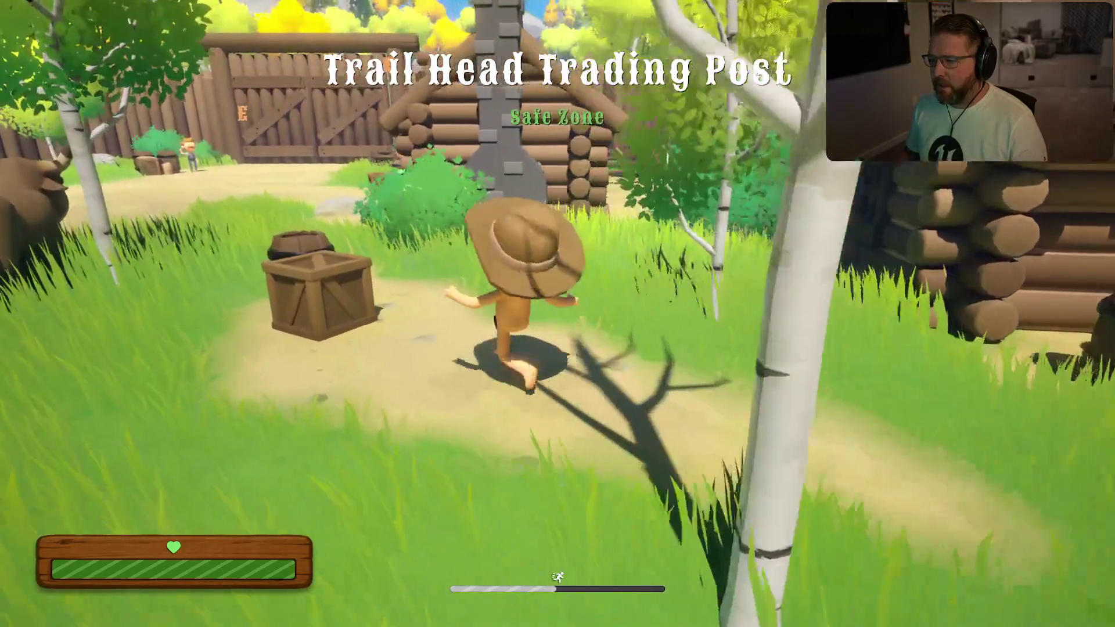
pyautogui.press('w')
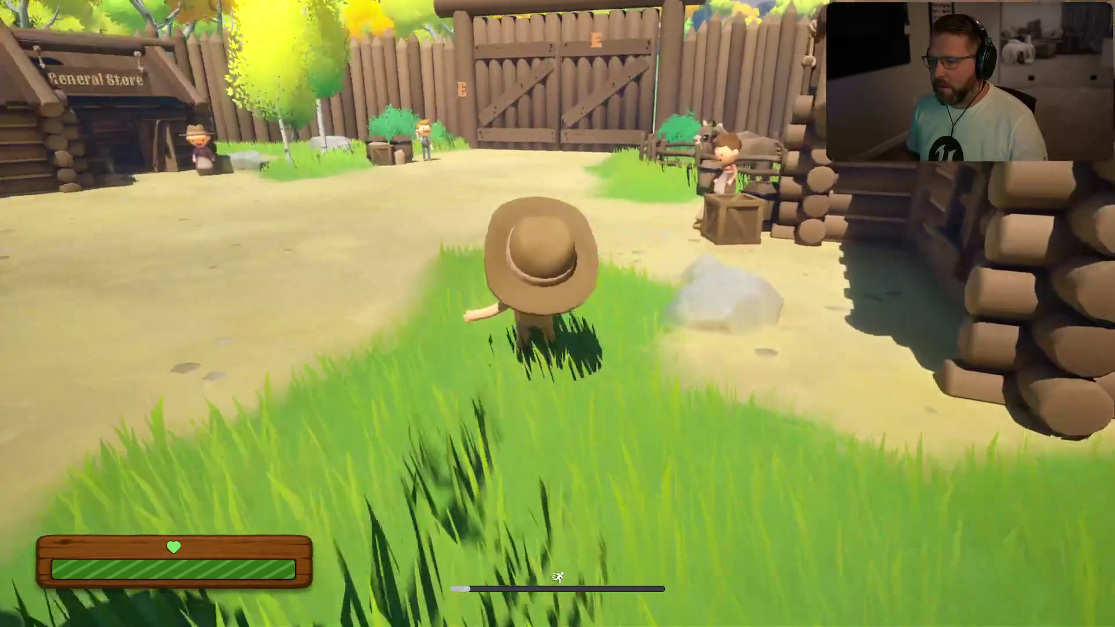
pyautogui.press('w')
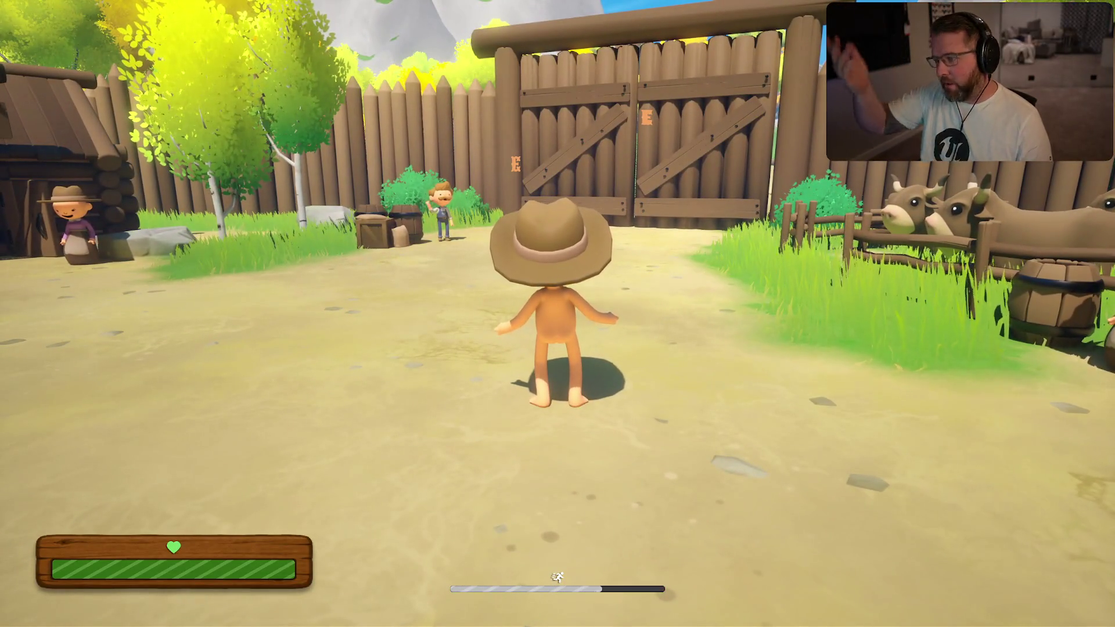
pyautogui.press('w')
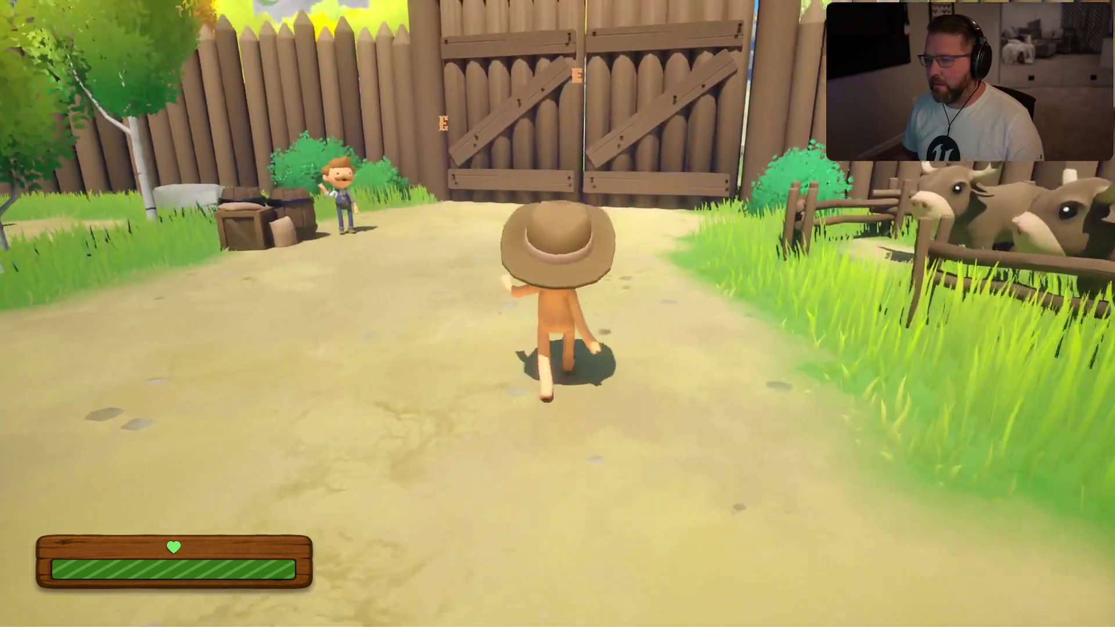
pyautogui.hotkey('shift', 'w')
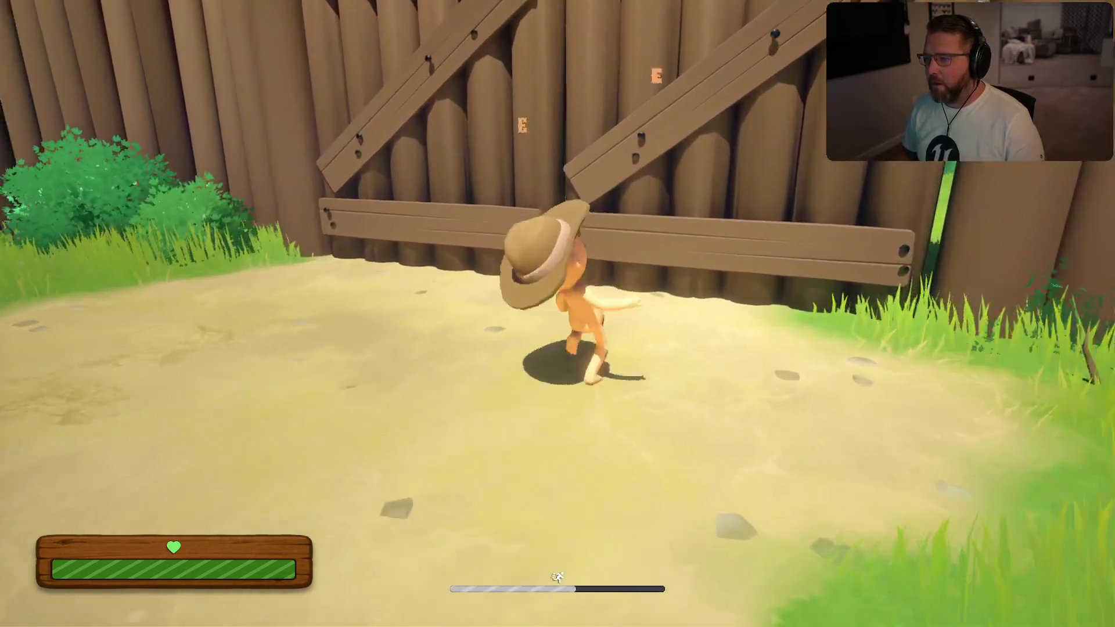
pyautogui.hotkey('shift', 'w')
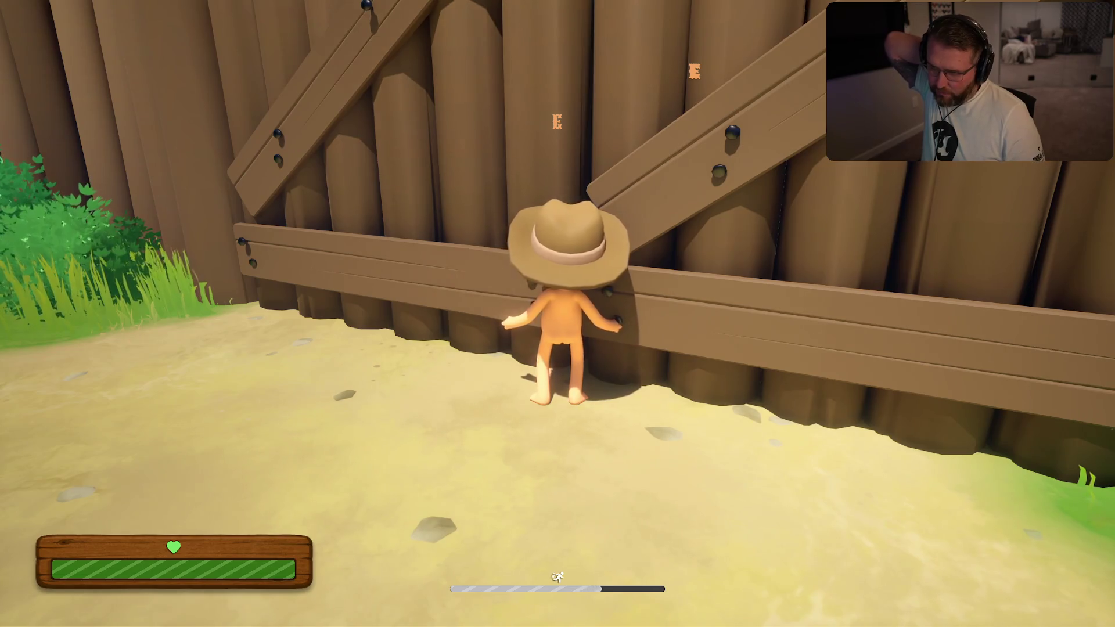
pyautogui.press('a')
# Sprint back through town to the wagons and oxen
pyautogui.press('s')
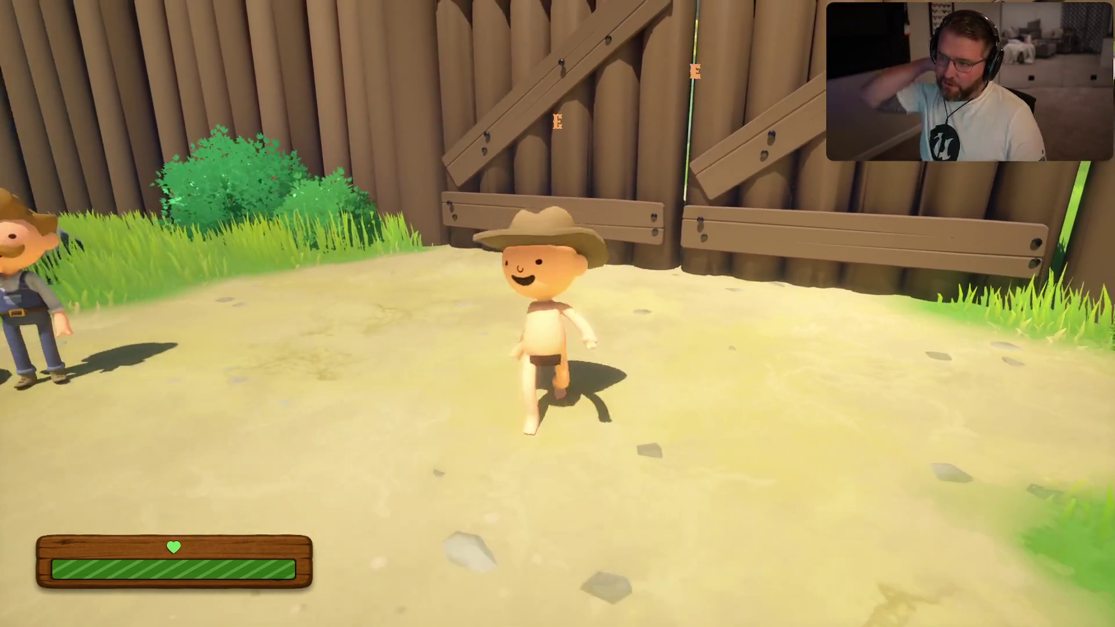
pyautogui.hotkey('shift', 'w')
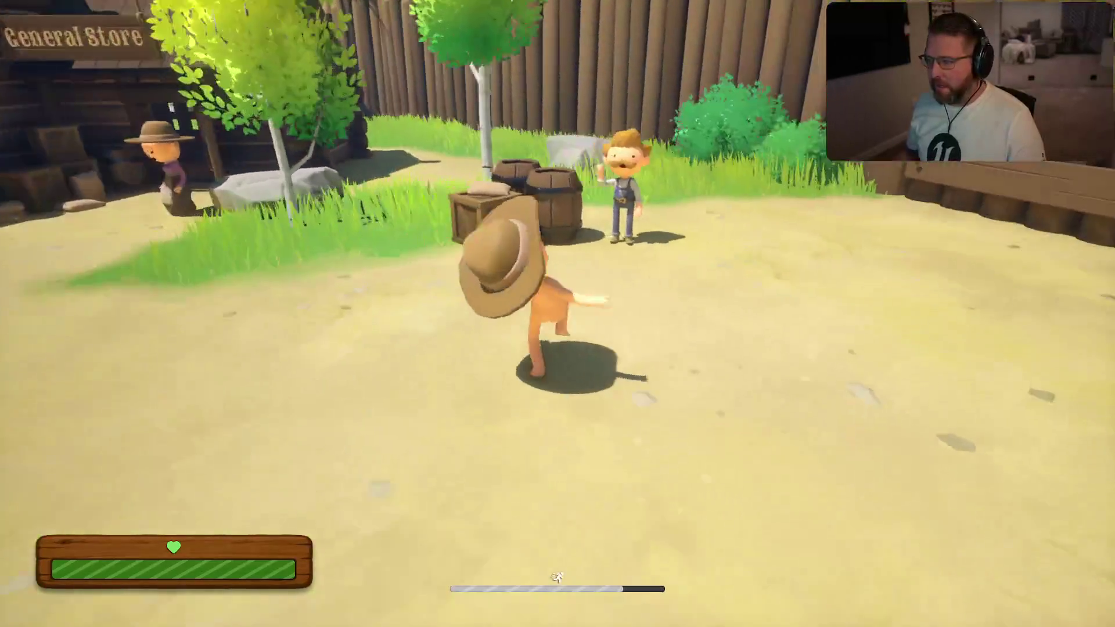
pyautogui.hotkey('shift', 'w')
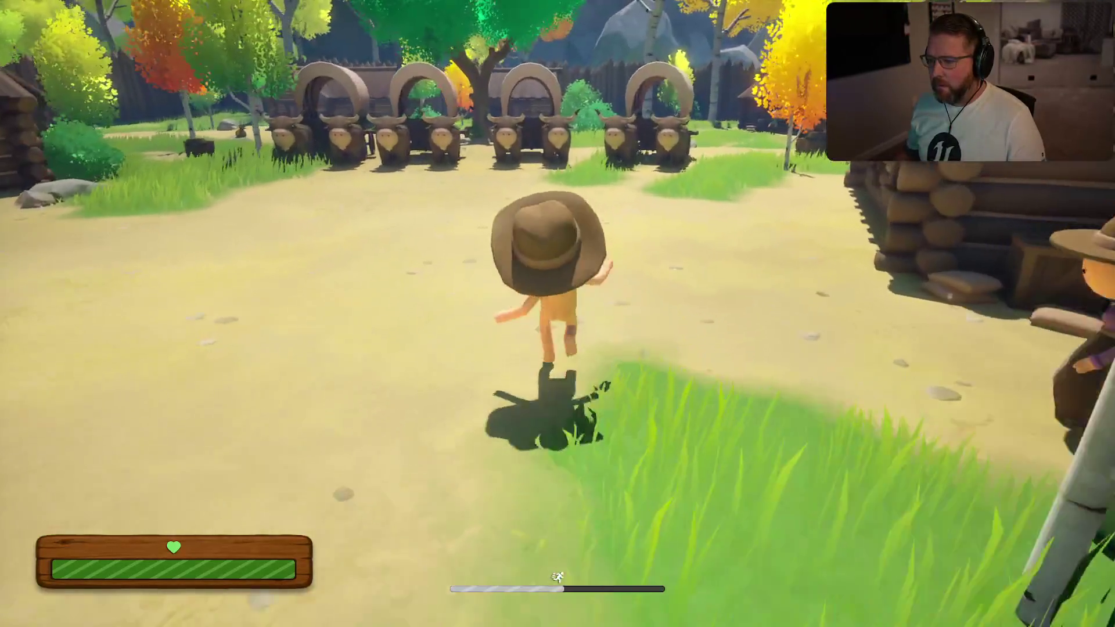
pyautogui.hotkey('shift', 'w')
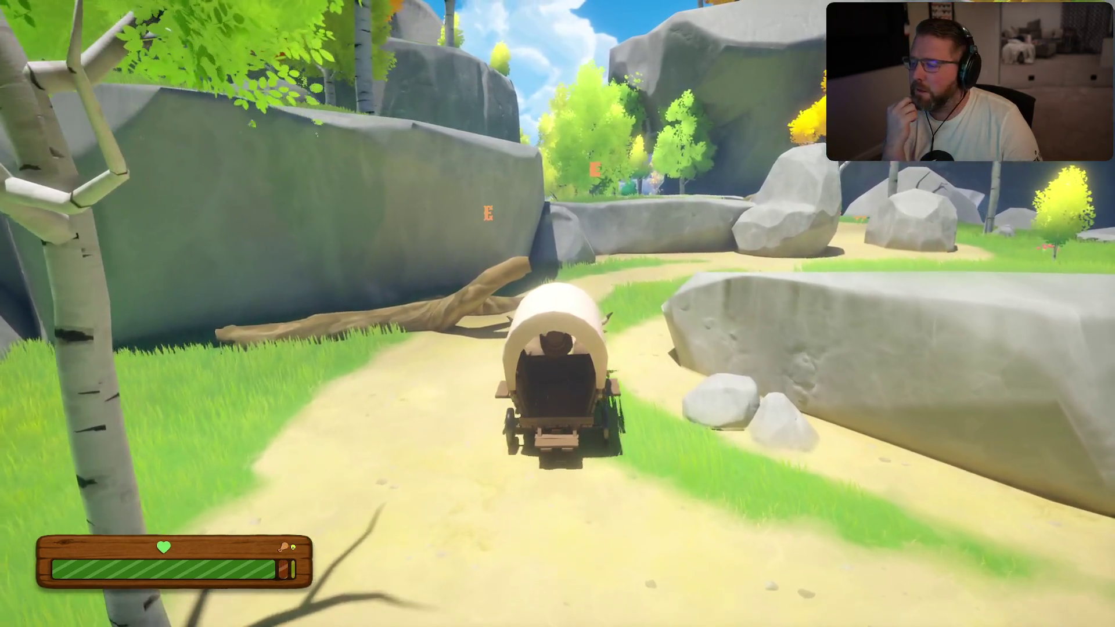
# Drive the wagon along the path, curving left past the rocks and the fallen log
pyautogui.press('w')
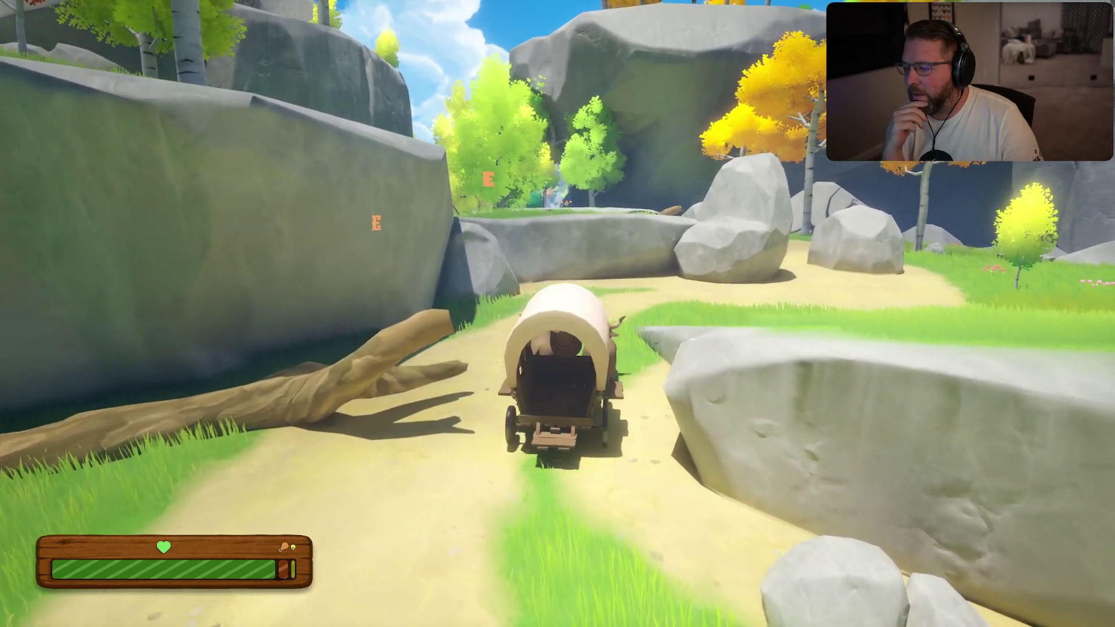
pyautogui.press('w')
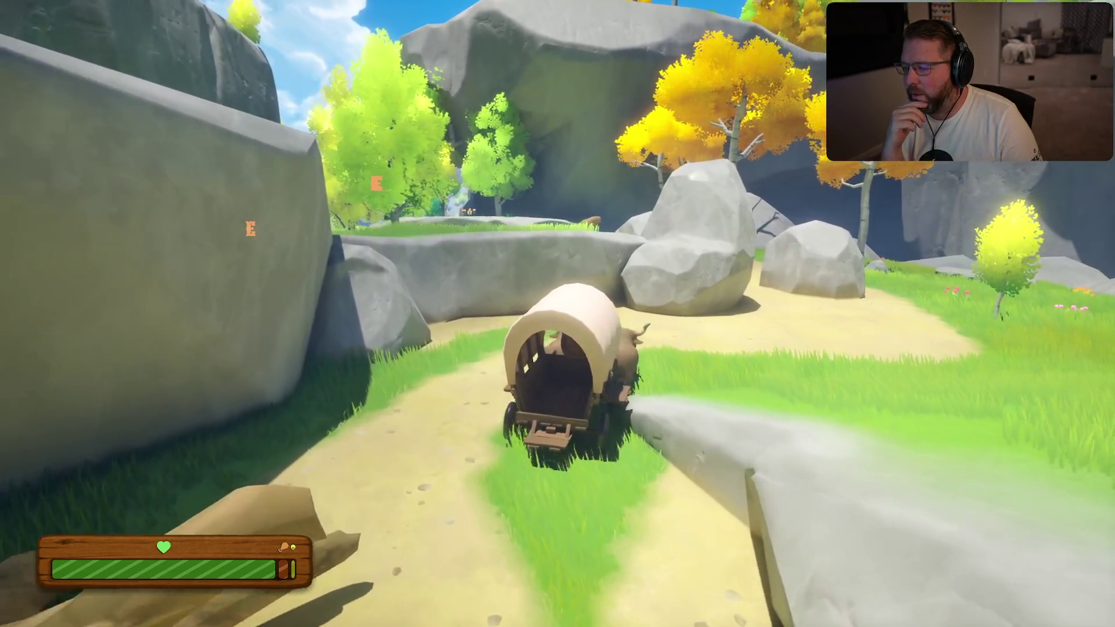
pyautogui.press('a')
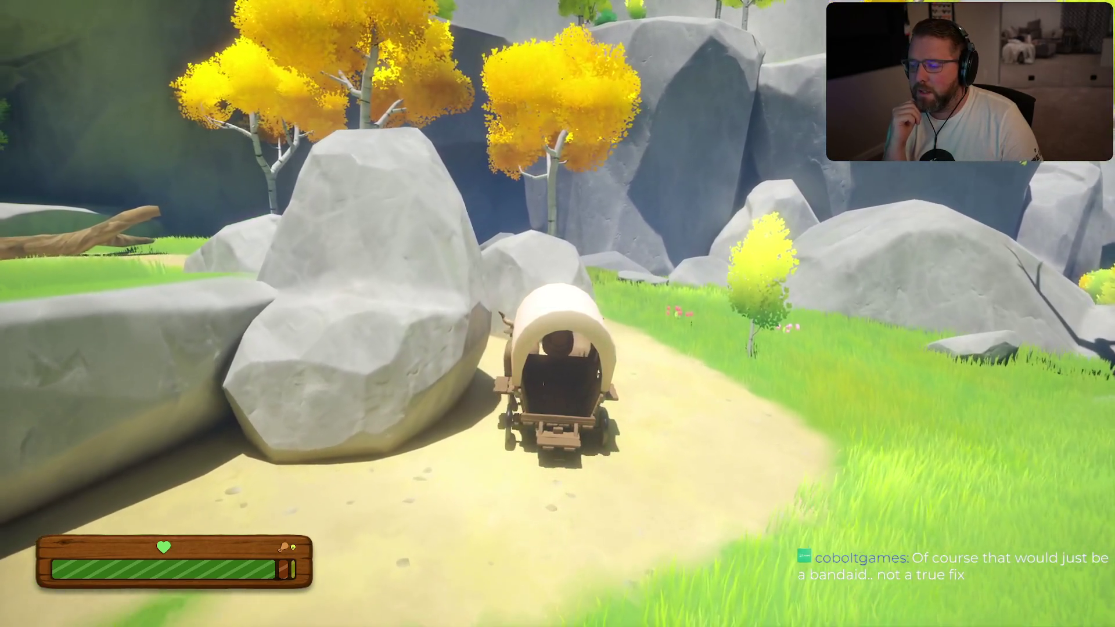
pyautogui.press('a')
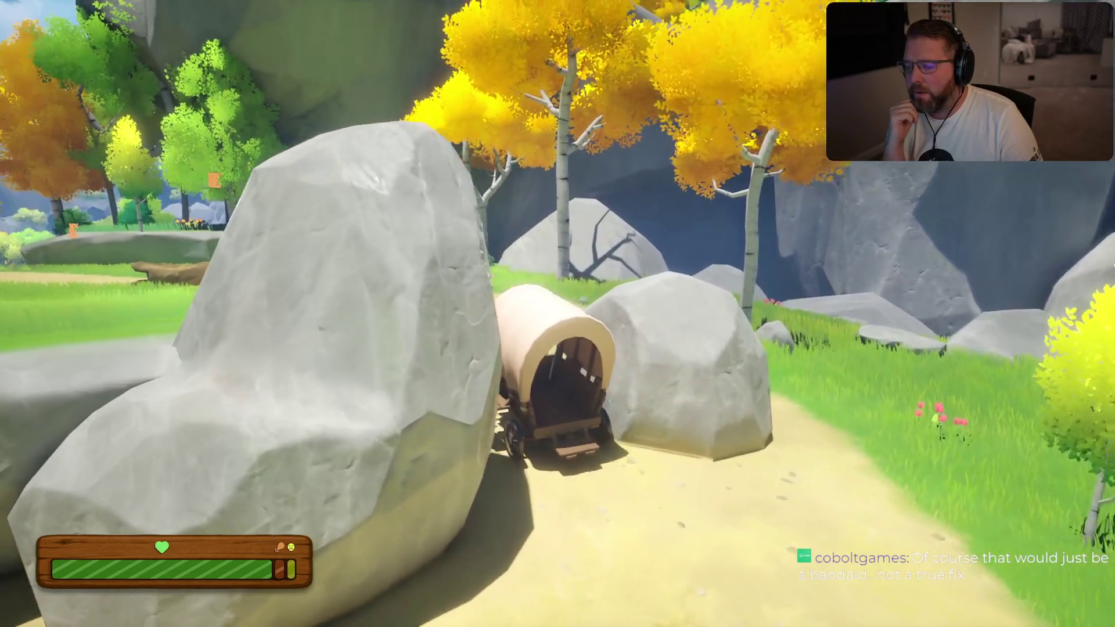
pyautogui.press('w')
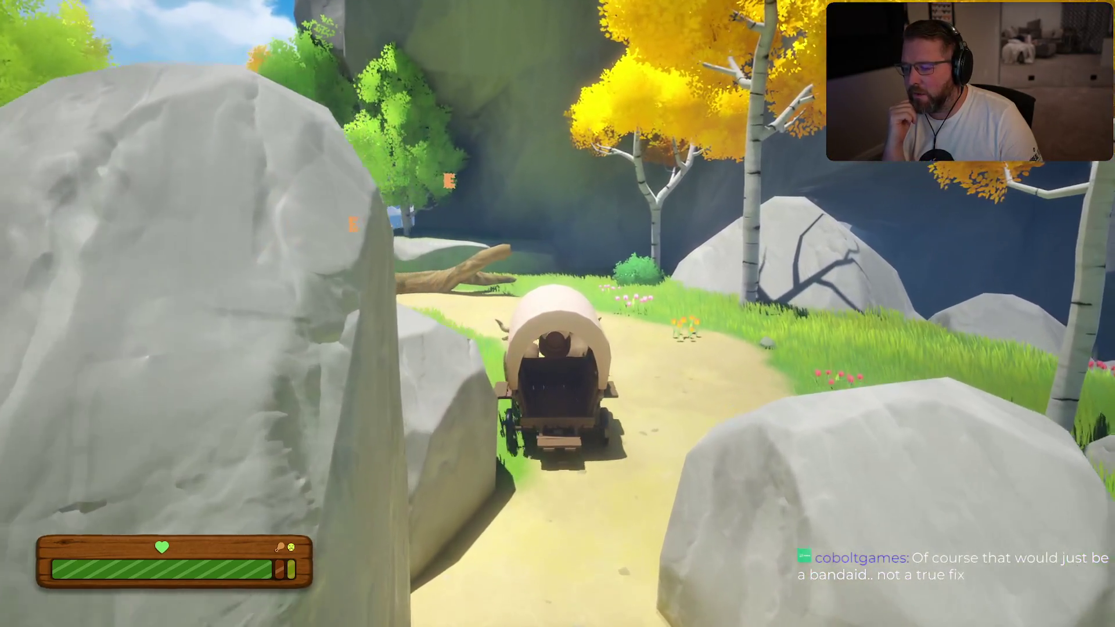
pyautogui.press('w')
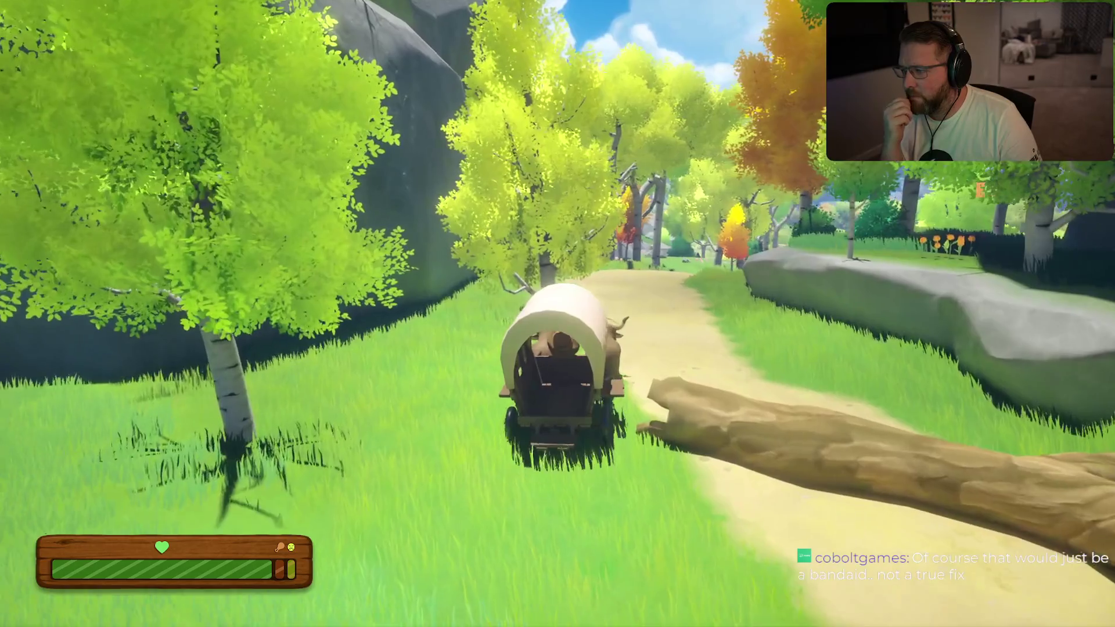
pyautogui.press('w')
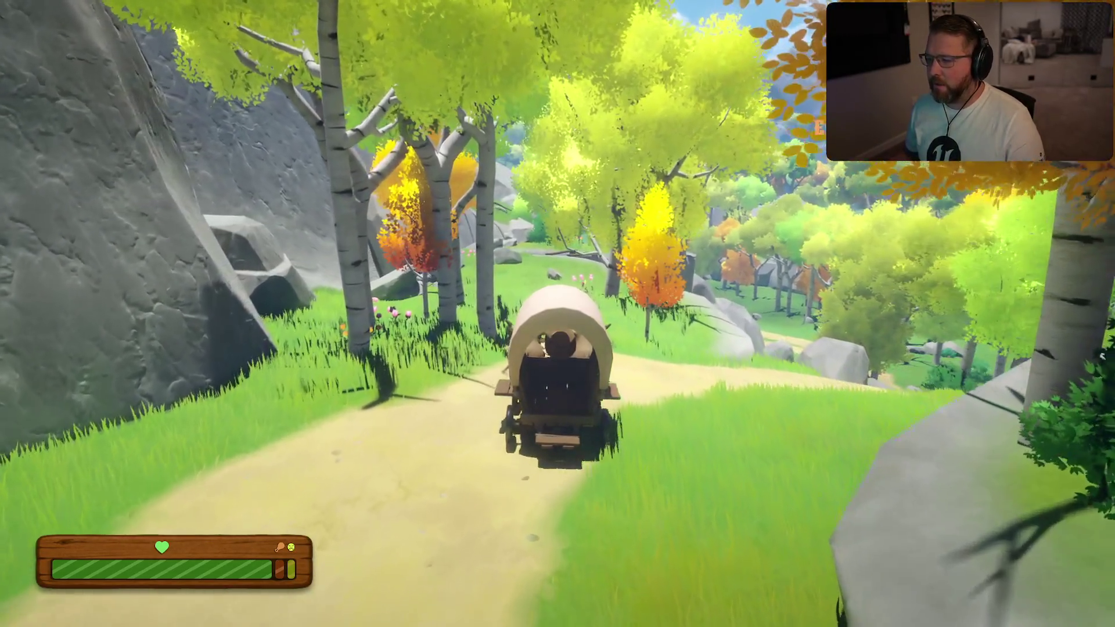
# Steer through the birch trees up onto the grassy ledge and roll off it
pyautogui.press('a')
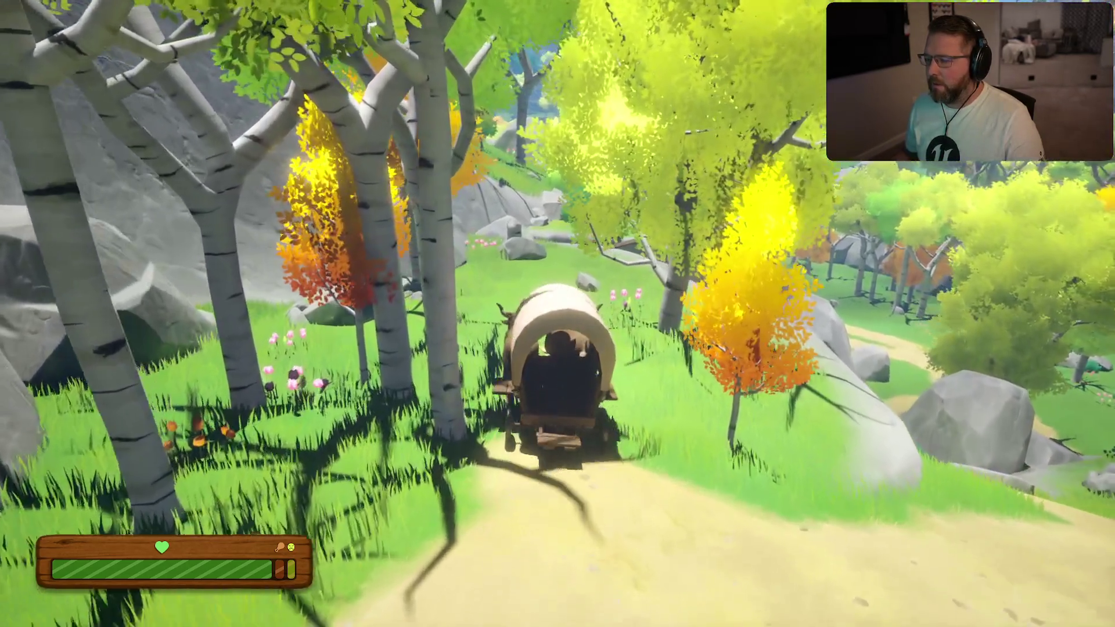
pyautogui.press('w')
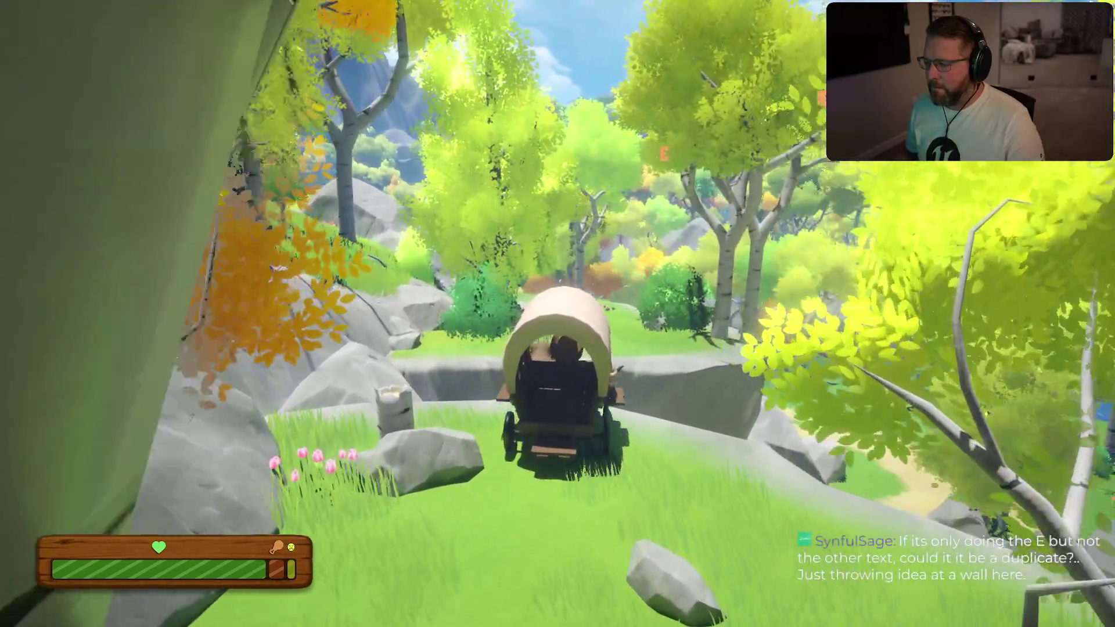
pyautogui.press('w')
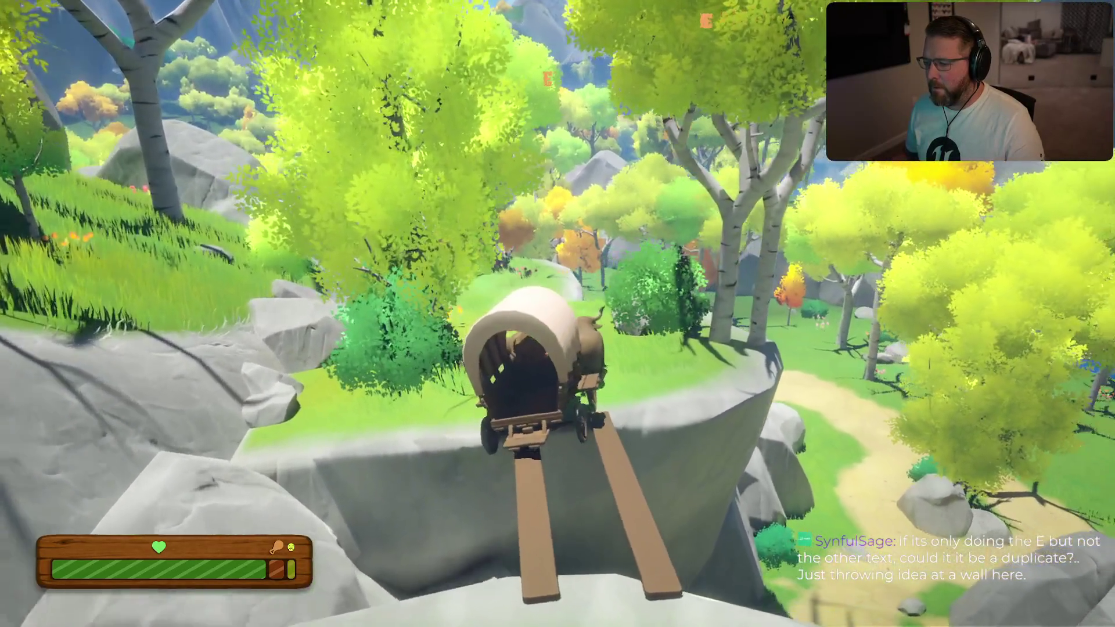
pyautogui.press('w')
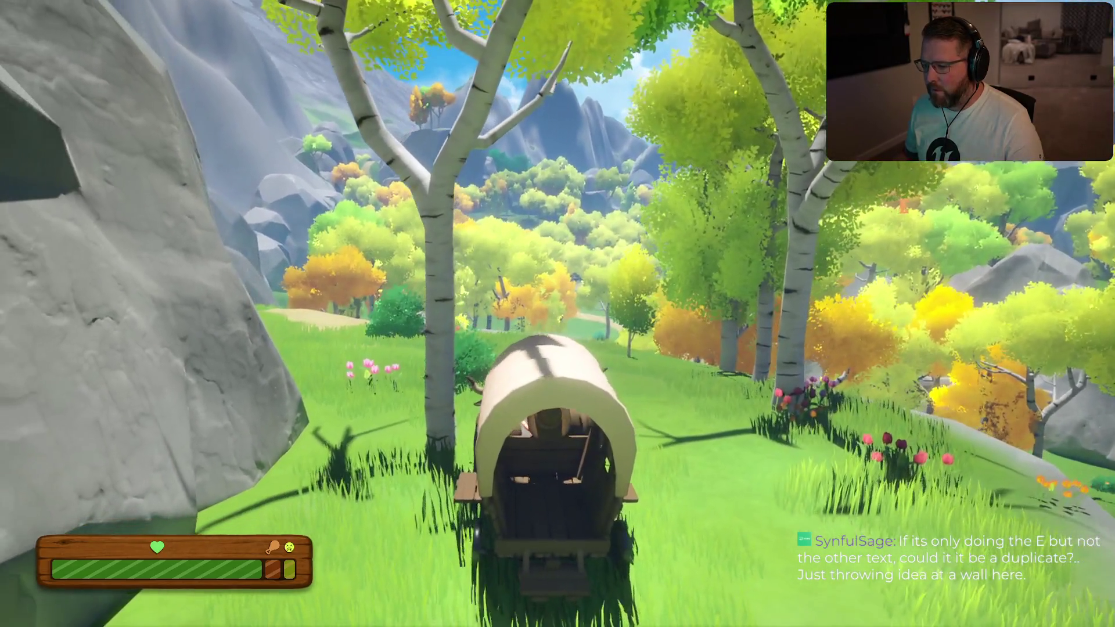
# Weave through the meadow onto the dirt path and take the left branch at the signposts
pyautogui.press('d')
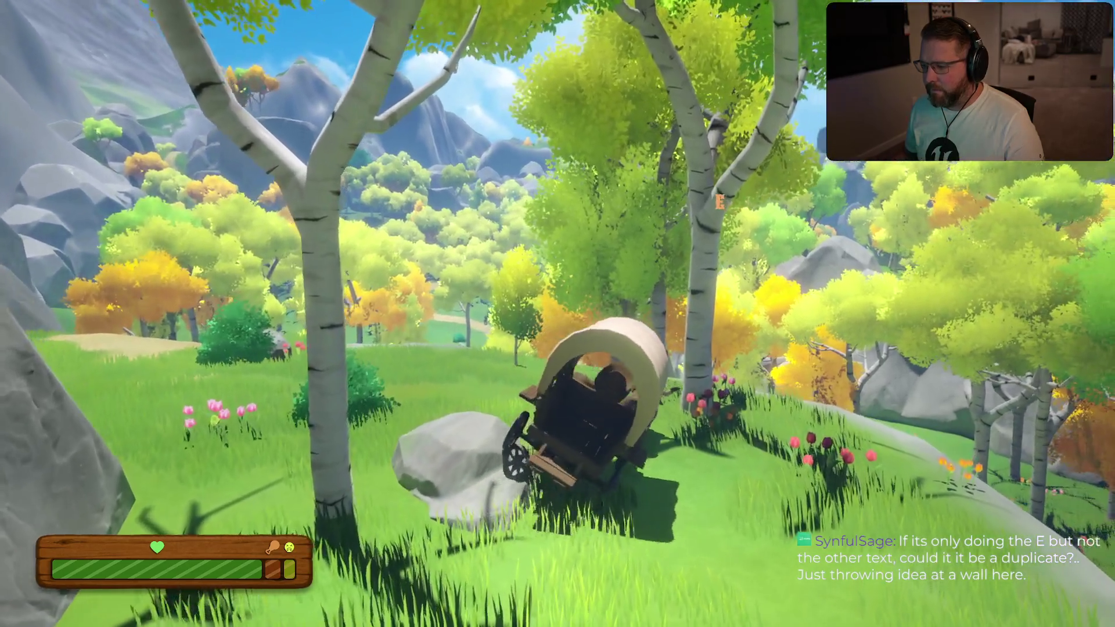
pyautogui.press('a')
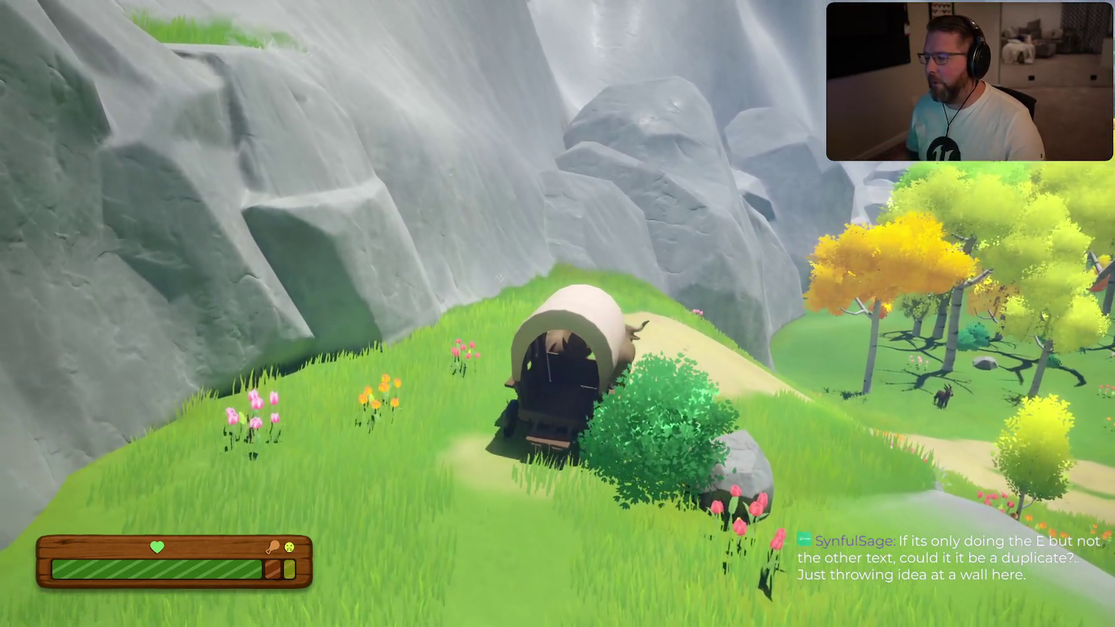
pyautogui.press('d')
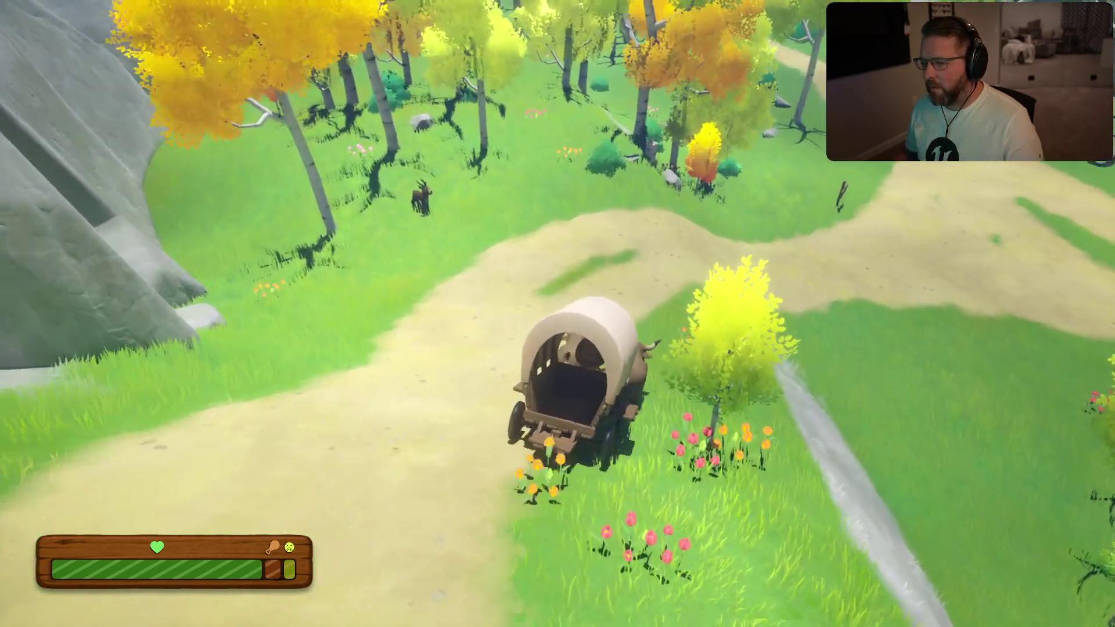
pyautogui.press('d')
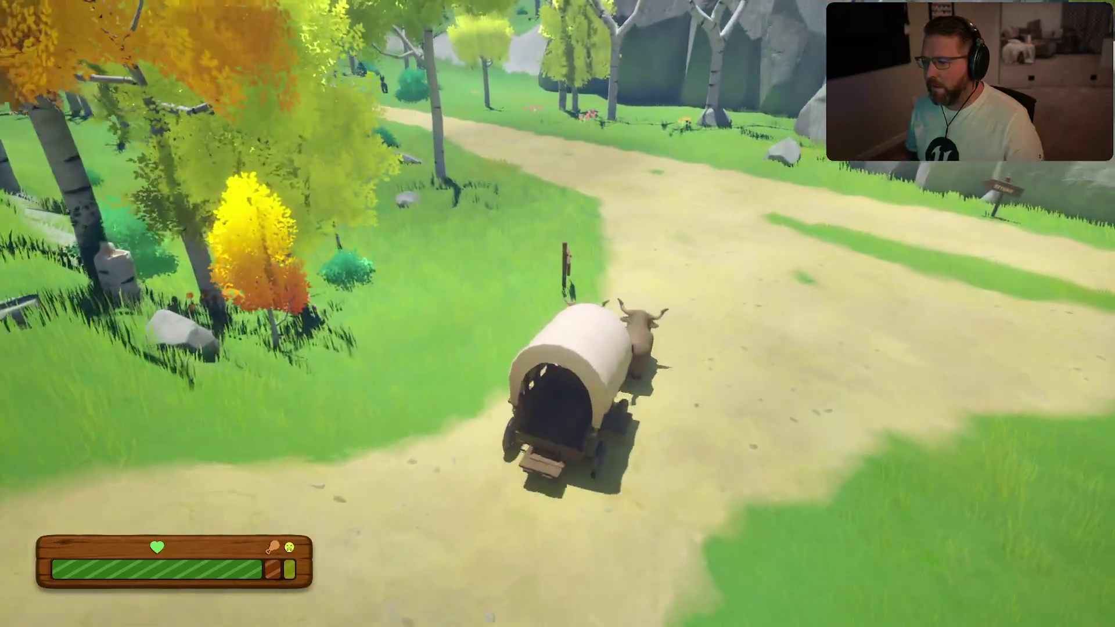
pyautogui.press('a')
pyautogui.press('a')
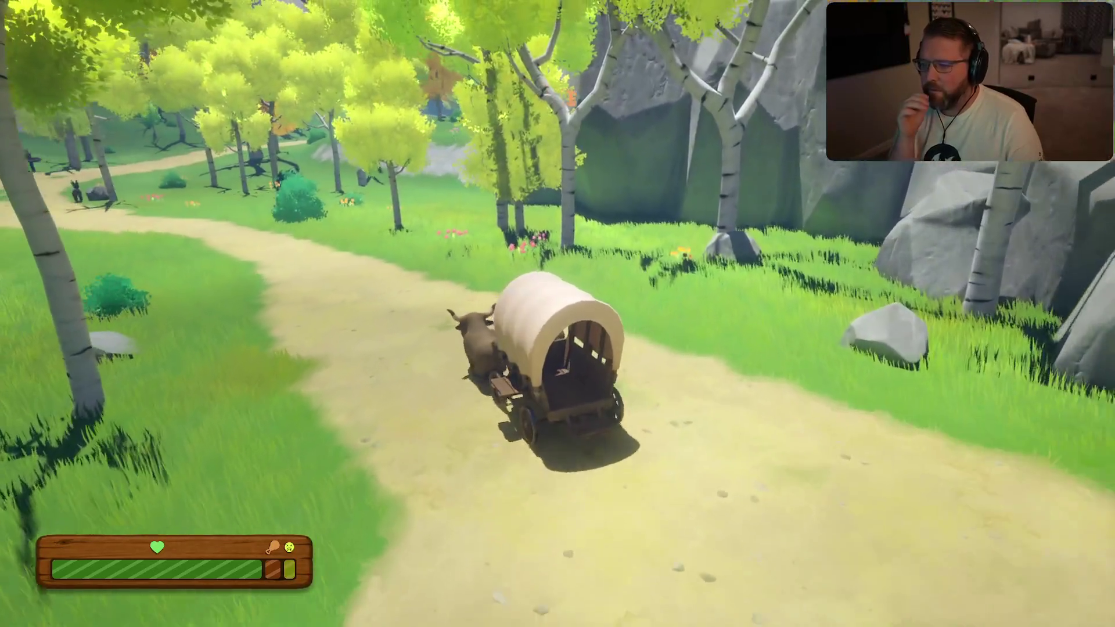
pyautogui.press('a')
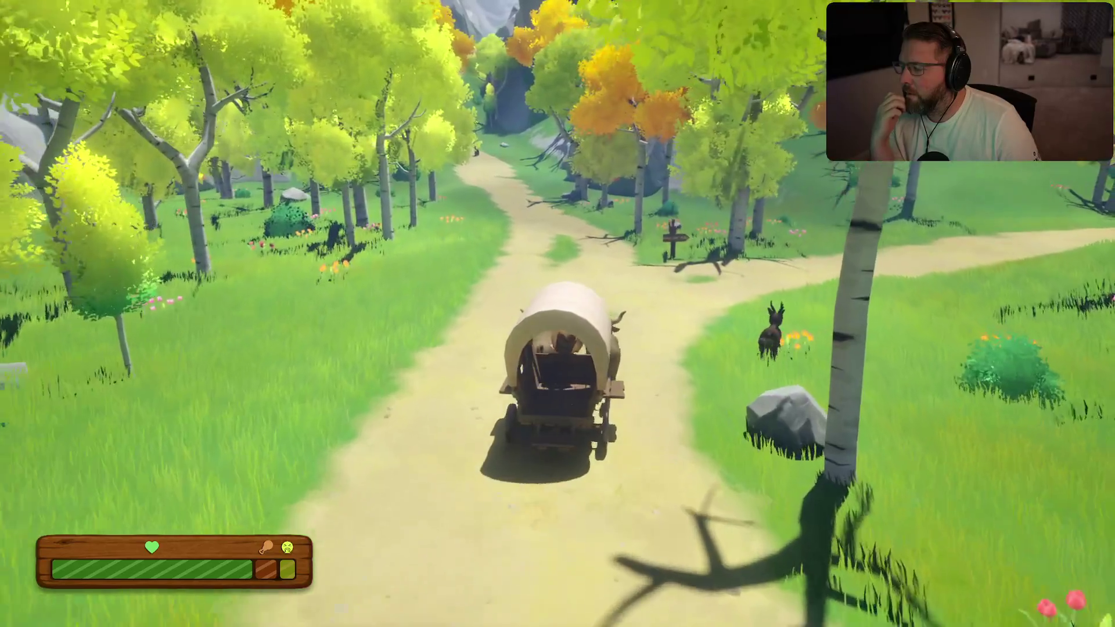
pyautogui.press('a')
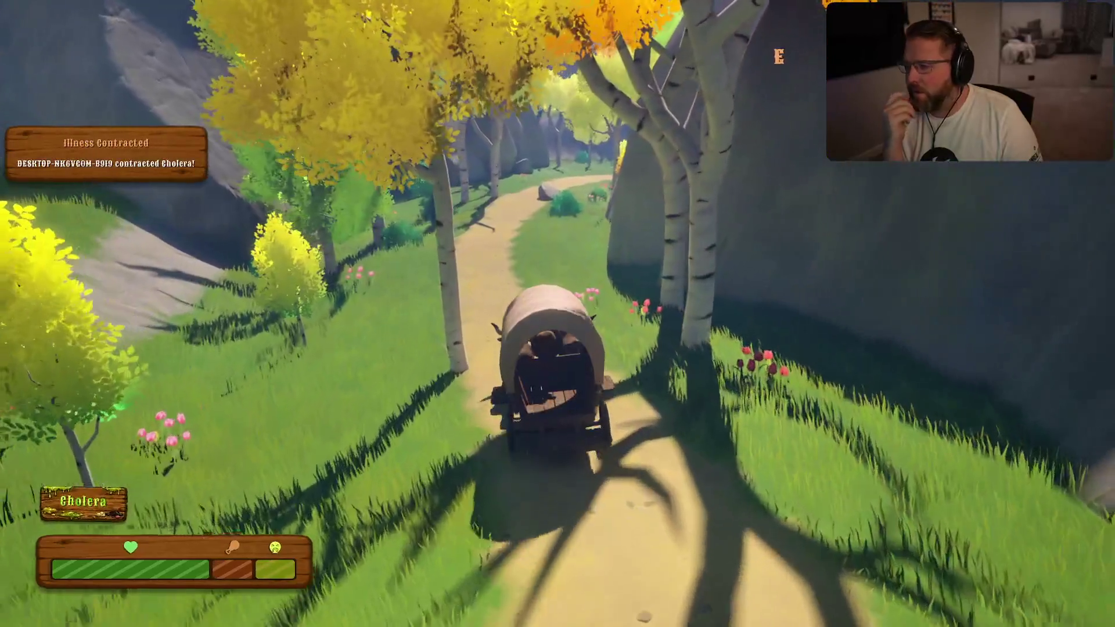
# Leave the wagon, sprint past the oxen to grab a wooden plank, and run back with it
pyautogui.press('w')
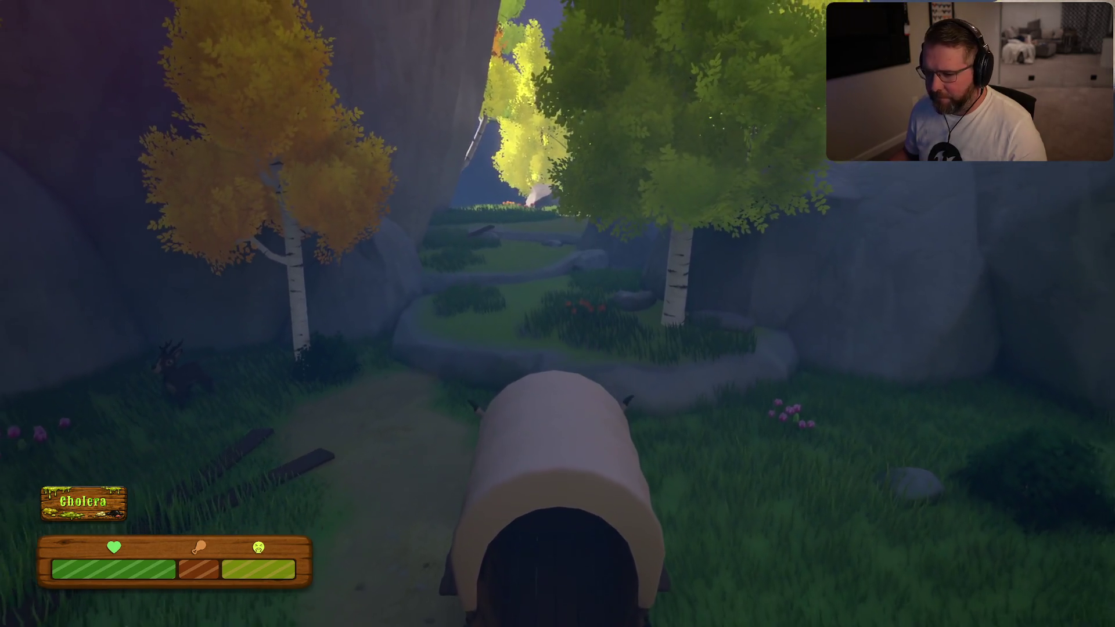
pyautogui.press('e')
pyautogui.hotkey('shift', 'w')
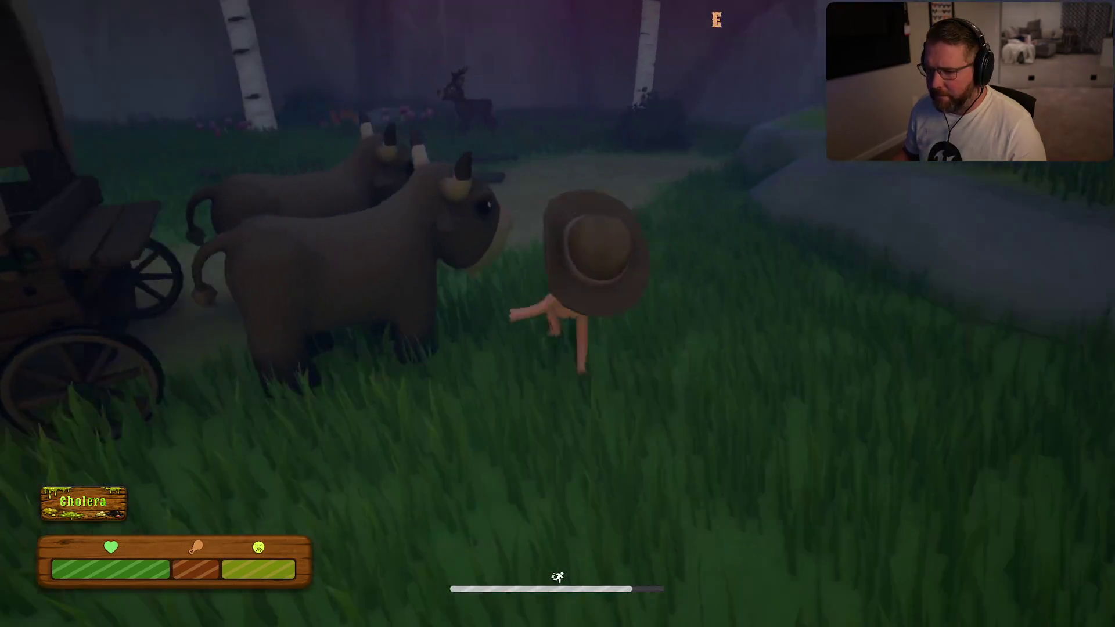
pyautogui.press('e')
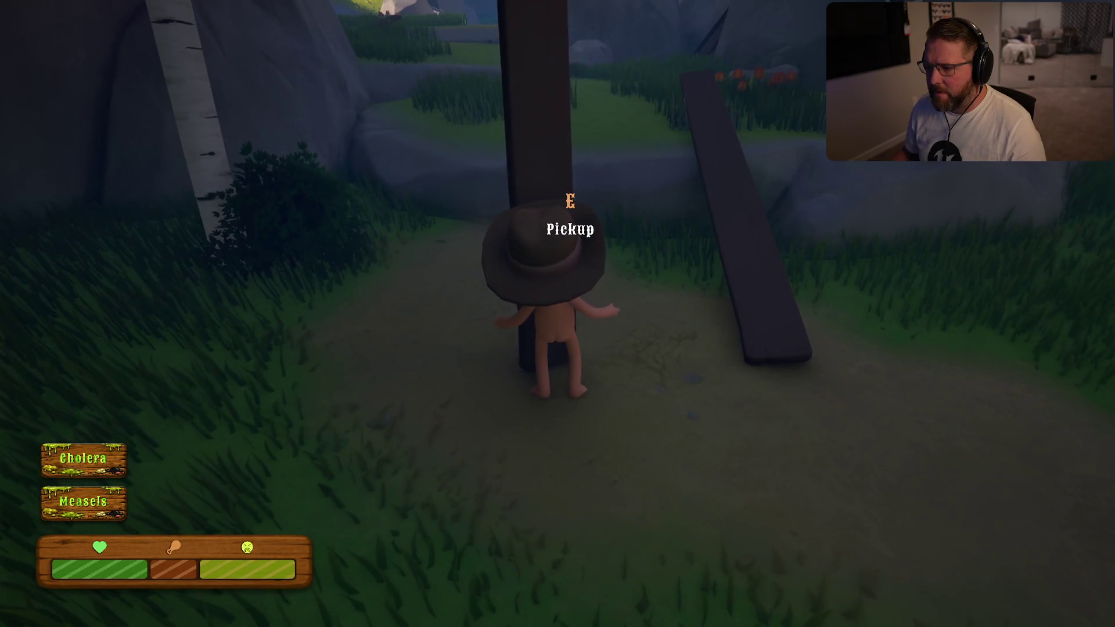
pyautogui.press('e')
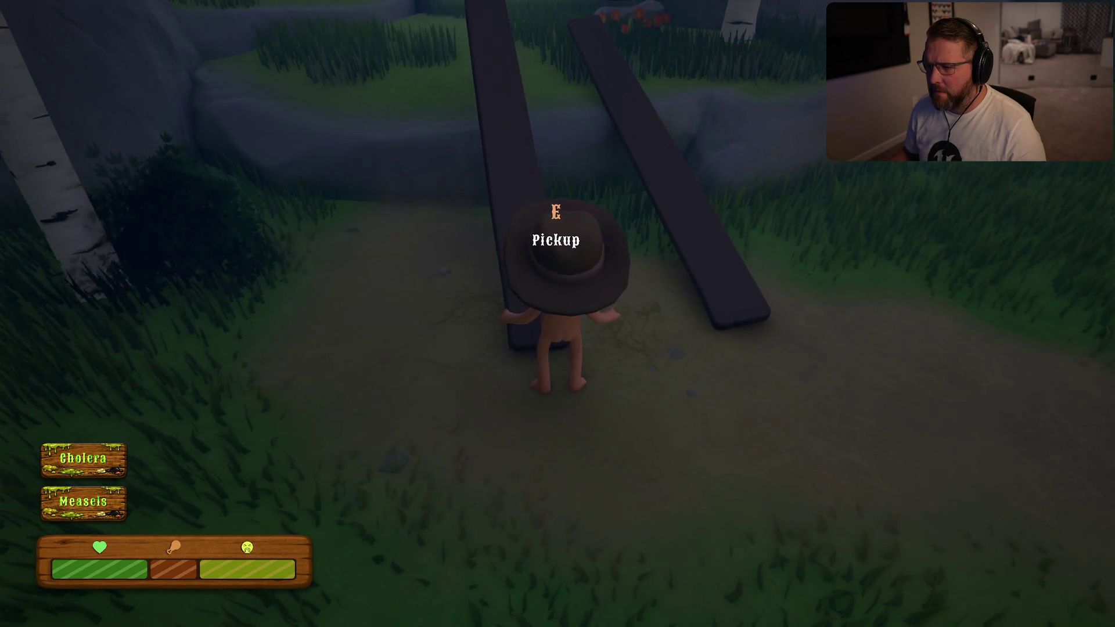
pyautogui.hotkey('shift', 'w')
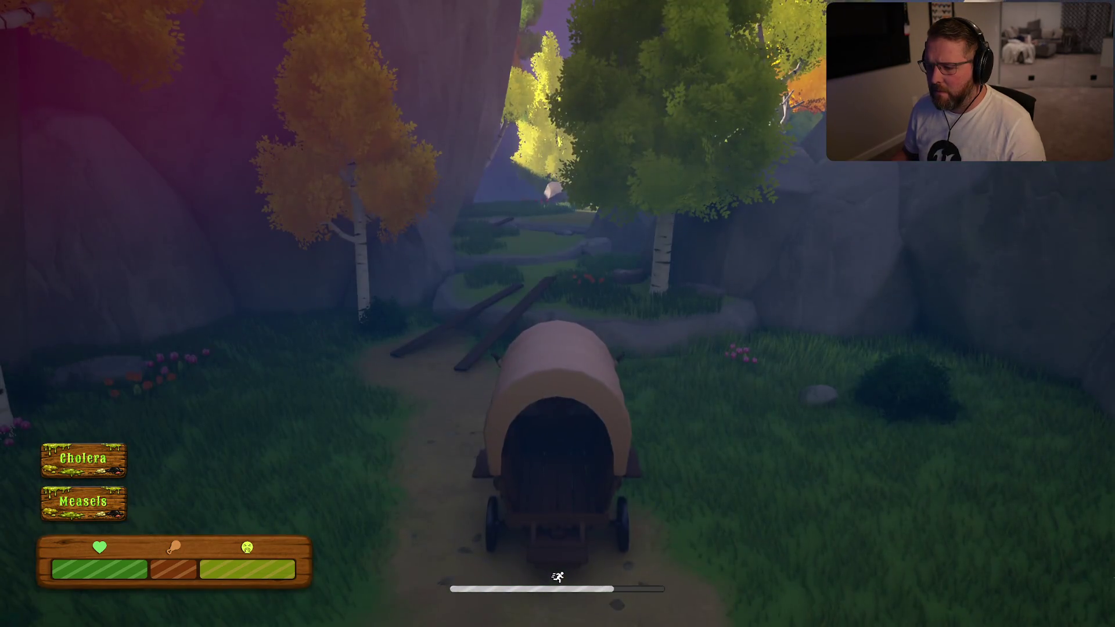
# Climb aboard and roll the wagon over the log planks, then along the grassy forest path toward the rocks
pyautogui.press('w')
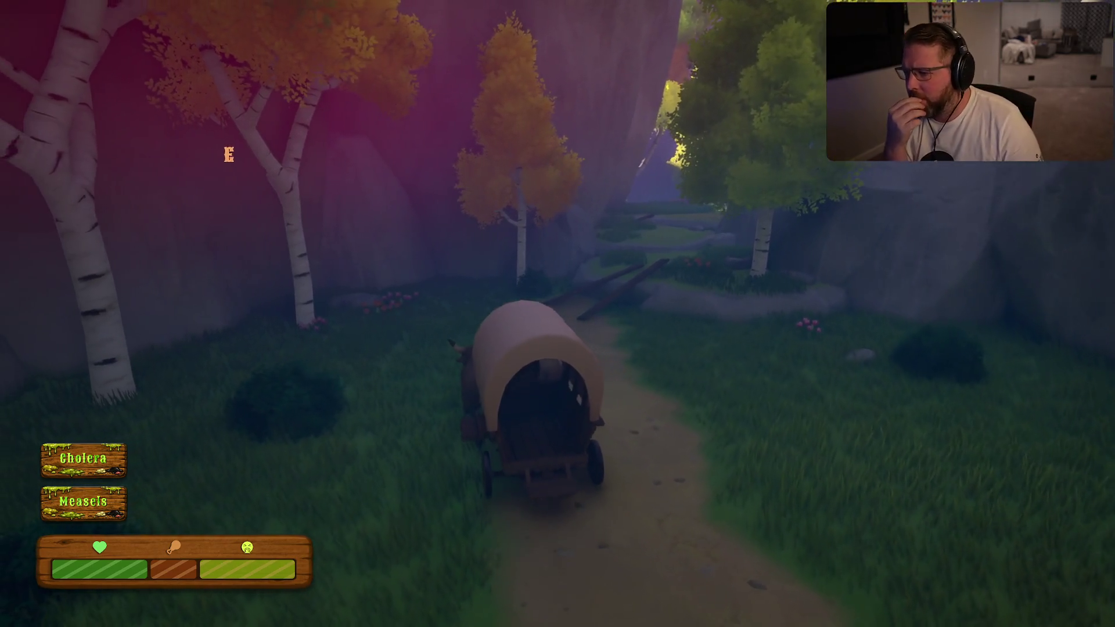
pyautogui.press('w')
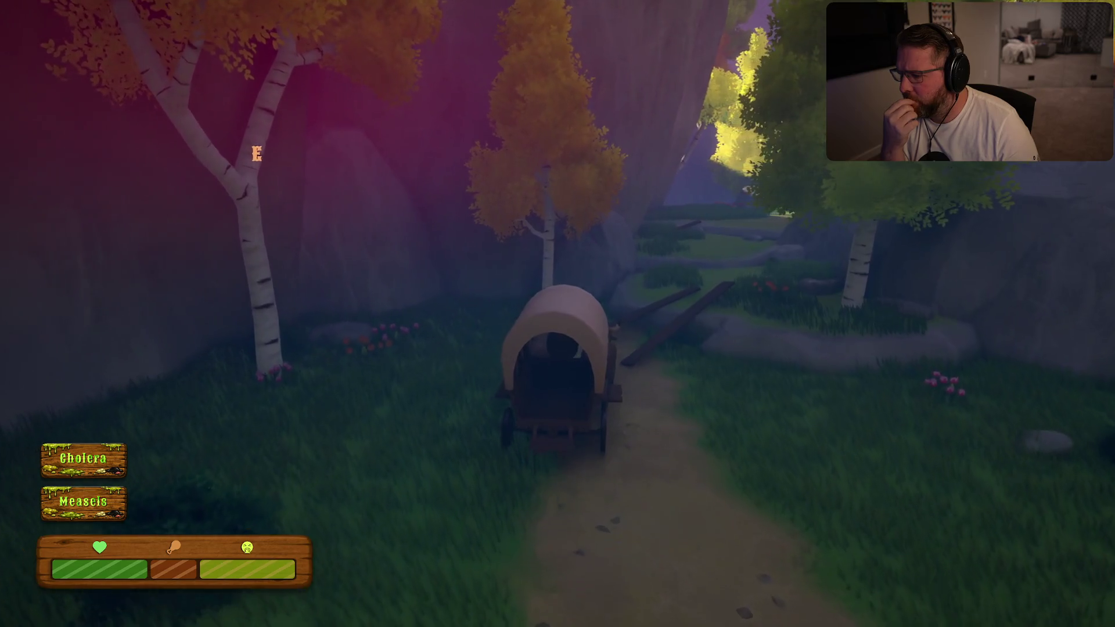
pyautogui.press('w')
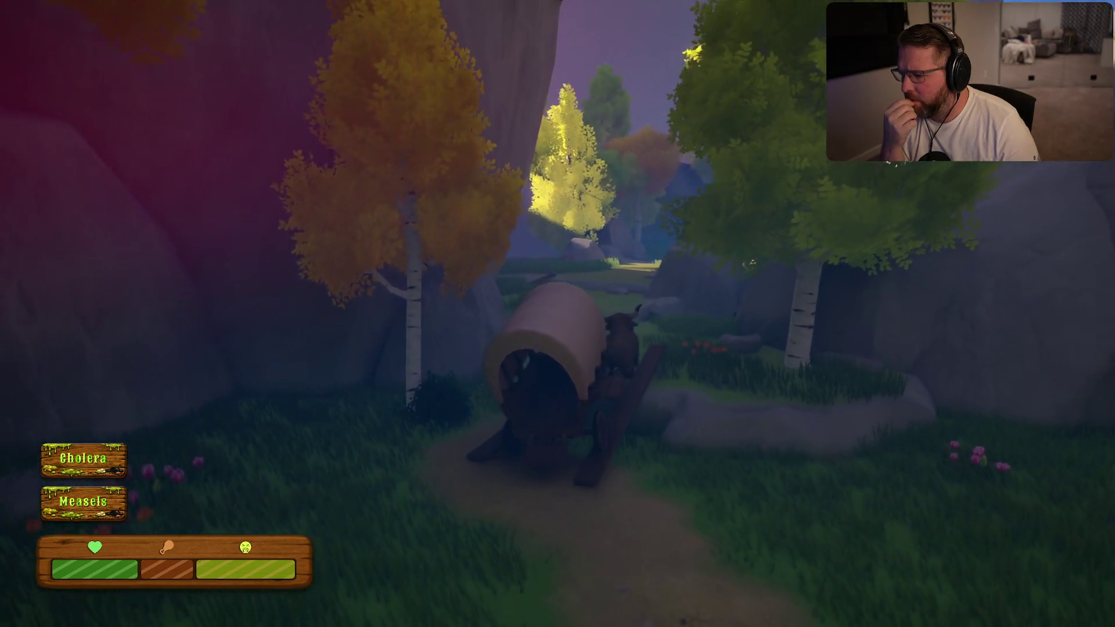
pyautogui.press('w')
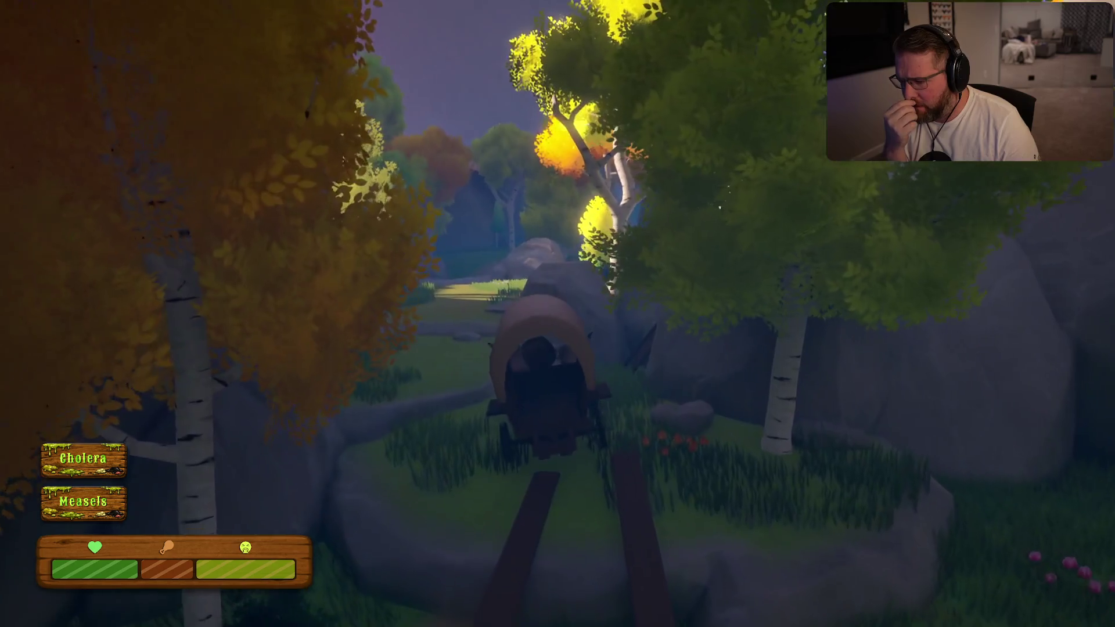
pyautogui.press('w')
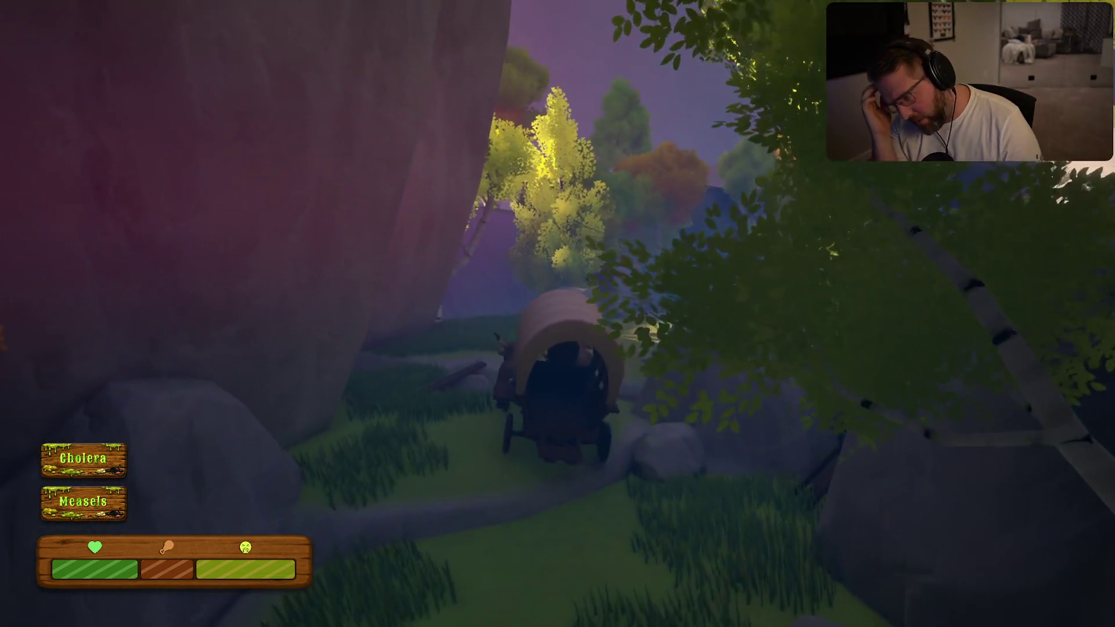
pyautogui.press('w')
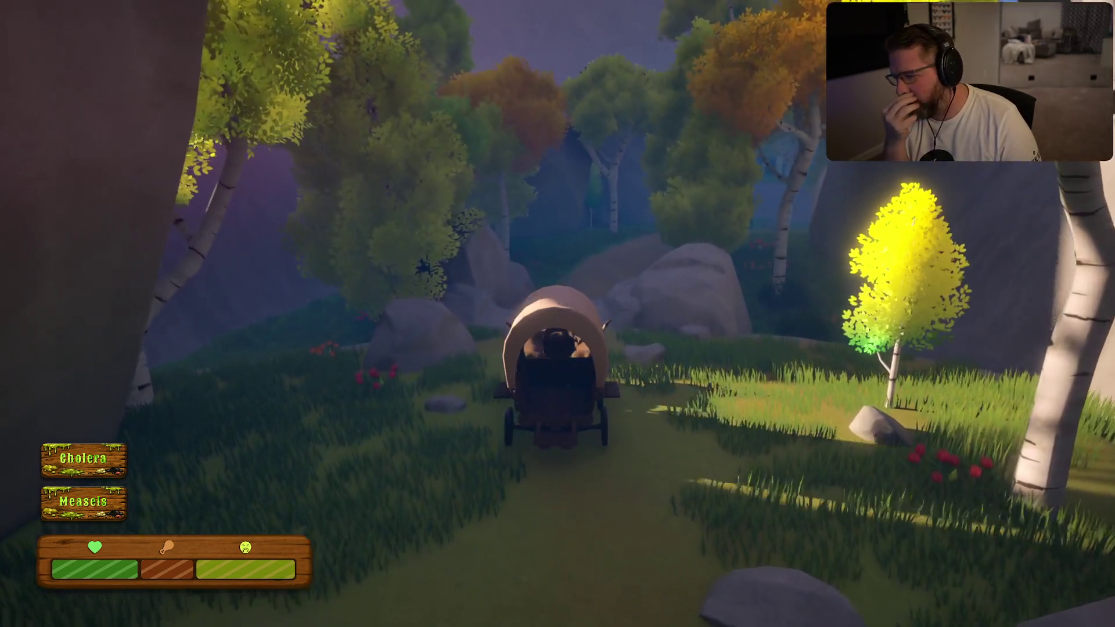
pyautogui.press('w')
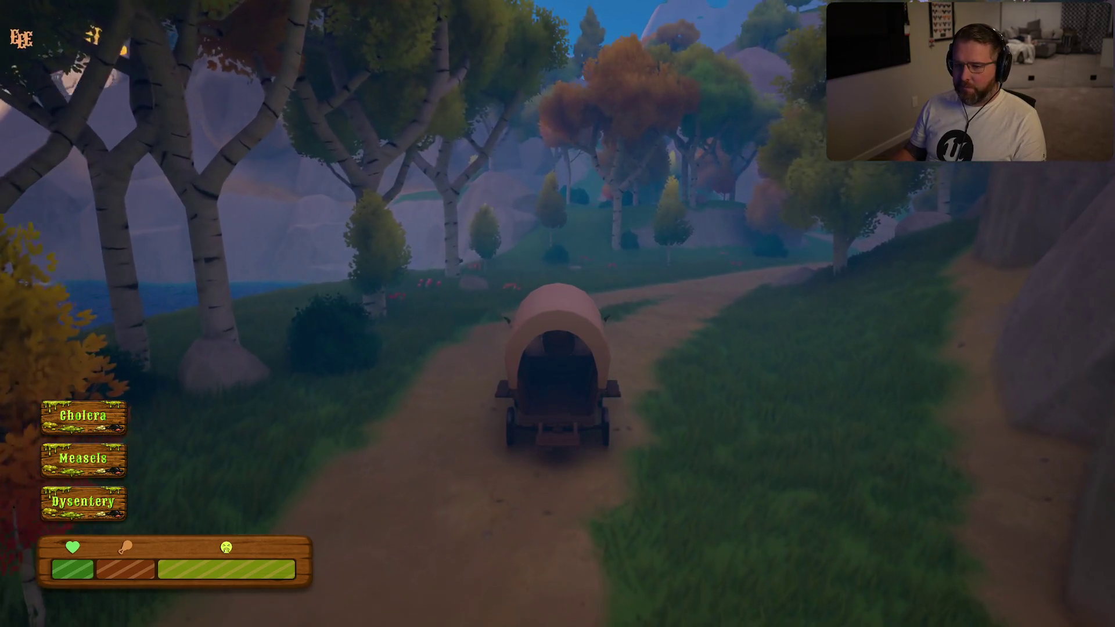
# Follow the lakeside dirt path around its left bend up to the Less Rocky Road / Rocky Road signposts
pyautogui.press('w')
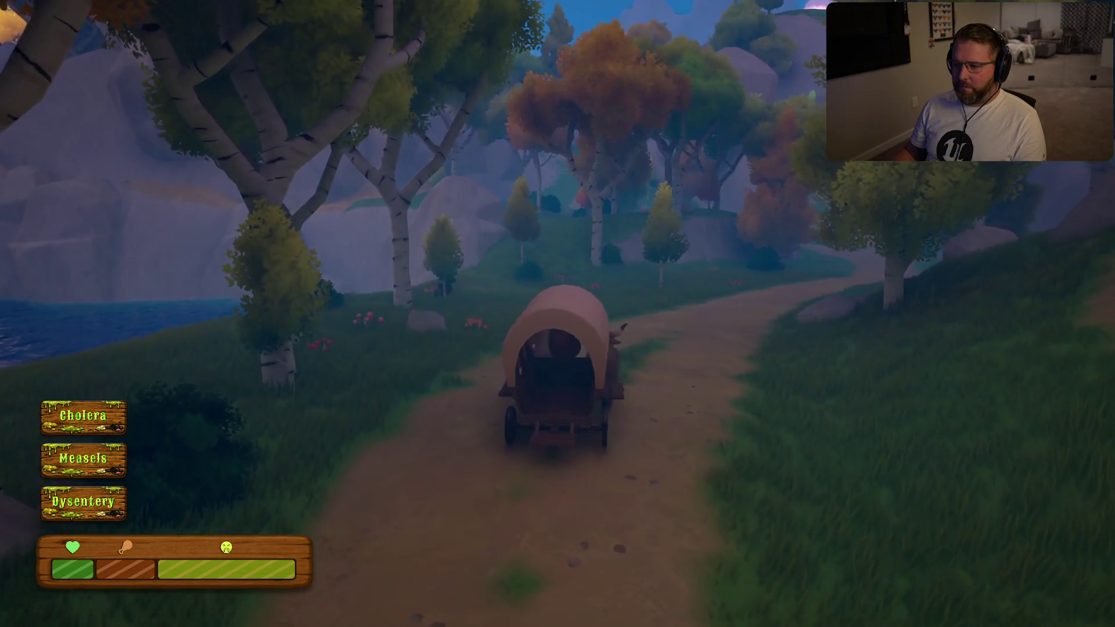
pyautogui.press('w')
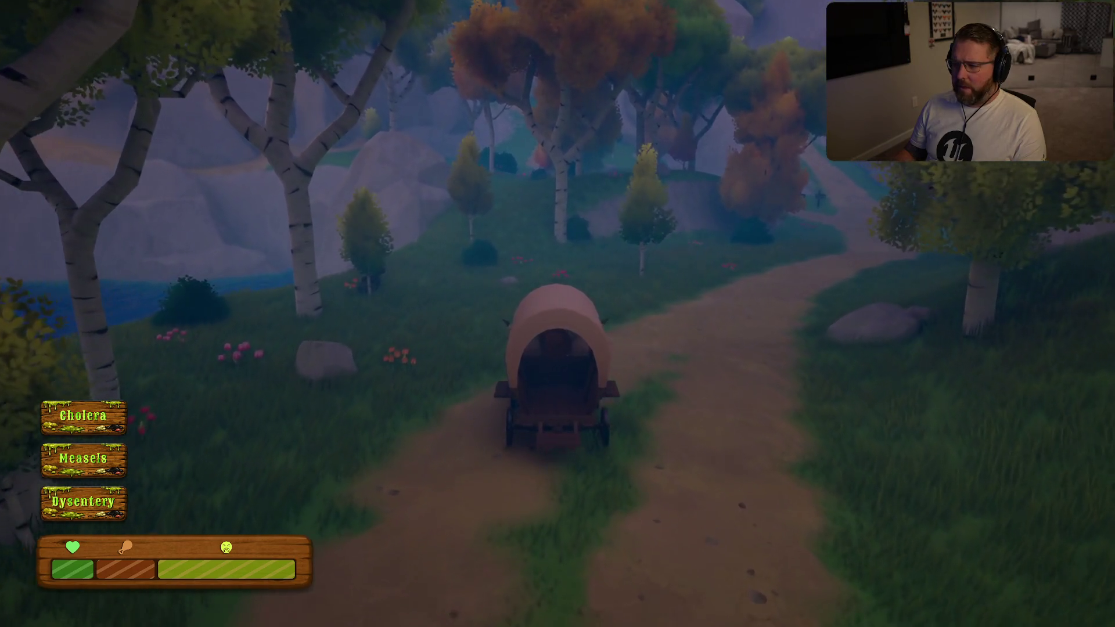
pyautogui.press('w')
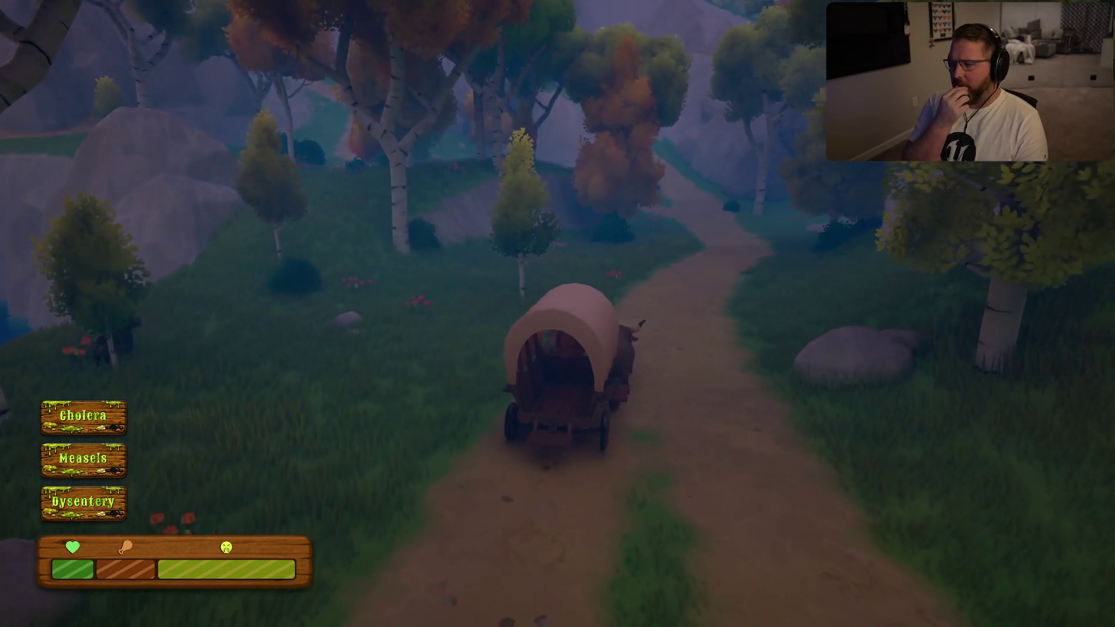
pyautogui.press('w')
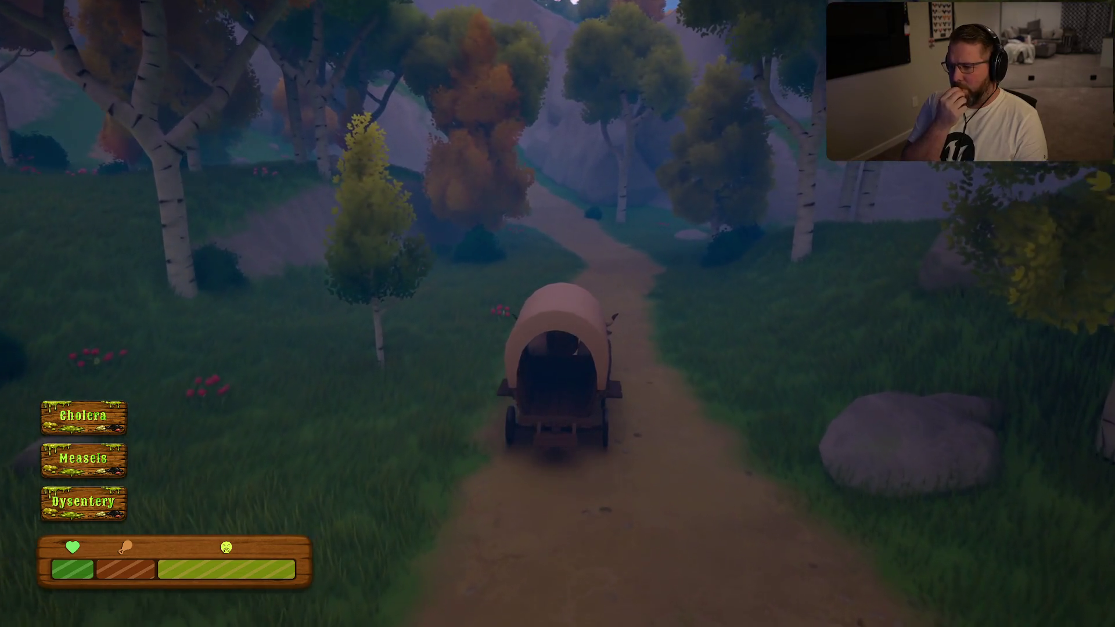
pyautogui.press('w')
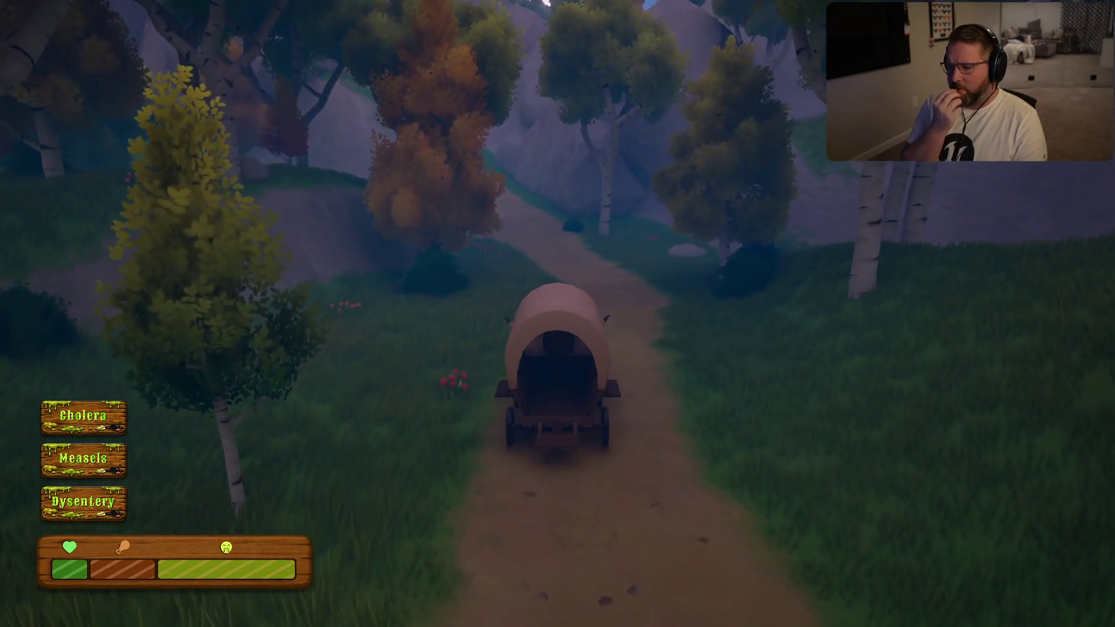
pyautogui.press('w')
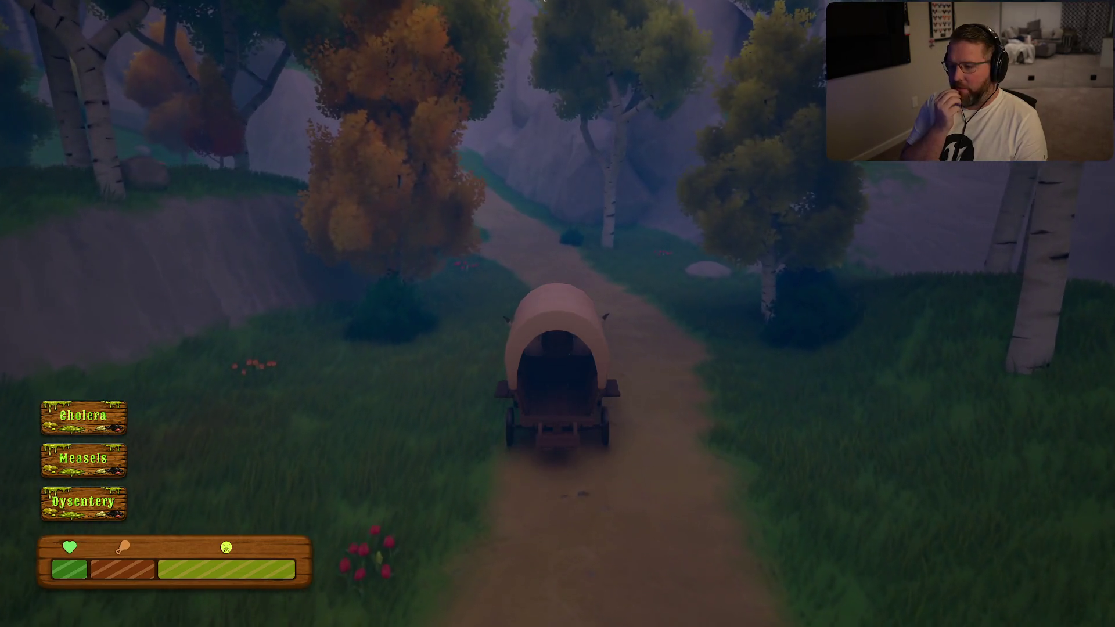
pyautogui.press('w')
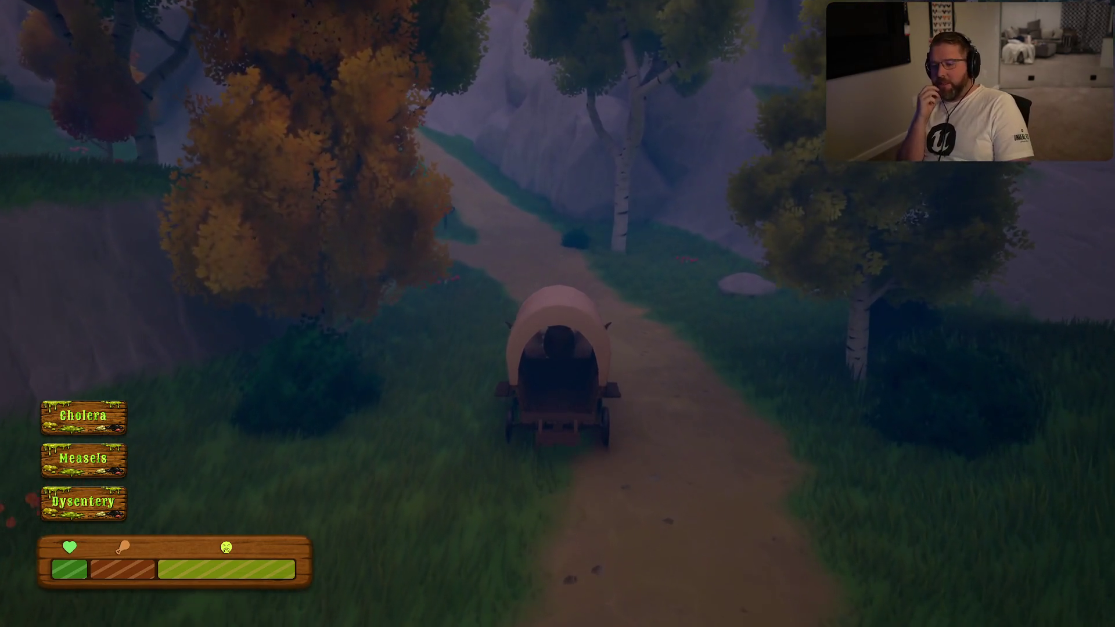
pyautogui.press('w')
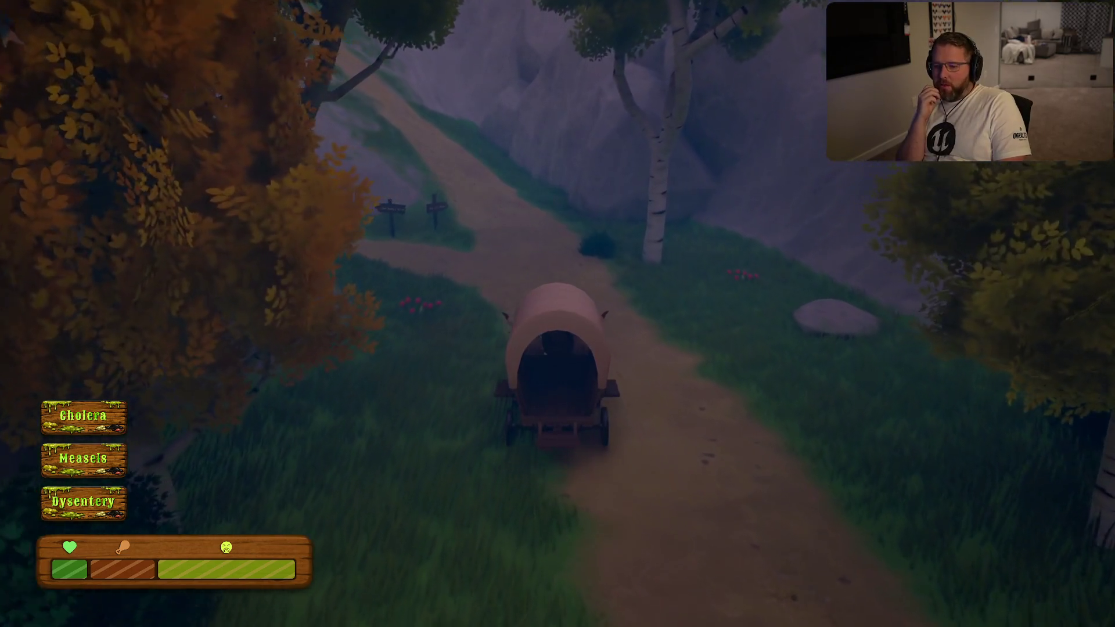
pyautogui.press('w')
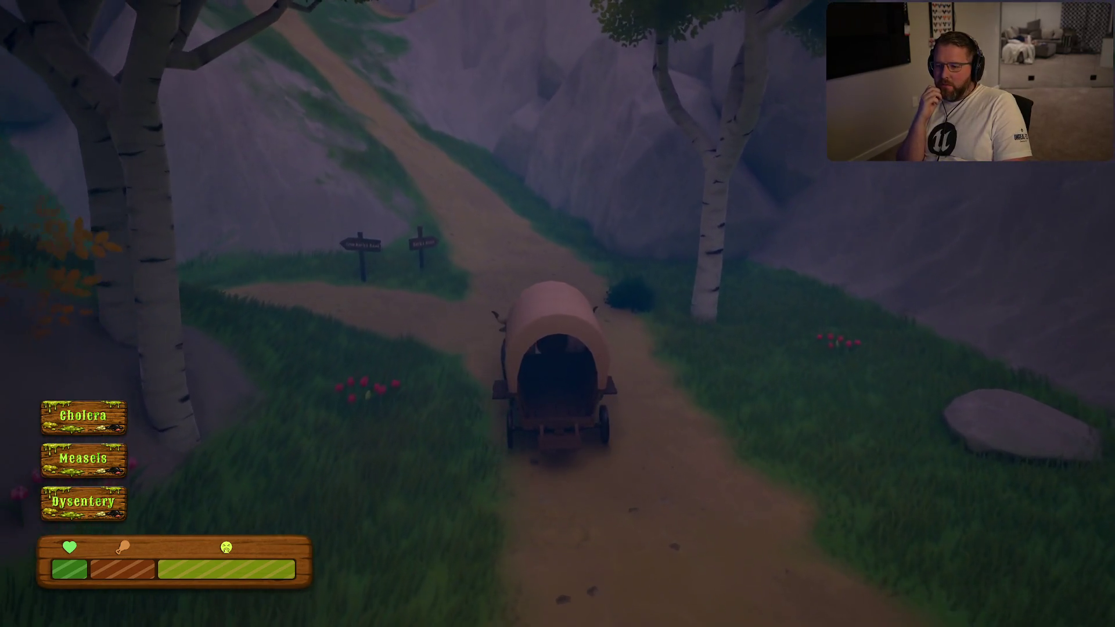
pyautogui.press('w')
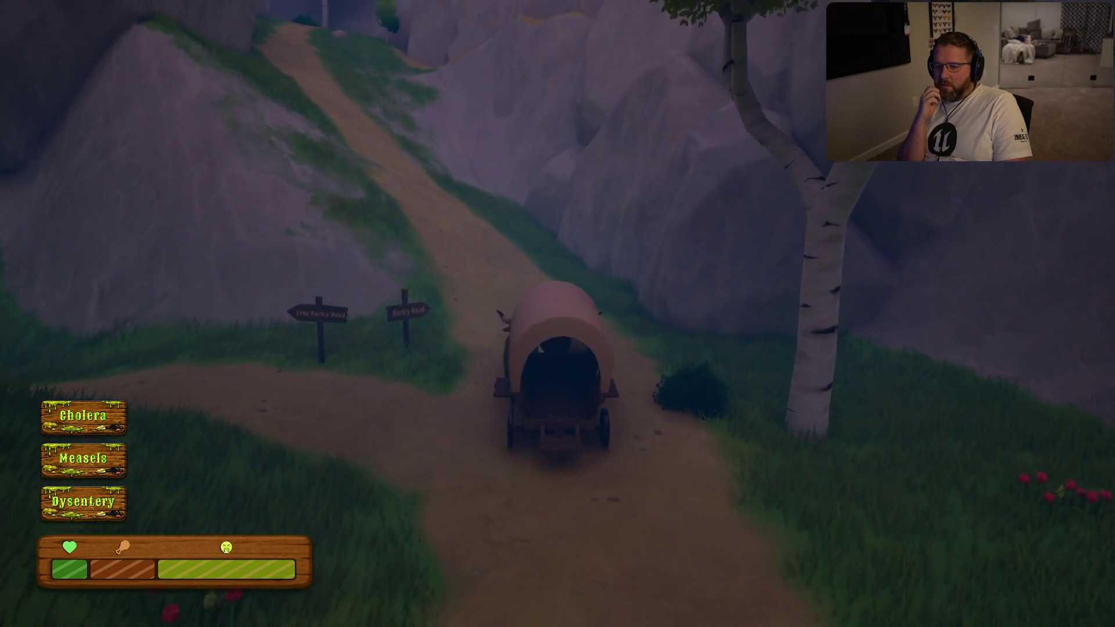
pyautogui.press('w')
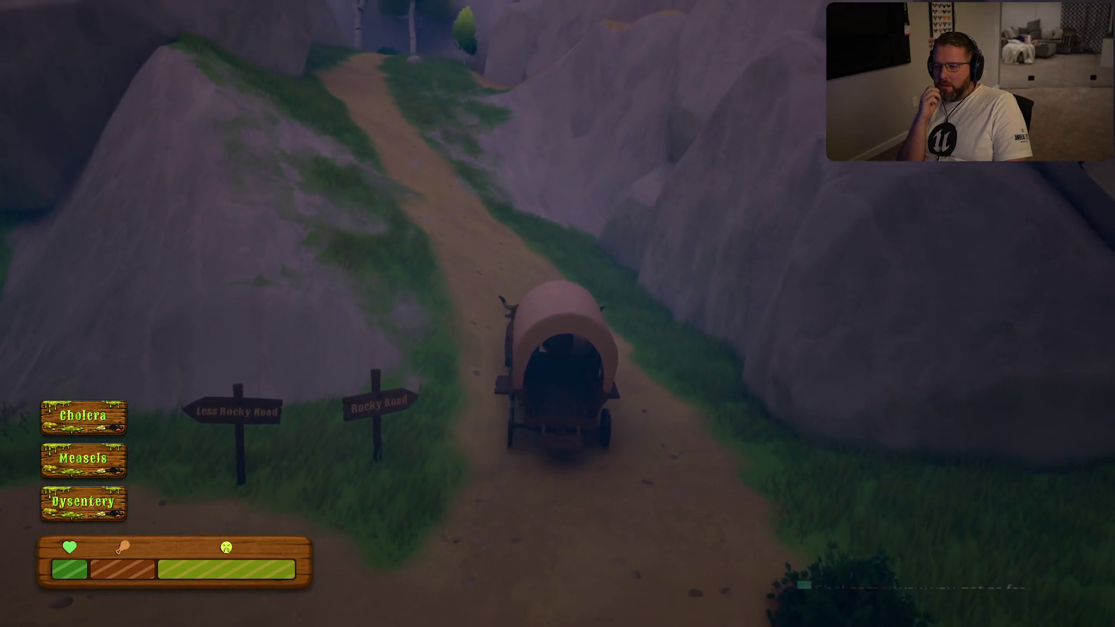
# Drive past the Rocky Road sign and climb the path between the boulders
pyautogui.press('w')
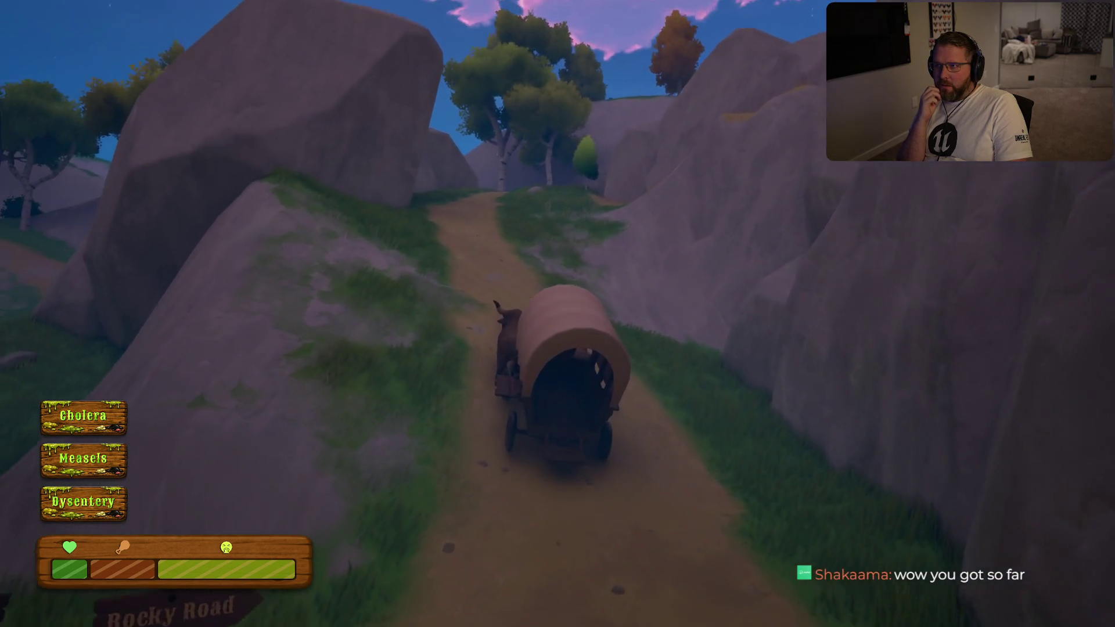
pyautogui.press('w')
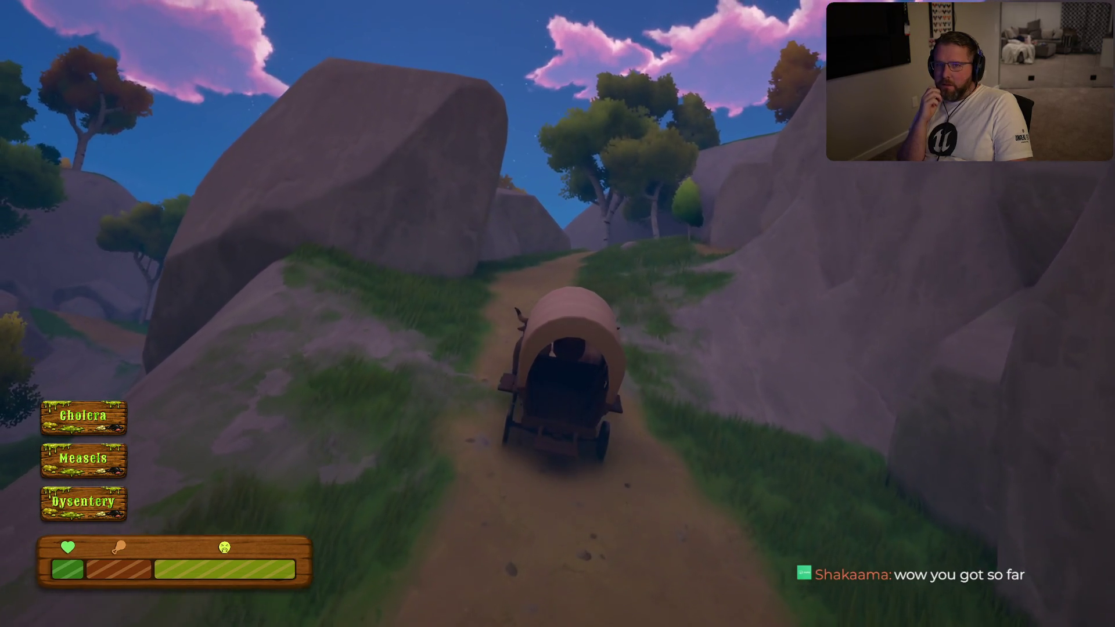
pyautogui.press('w')
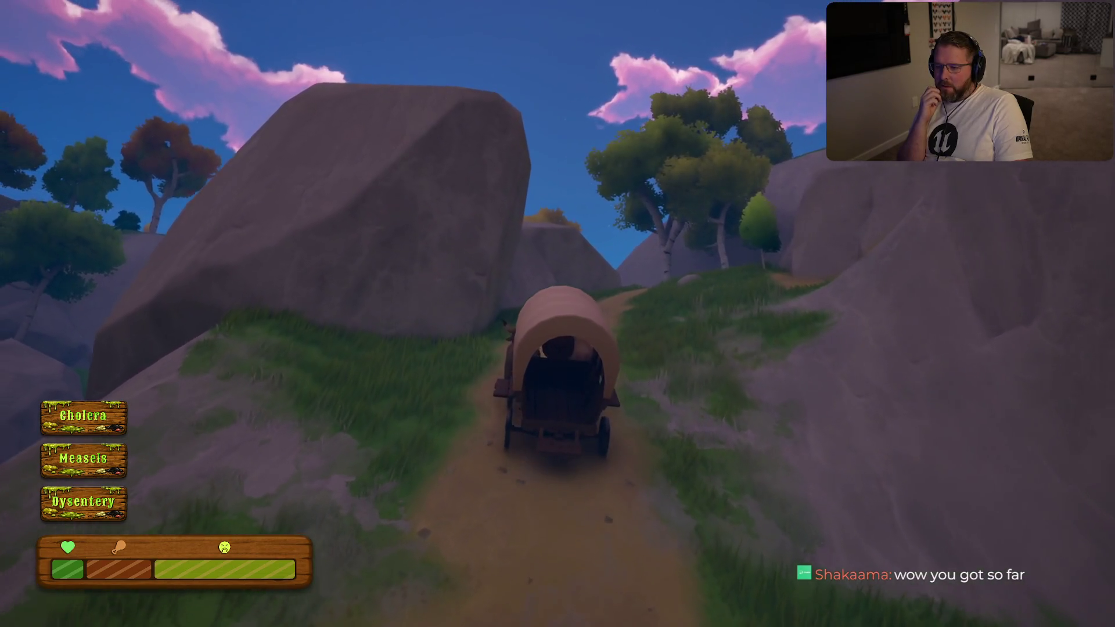
pyautogui.press('w')
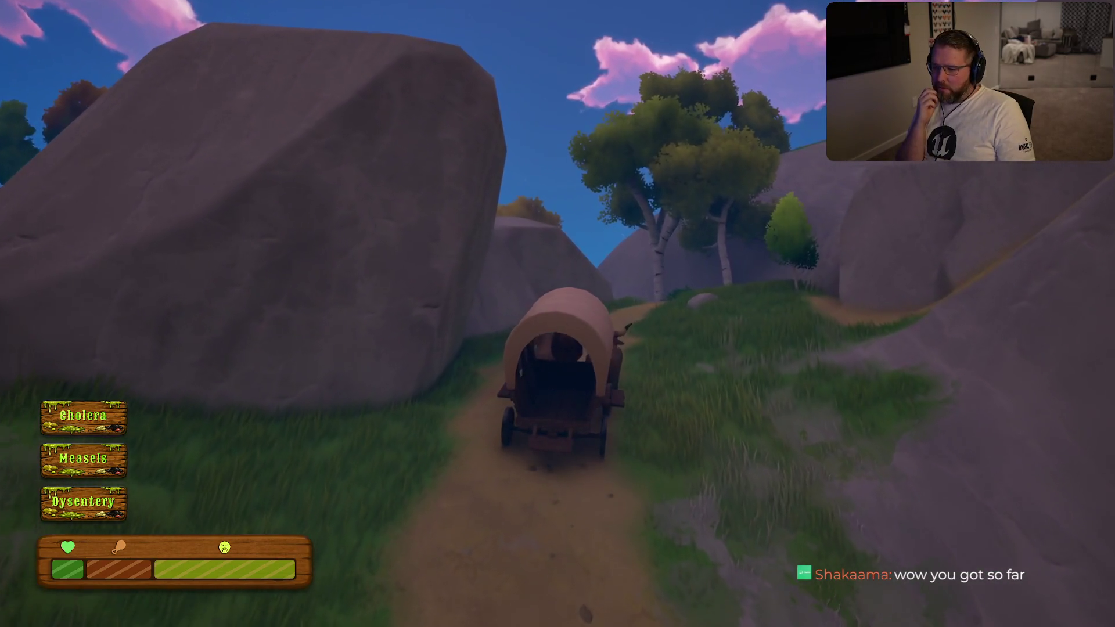
pyautogui.press('w')
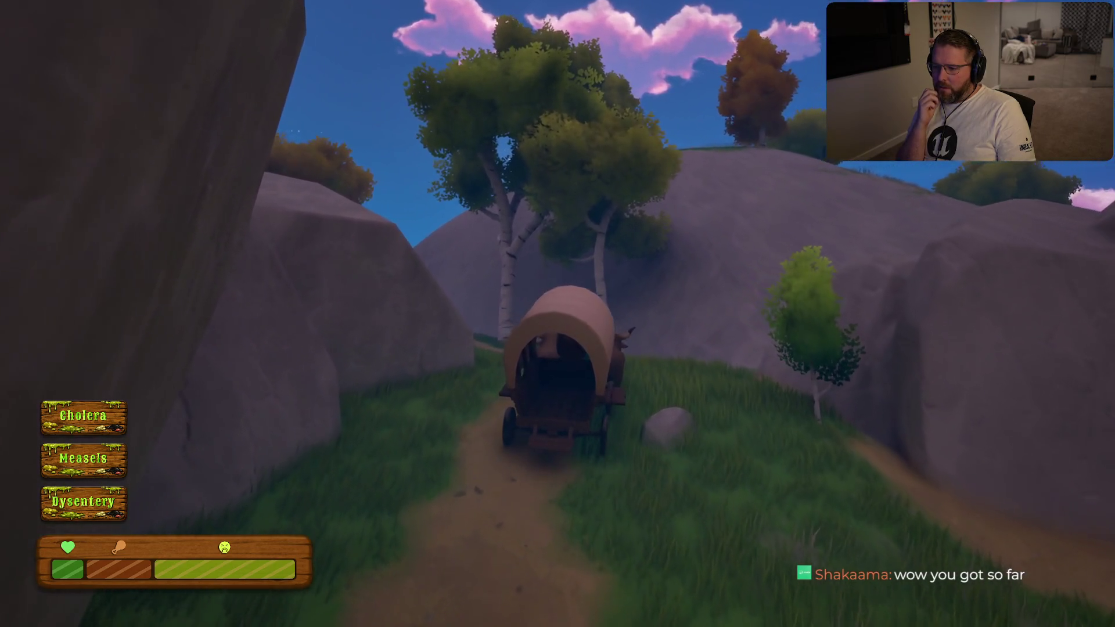
pyautogui.press('w')
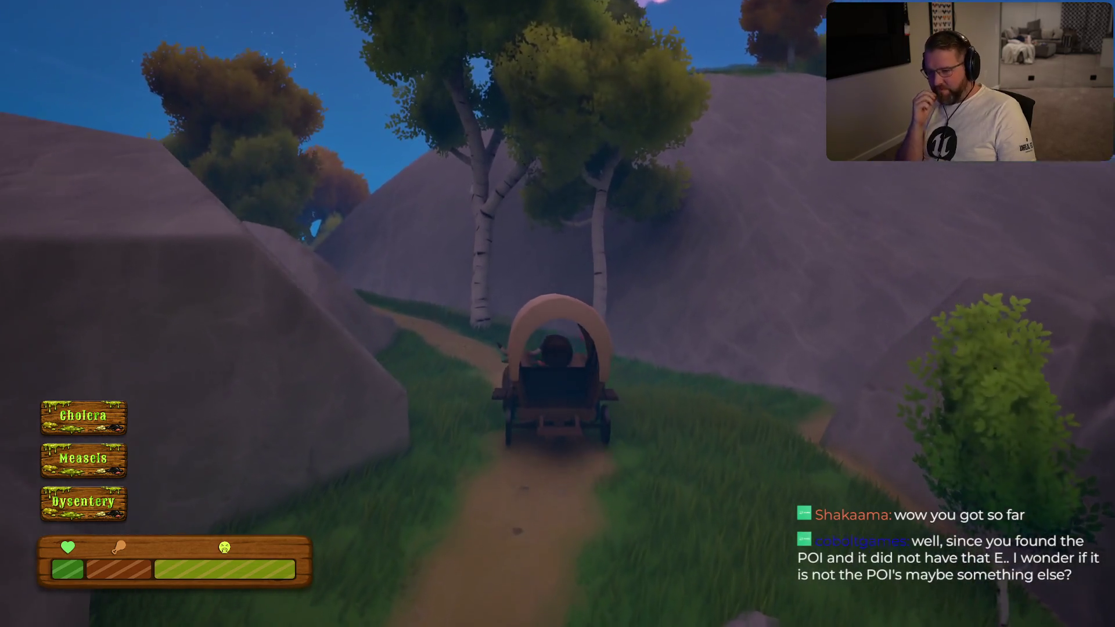
pyautogui.press('w')
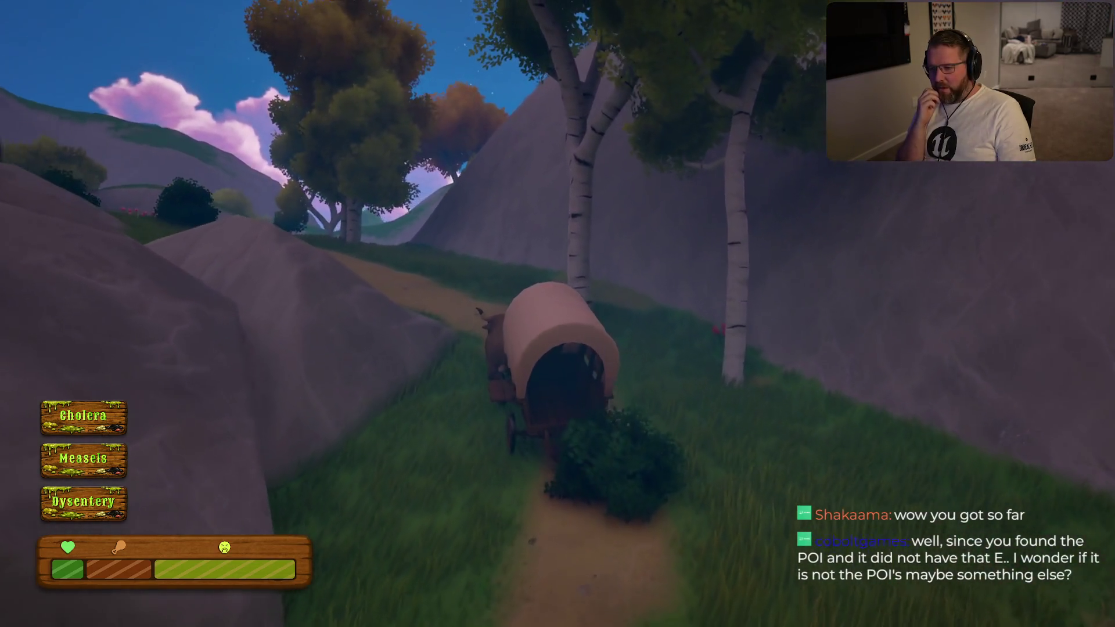
pyautogui.press('w')
pyautogui.press('w')
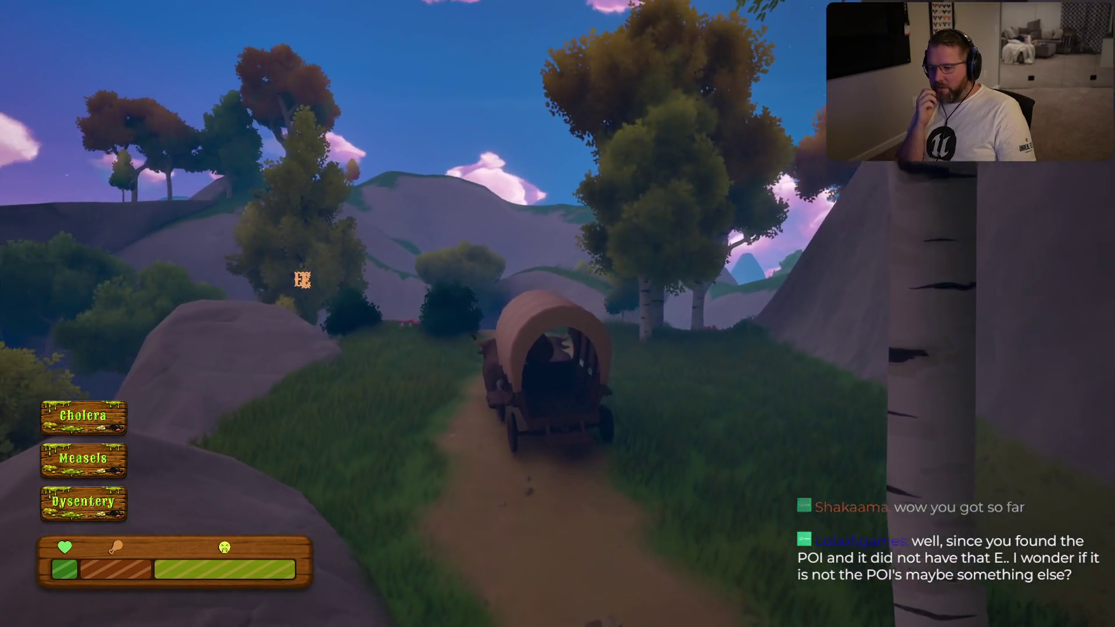
# Head toward the open hills and through the narrow rock pass under the arch
pyautogui.press('w')
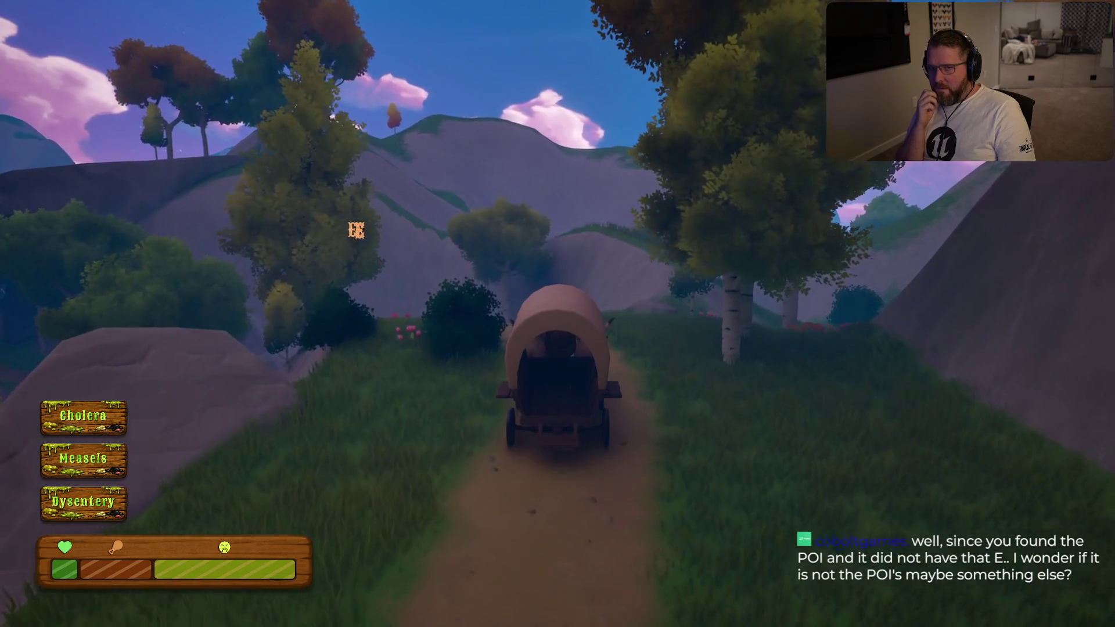
pyautogui.press('w')
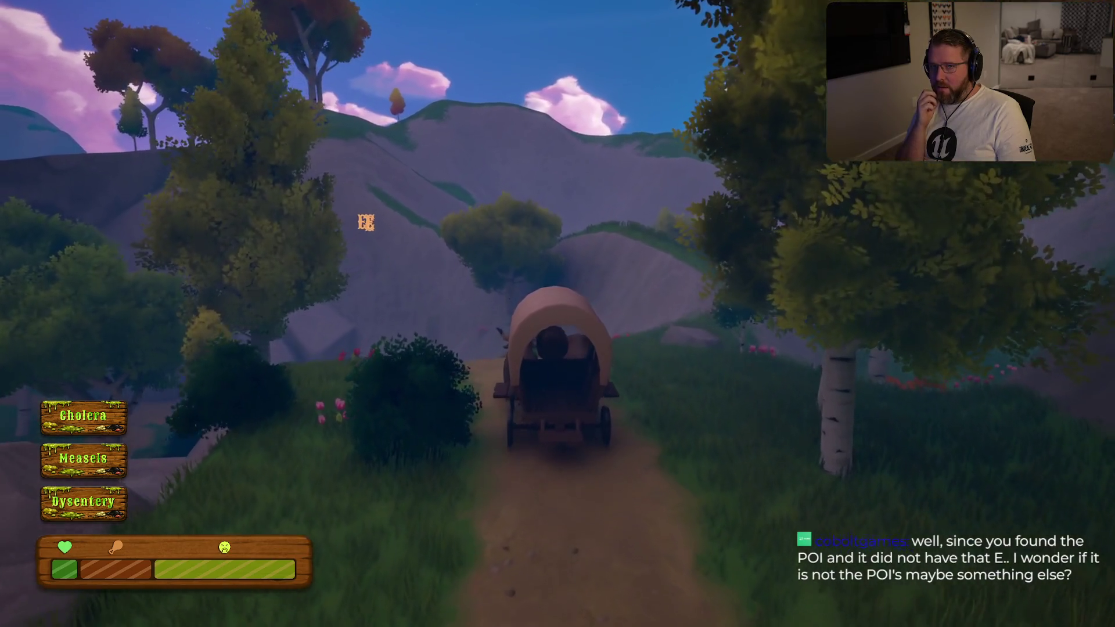
pyautogui.press('w')
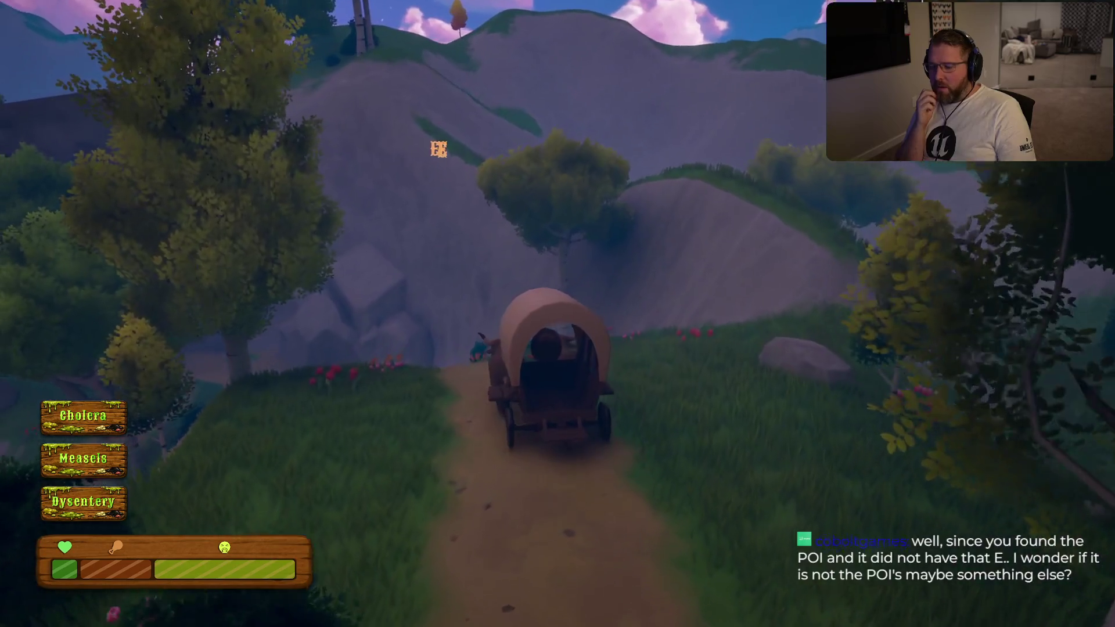
pyautogui.press('w')
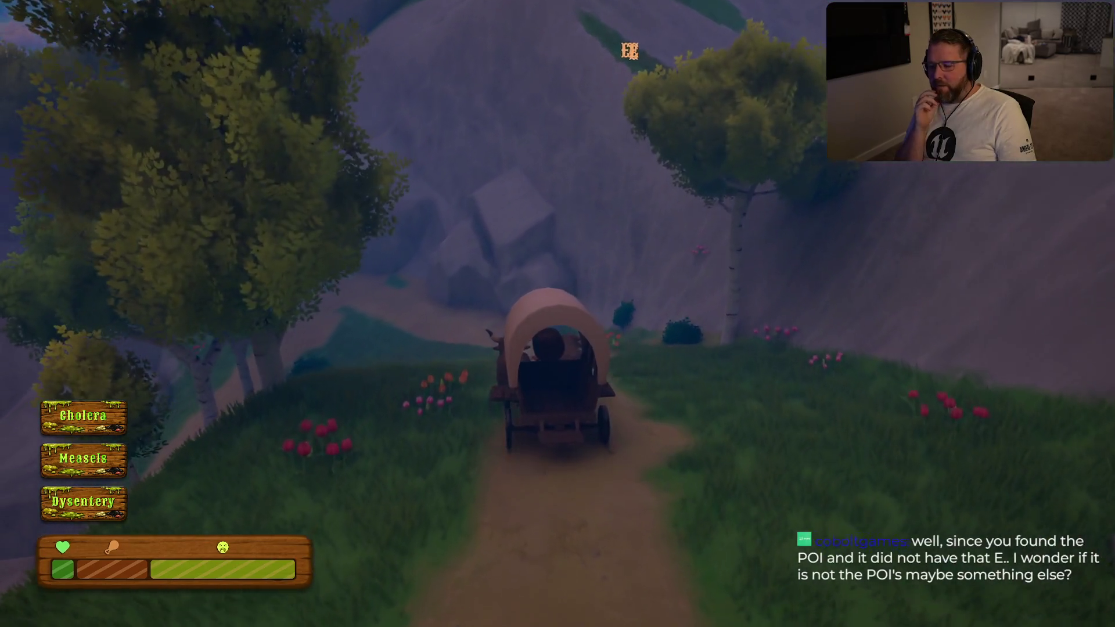
pyautogui.press('w')
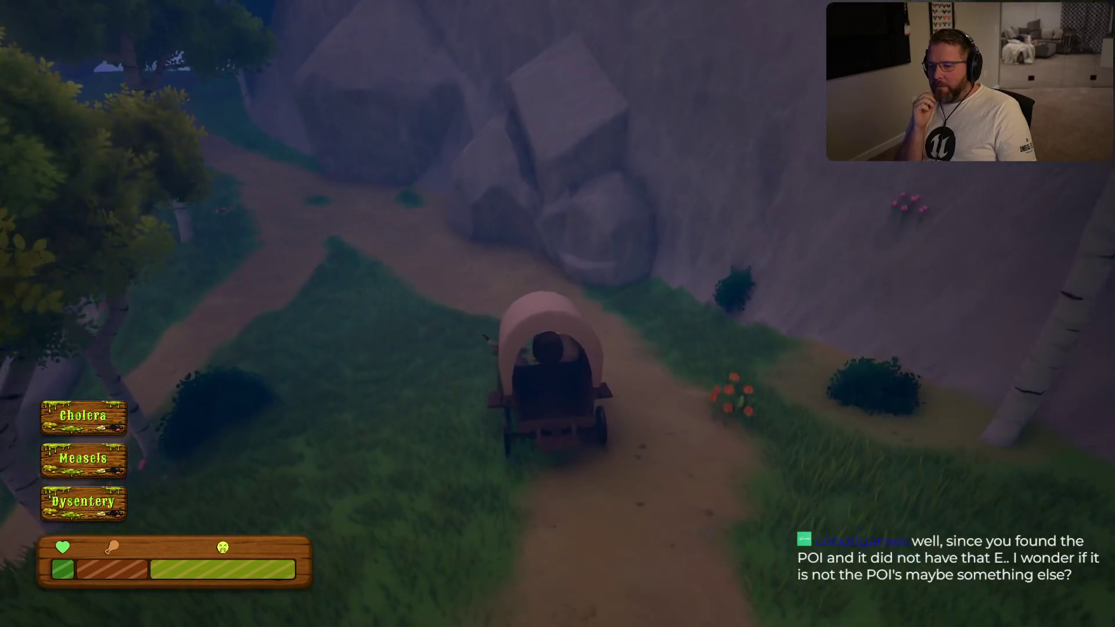
pyautogui.press('w')
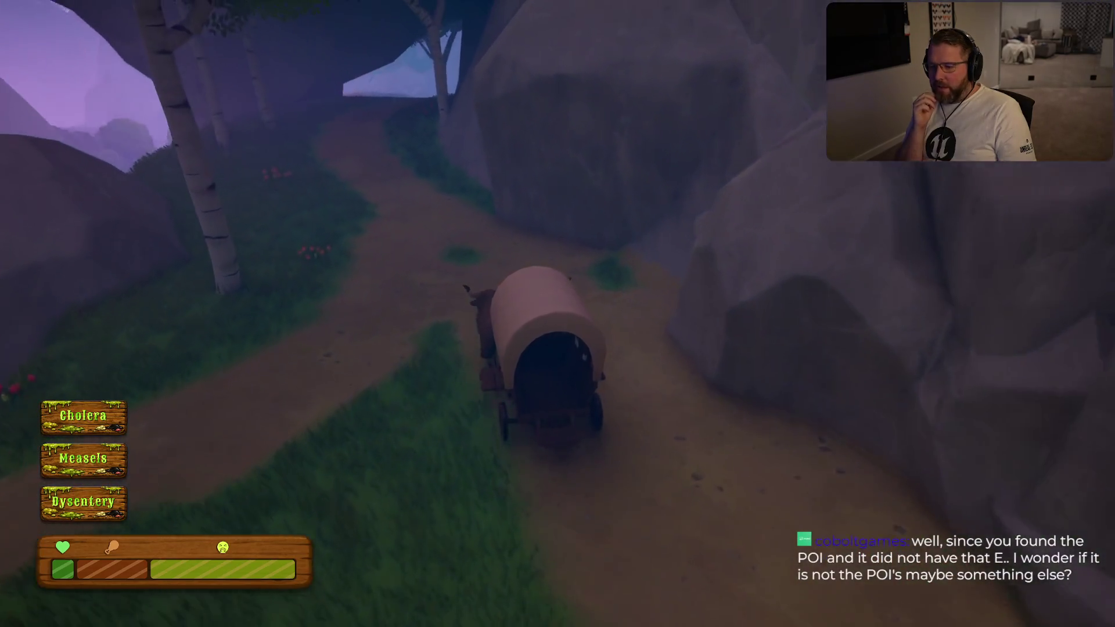
pyautogui.press('w')
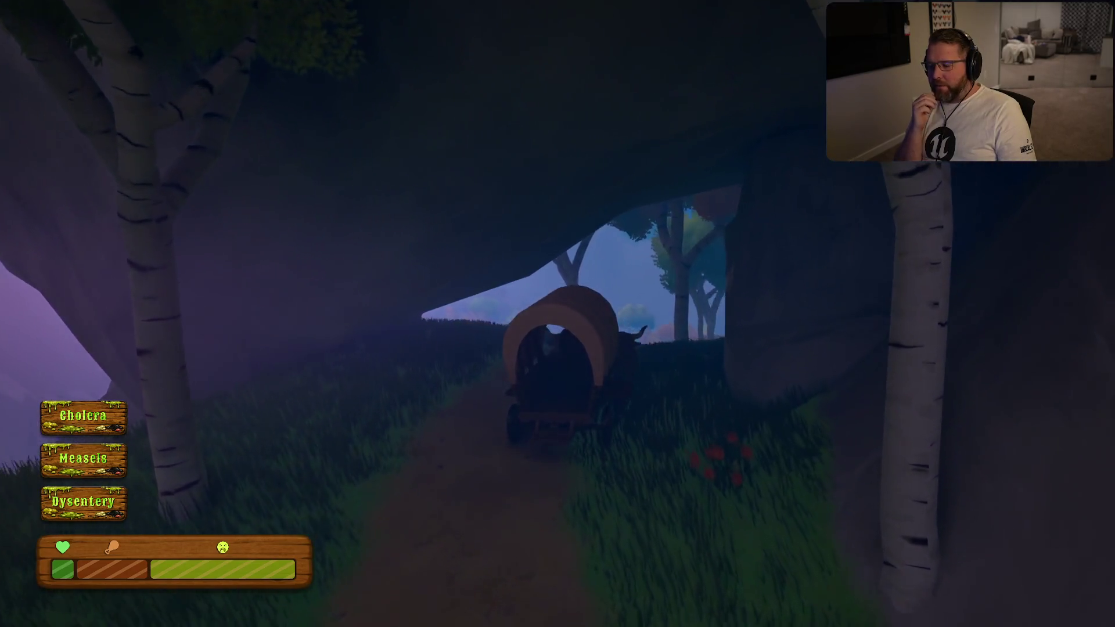
pyautogui.press('w')
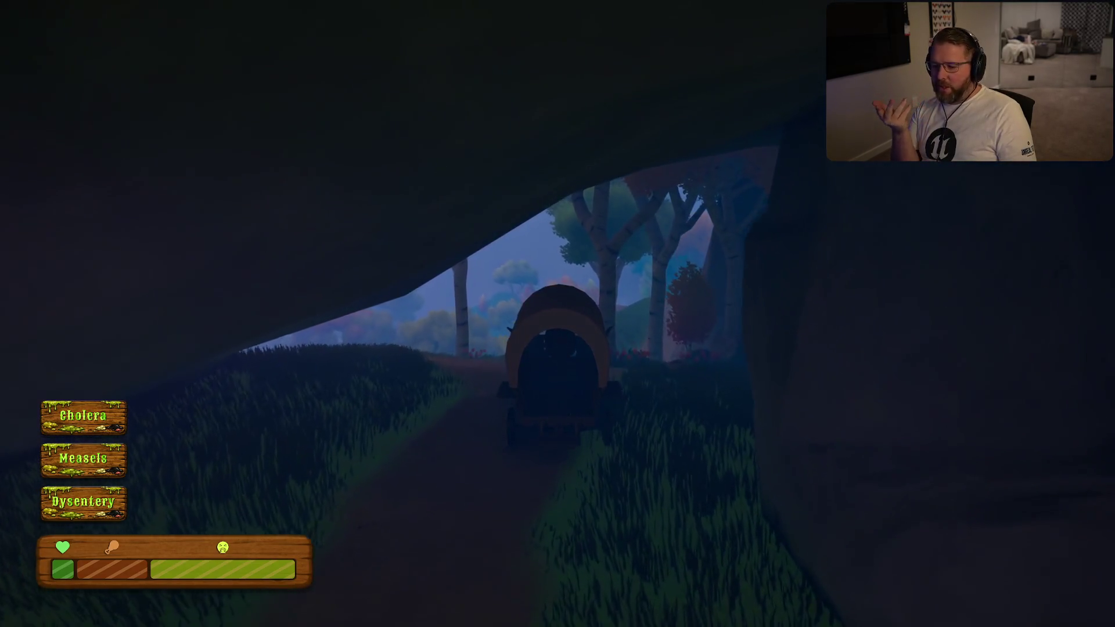
pyautogui.press('w')
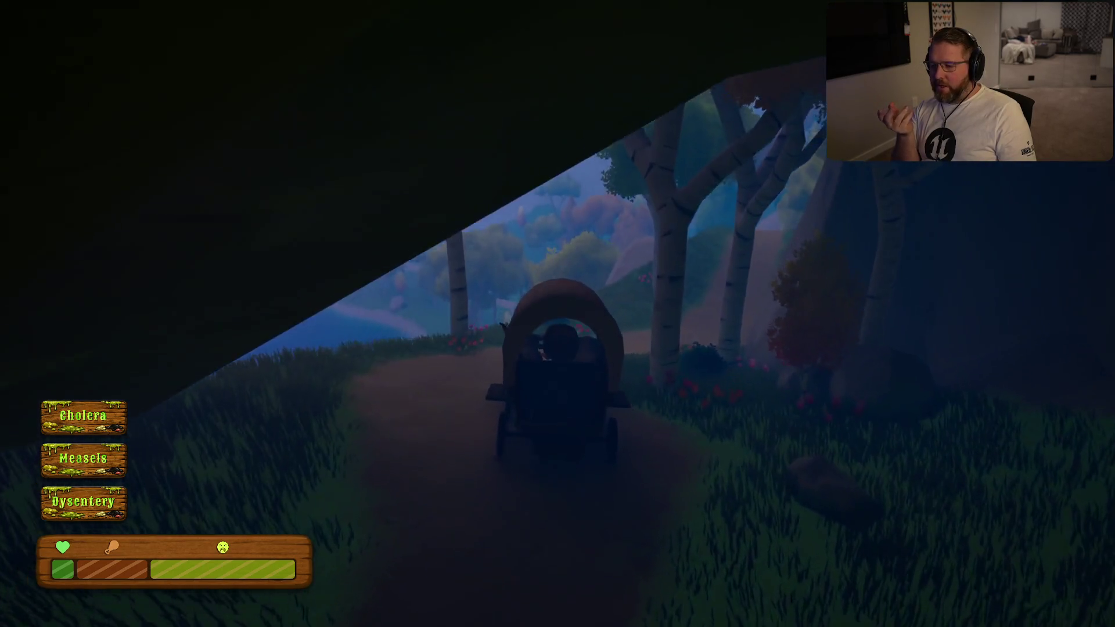
# Follow the forest path beside the lake, onto the crossing path, toward the distant gate
pyautogui.press('w')
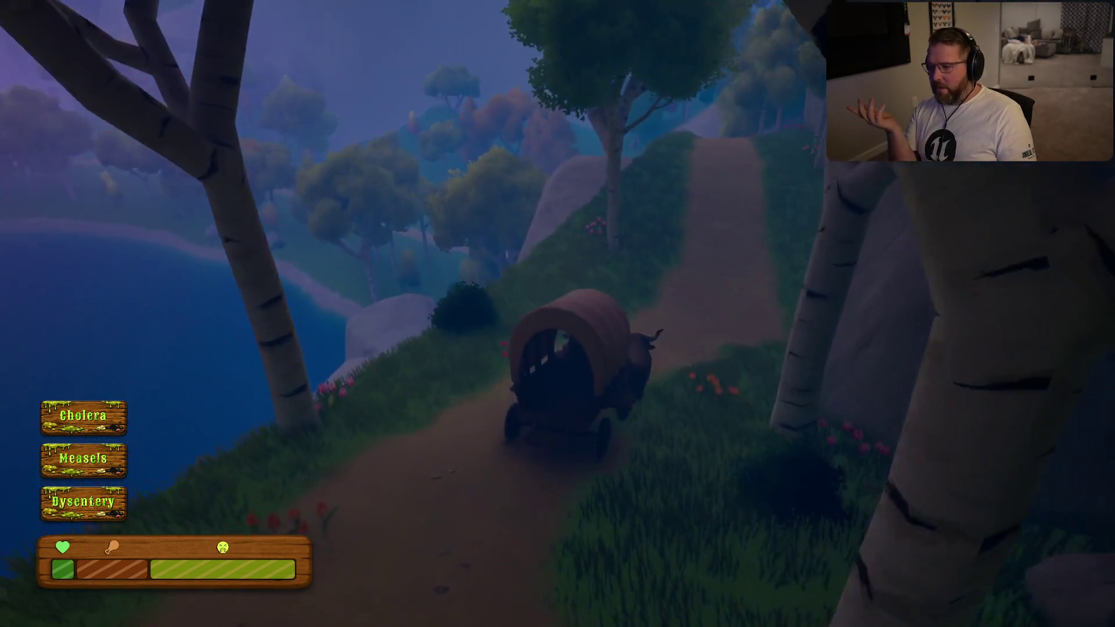
pyautogui.press('w')
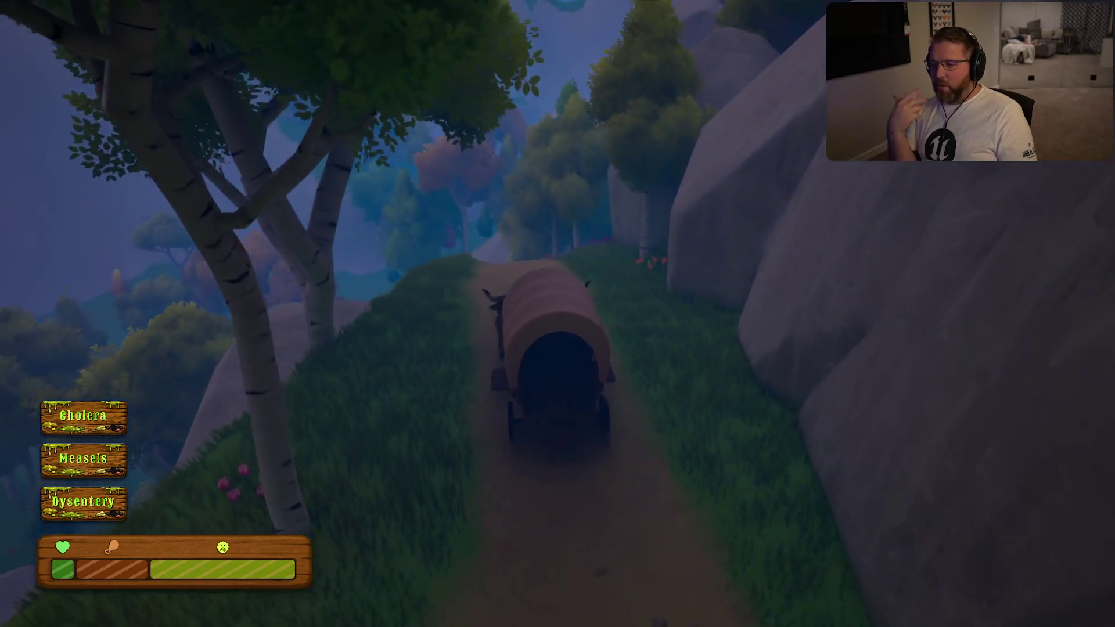
pyautogui.press('w')
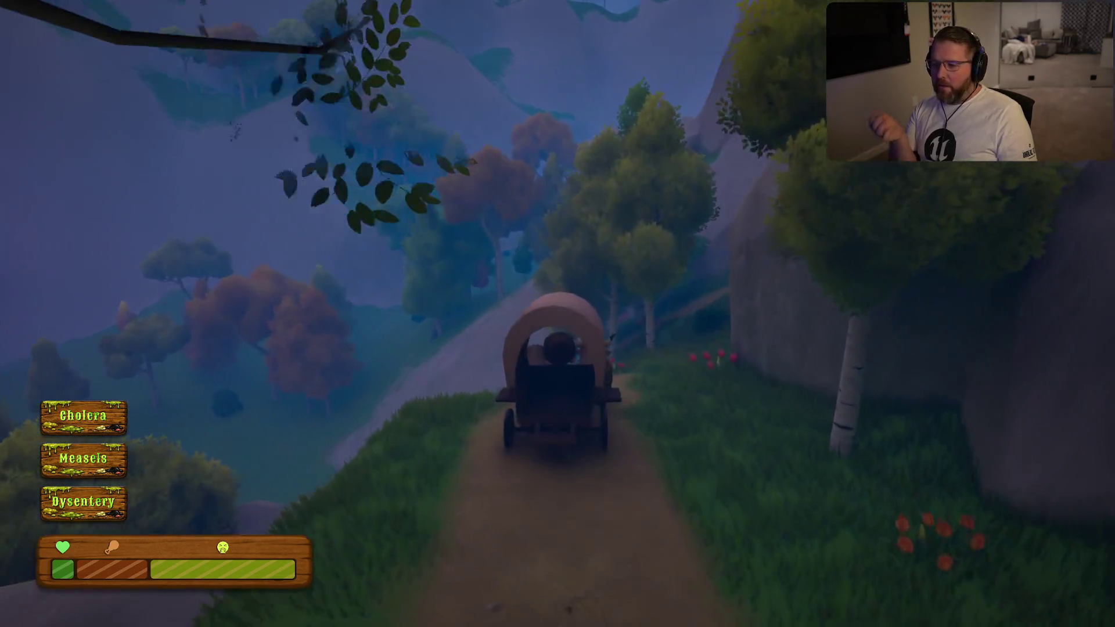
pyautogui.press('w')
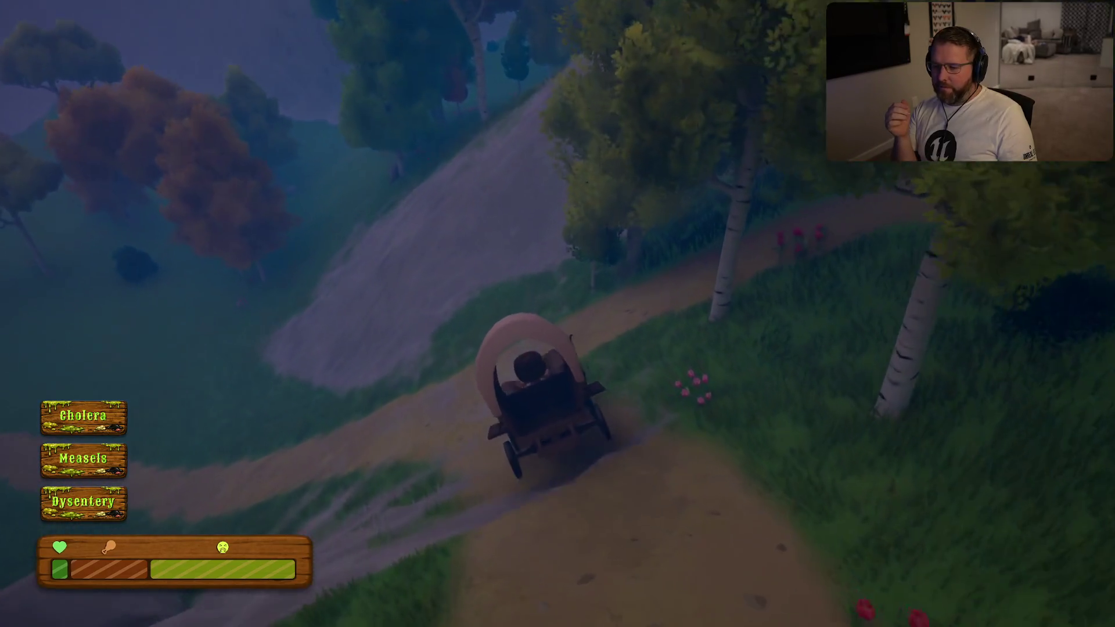
pyautogui.press('a')
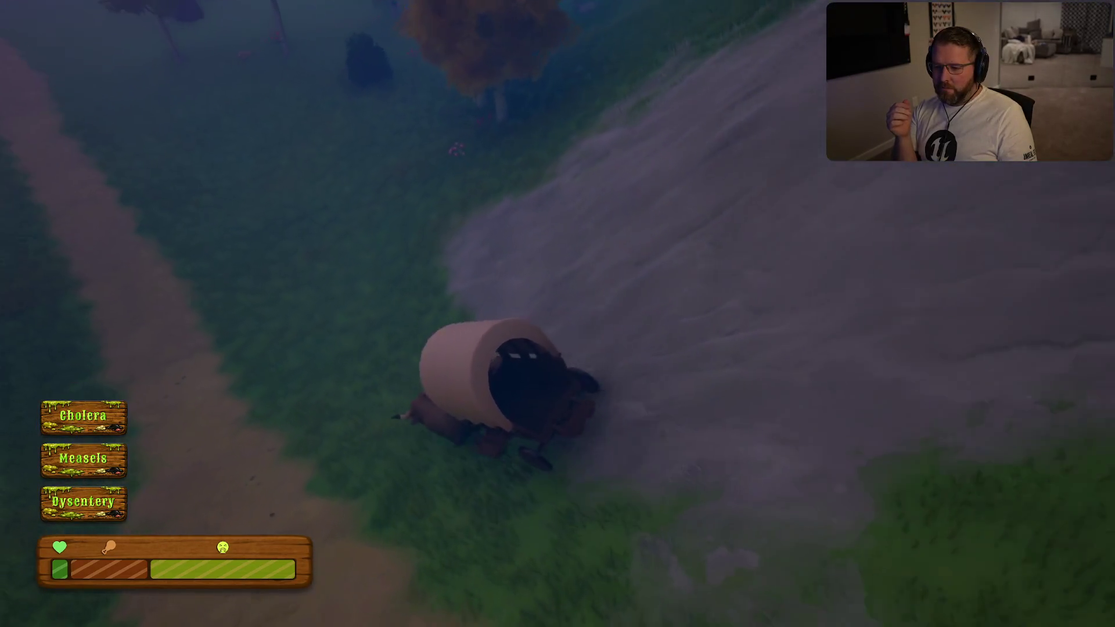
pyautogui.press('d')
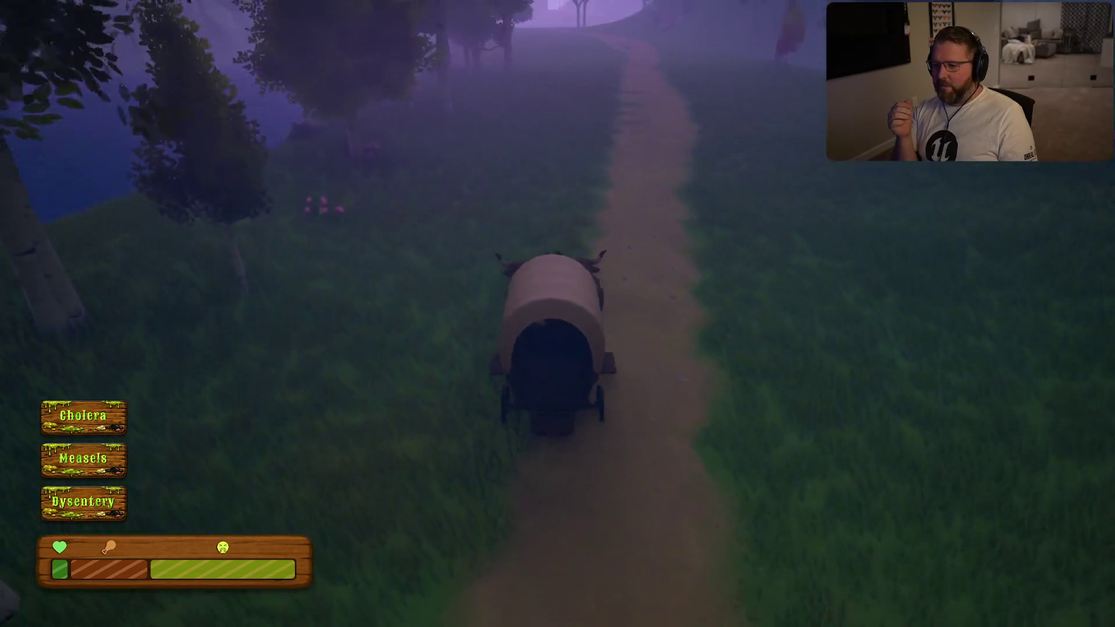
pyautogui.press('w')
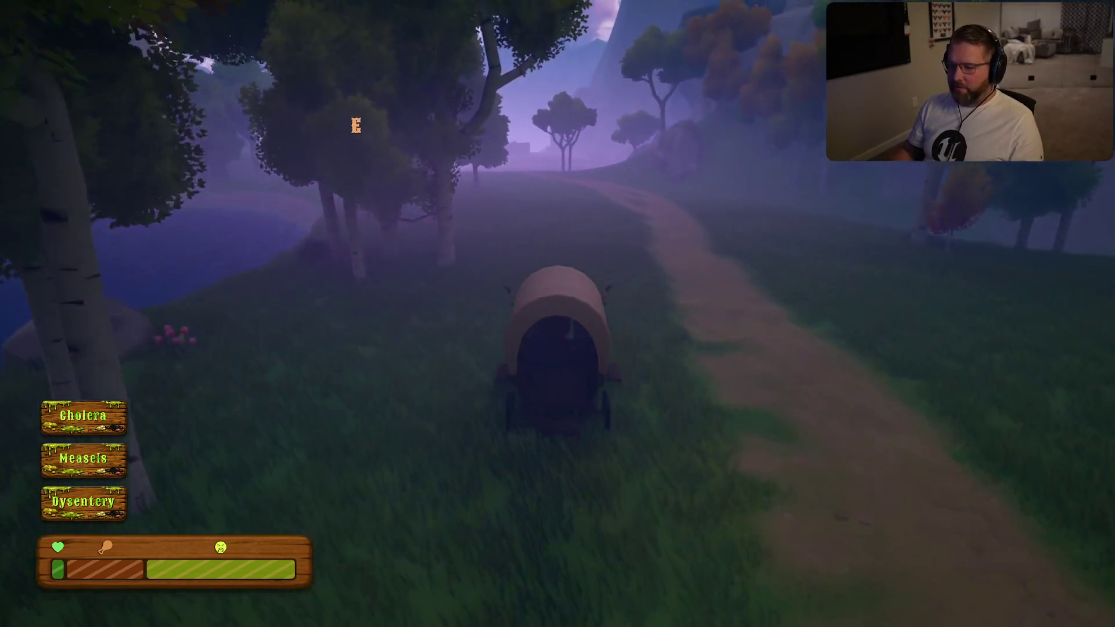
pyautogui.press('w')
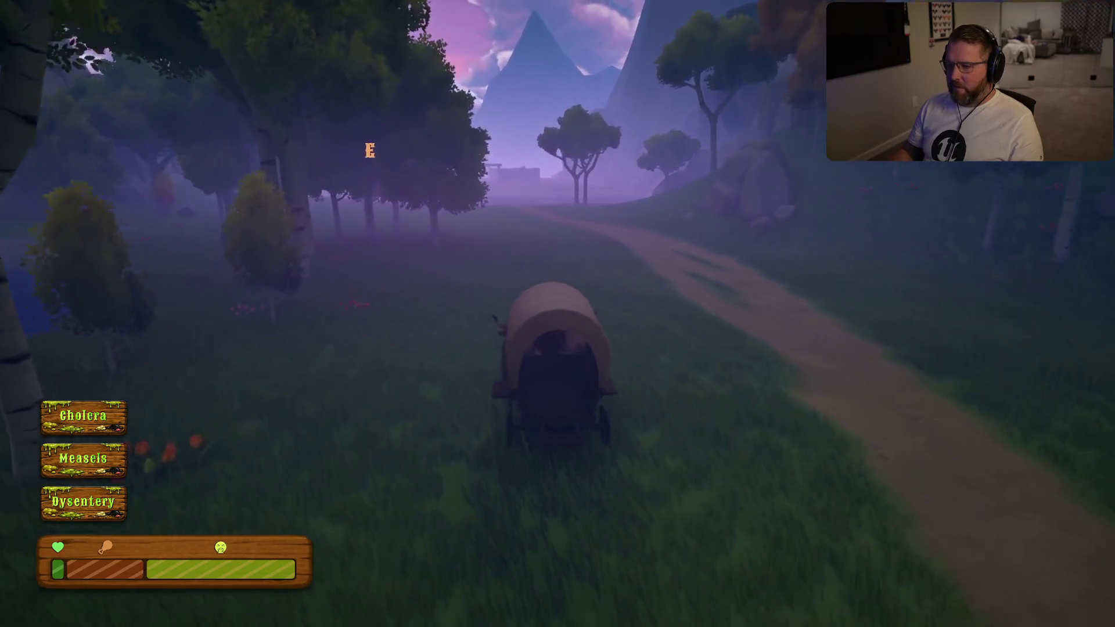
pyautogui.press('w')
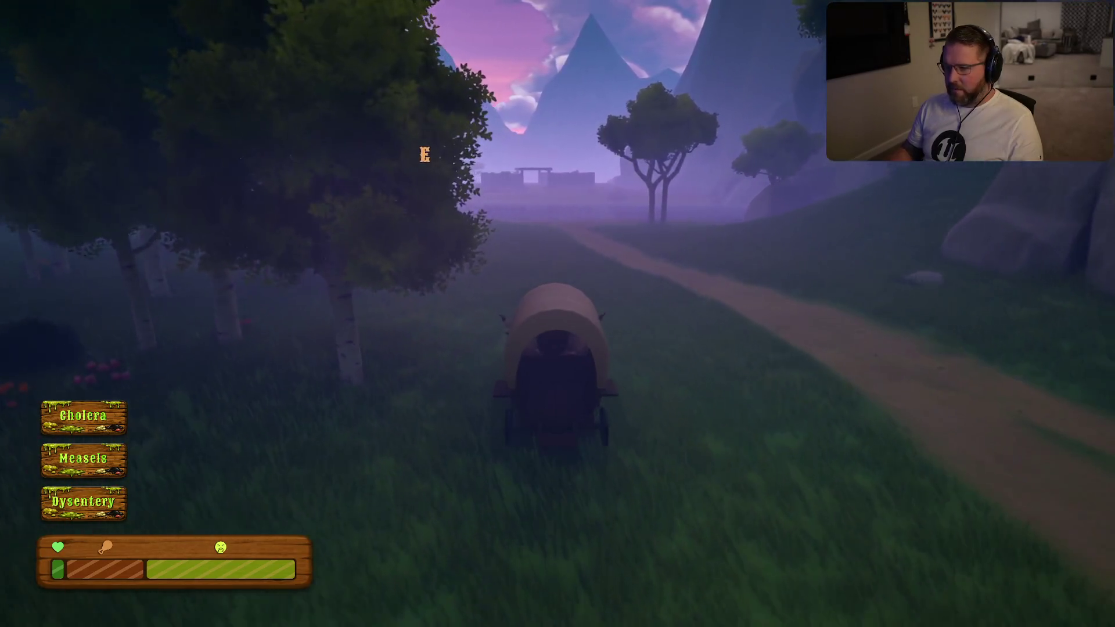
pyautogui.press('w')
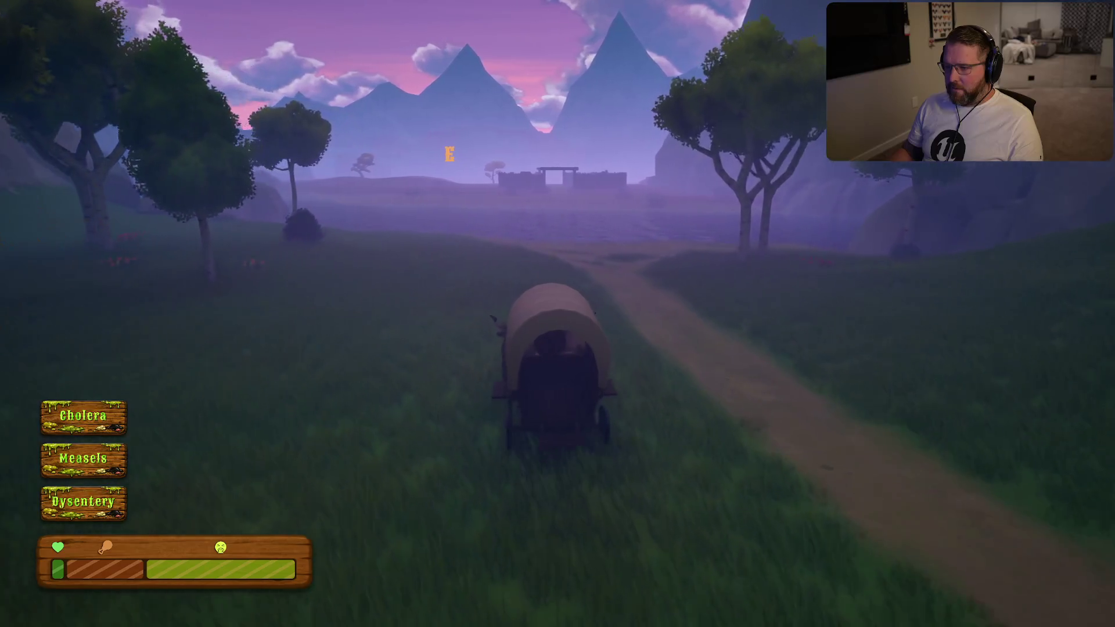
# Drive the wagon into the lake, across it and out the other side
pyautogui.press('w')
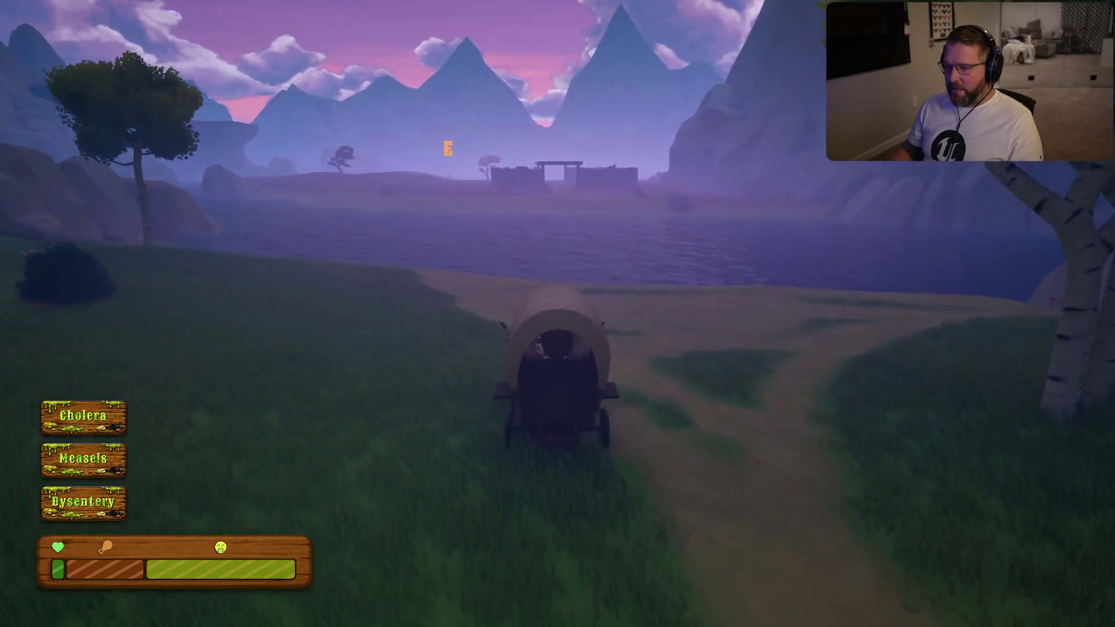
pyautogui.press('w')
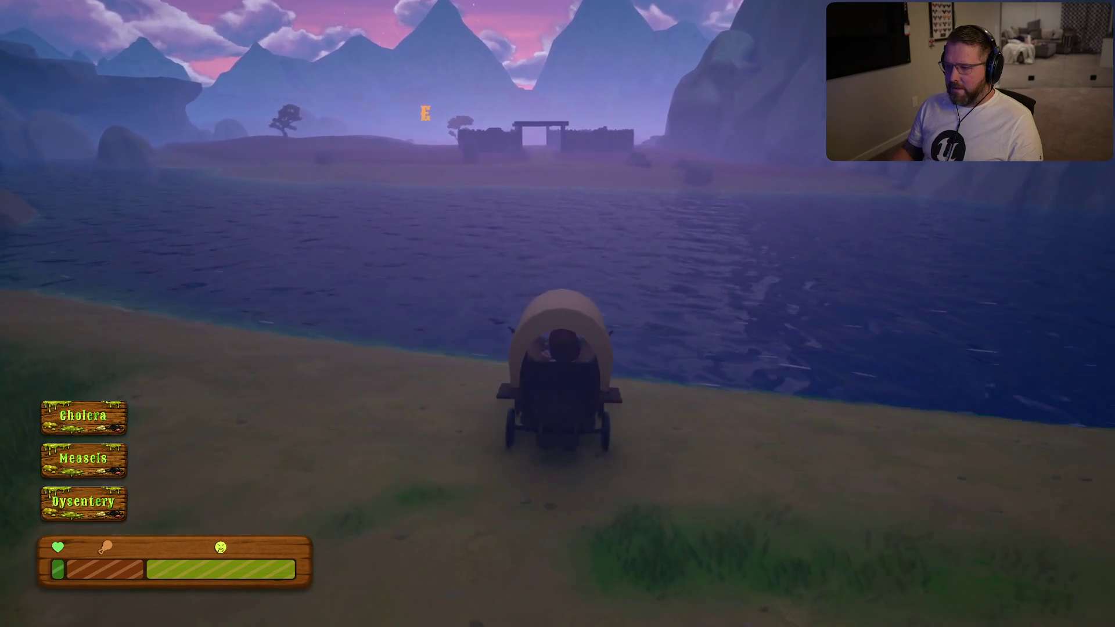
pyautogui.press('w')
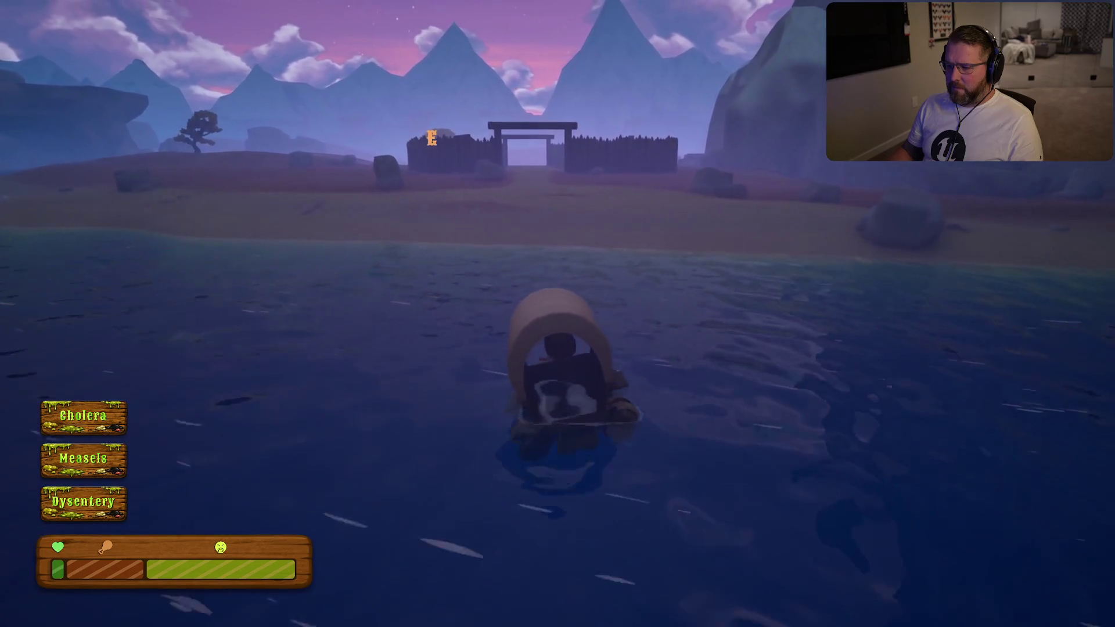
pyautogui.press('w')
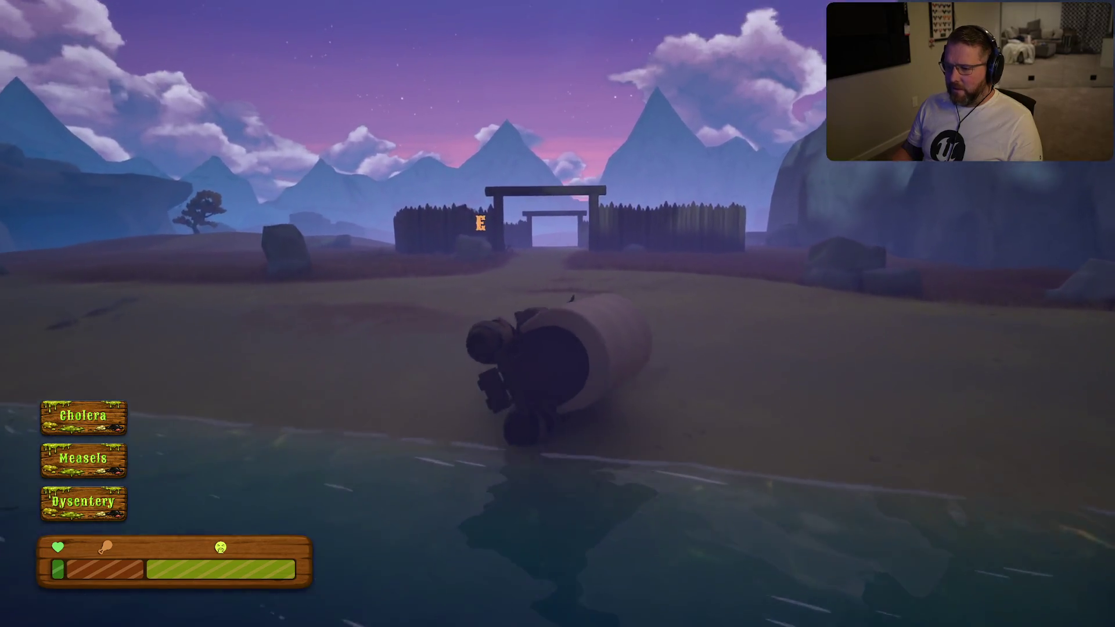
# Turn toward the fort gate, drive through it and down the town road toward the Stable
pyautogui.press('a')
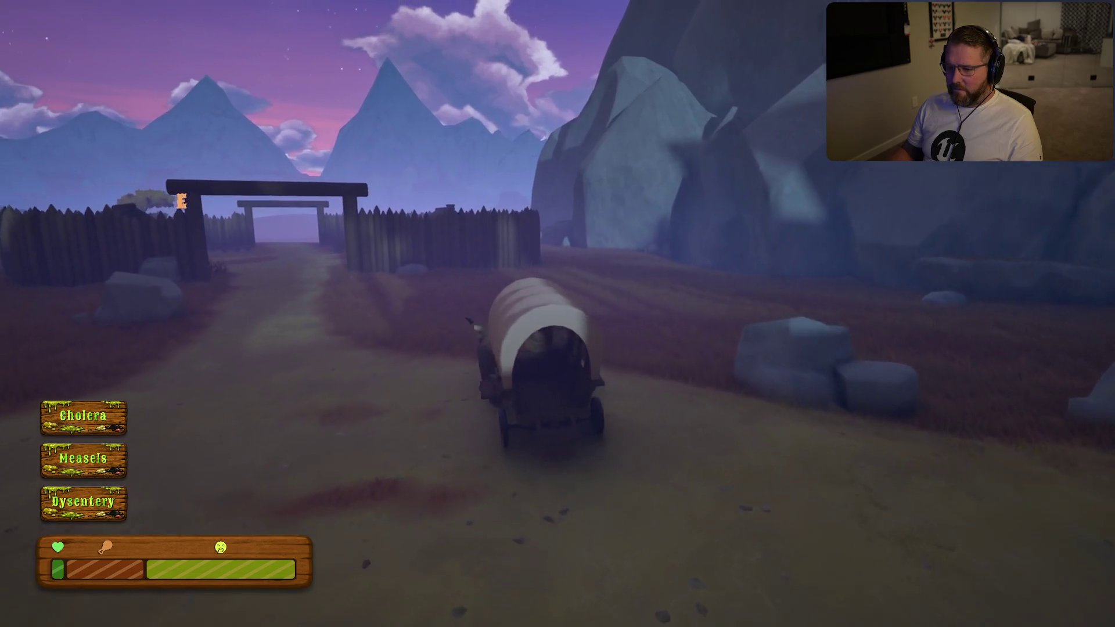
pyautogui.press('w')
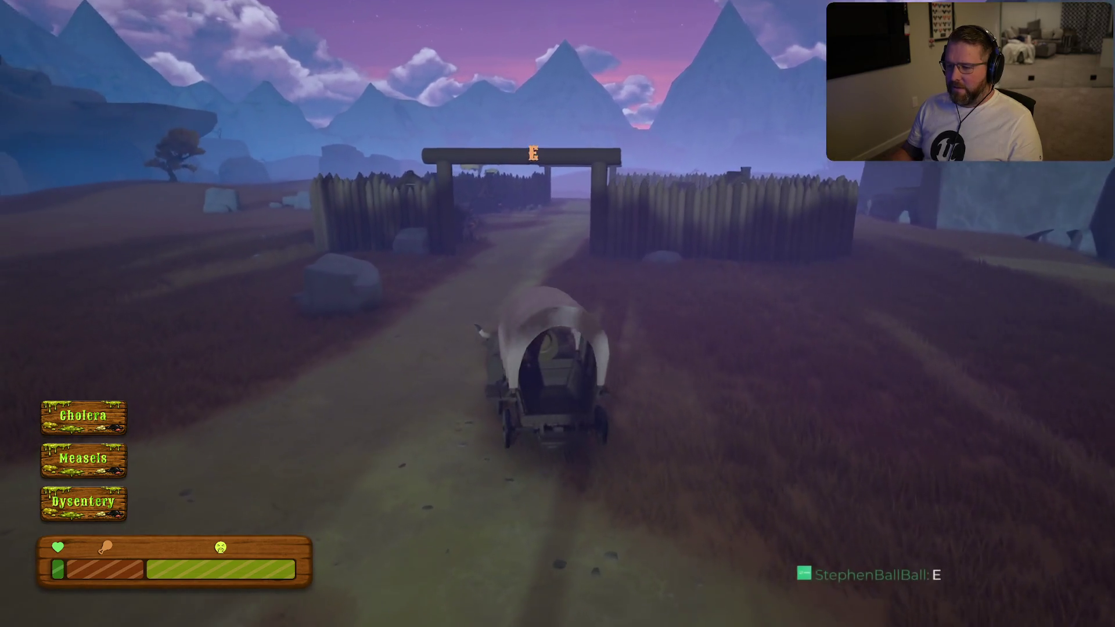
pyautogui.press('w')
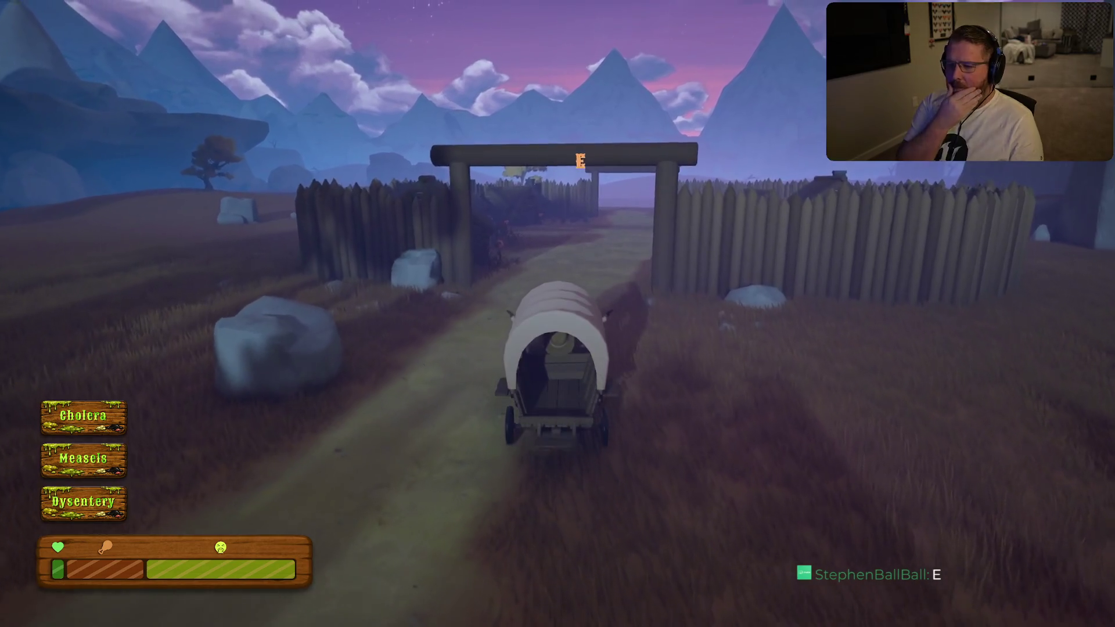
pyautogui.press('w')
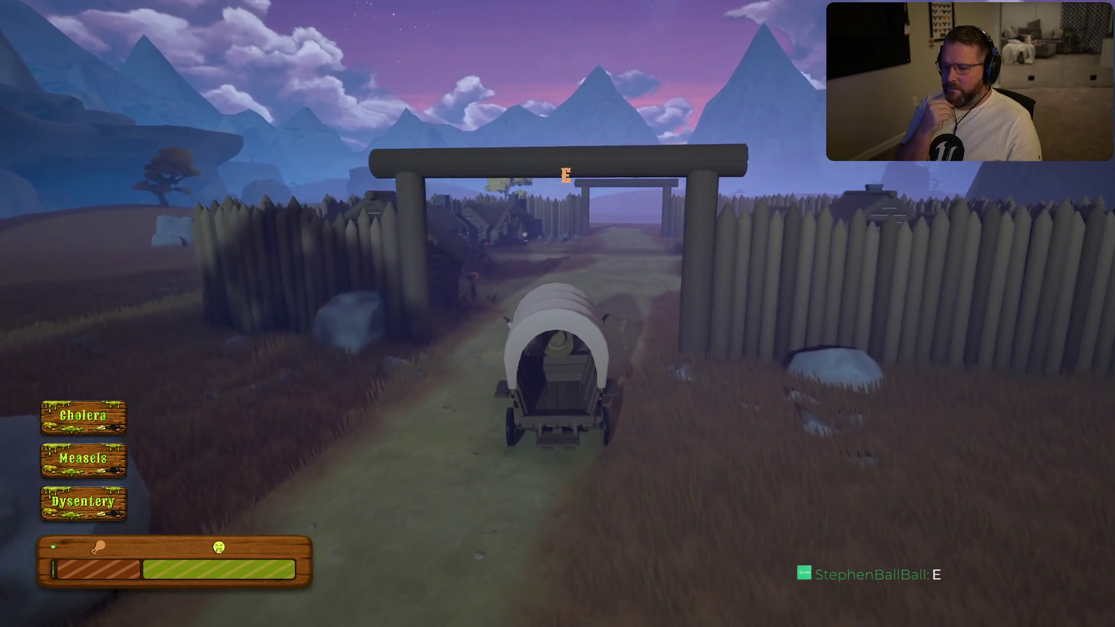
pyautogui.press('w')
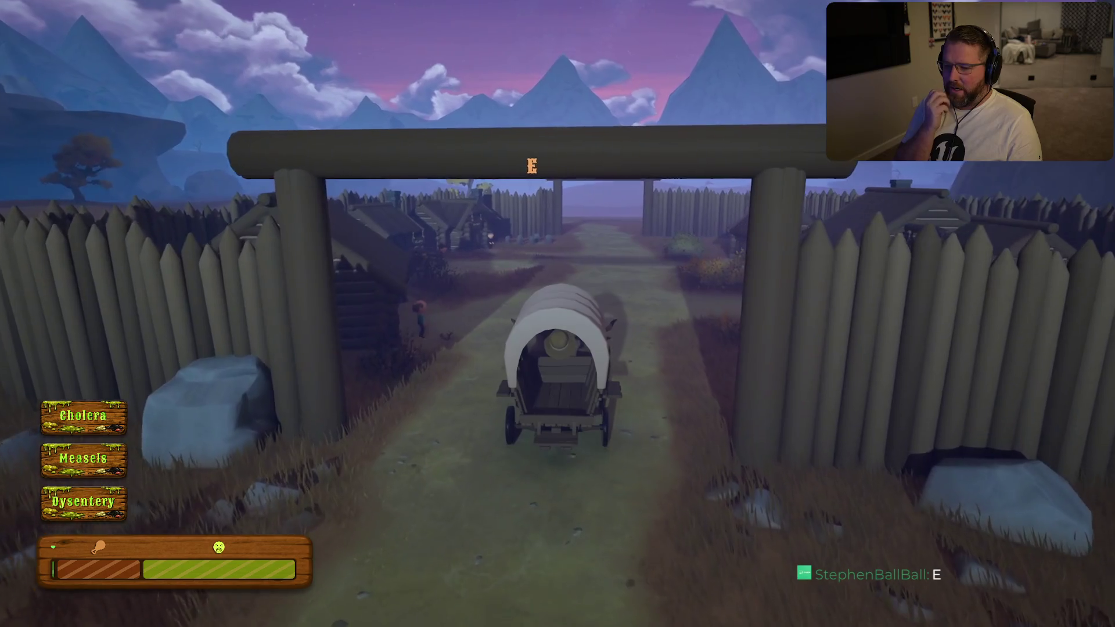
pyautogui.press('w')
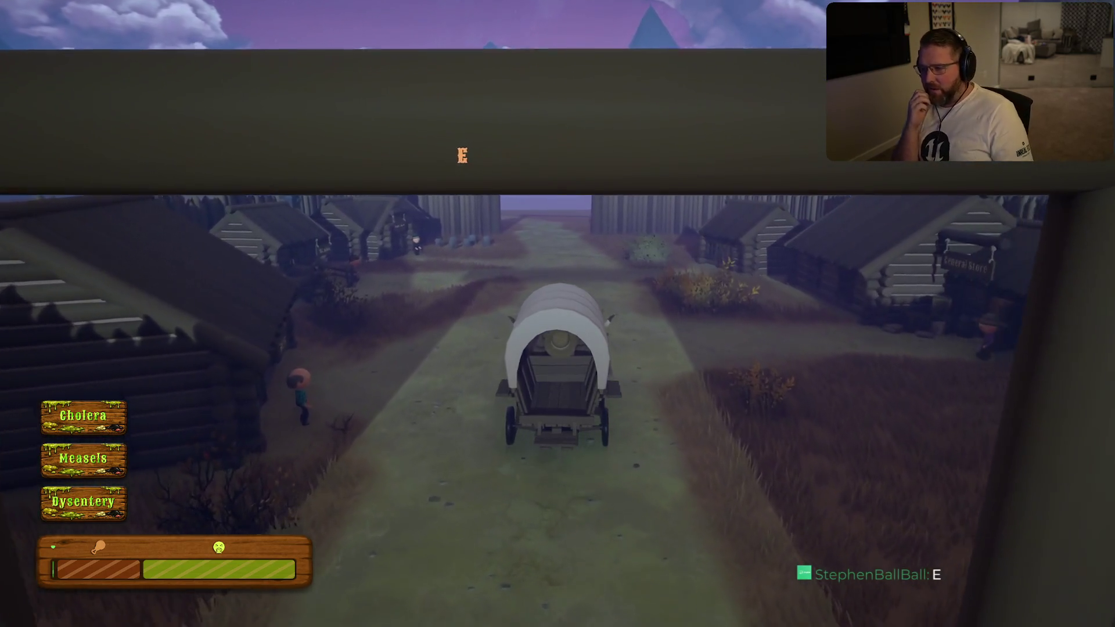
pyautogui.press('w')
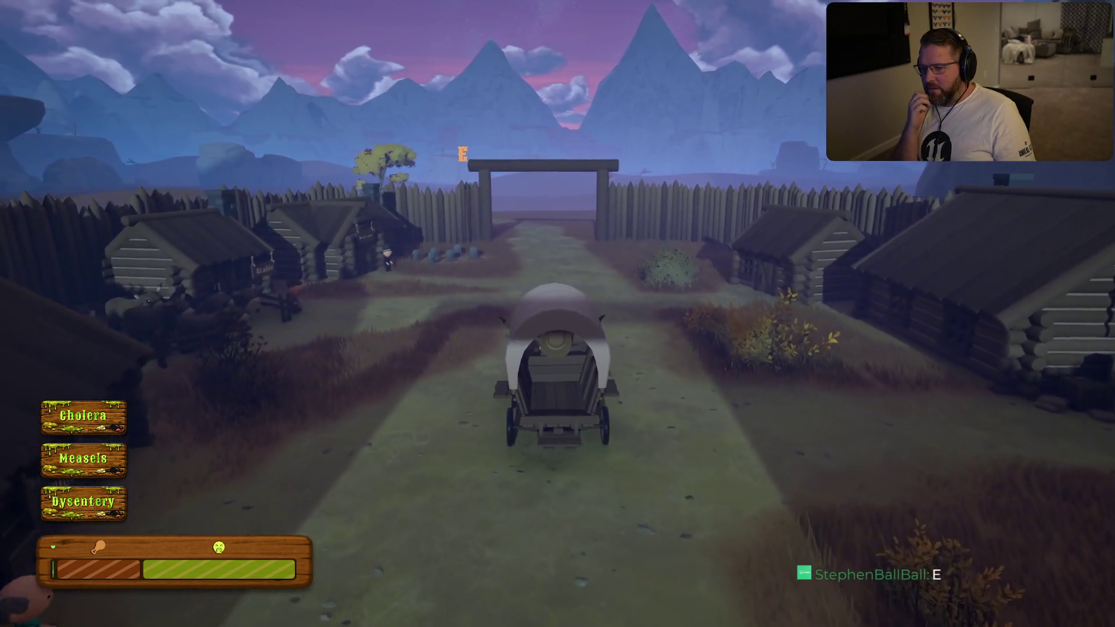
pyautogui.press('w')
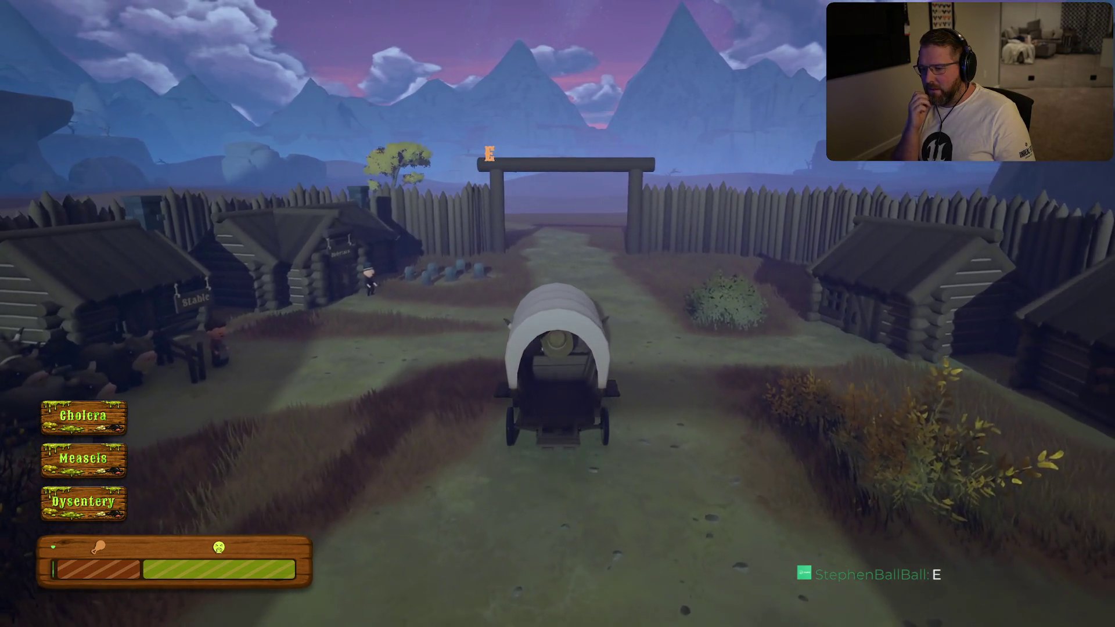
# Climb out of the wagon and run past the Undertaker and Stable to the Doctor's cabin
pyautogui.press('e')
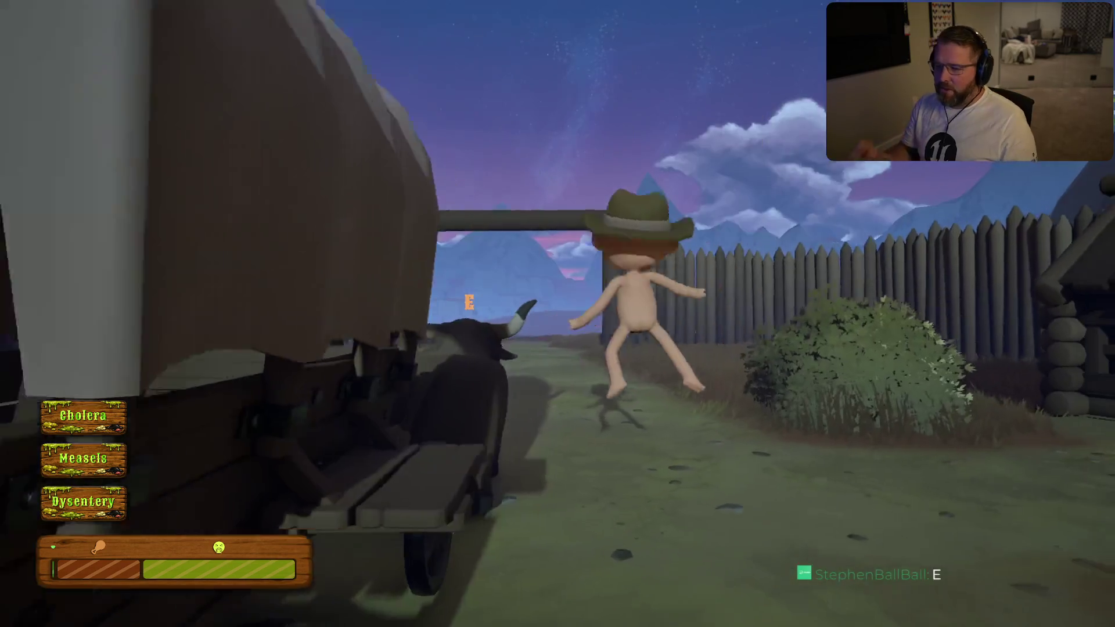
pyautogui.press('w')
pyautogui.press('shift')
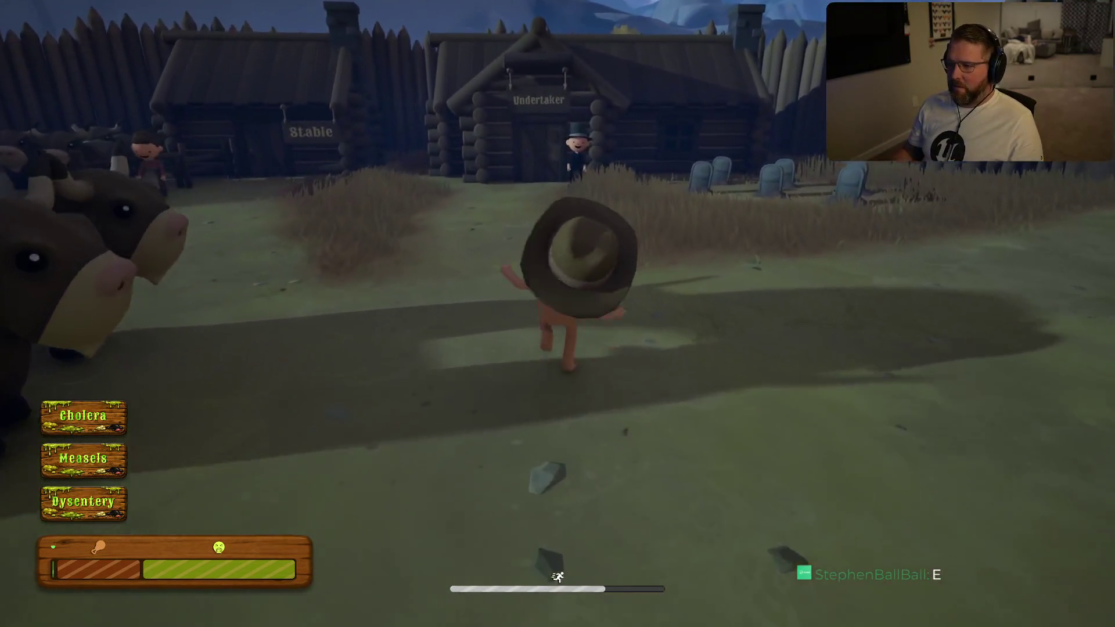
pyautogui.press('a')
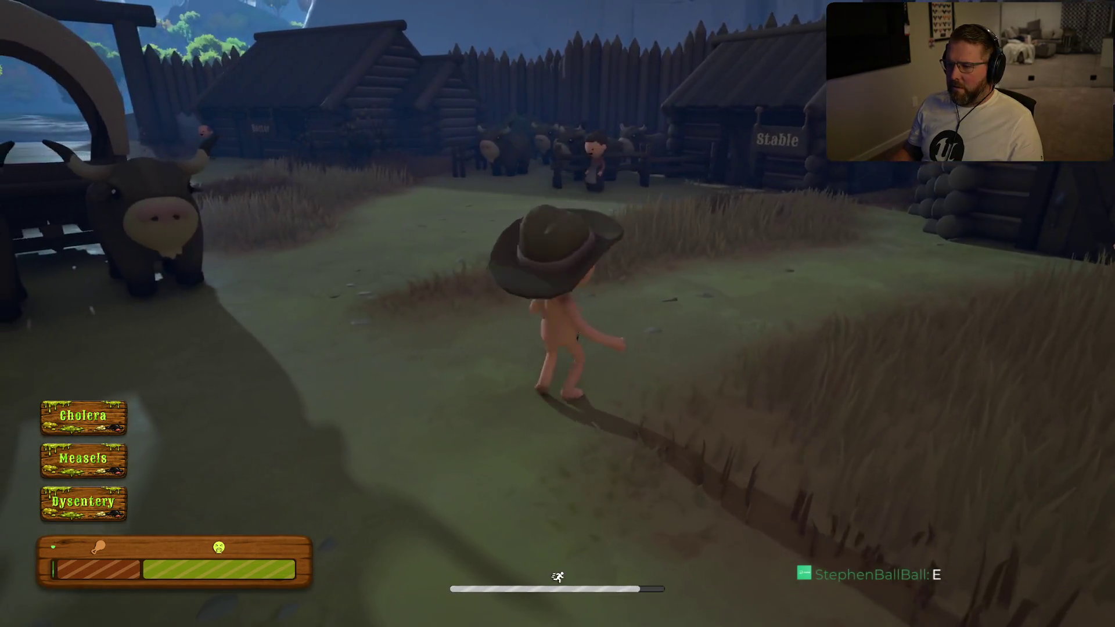
pyautogui.press('a')
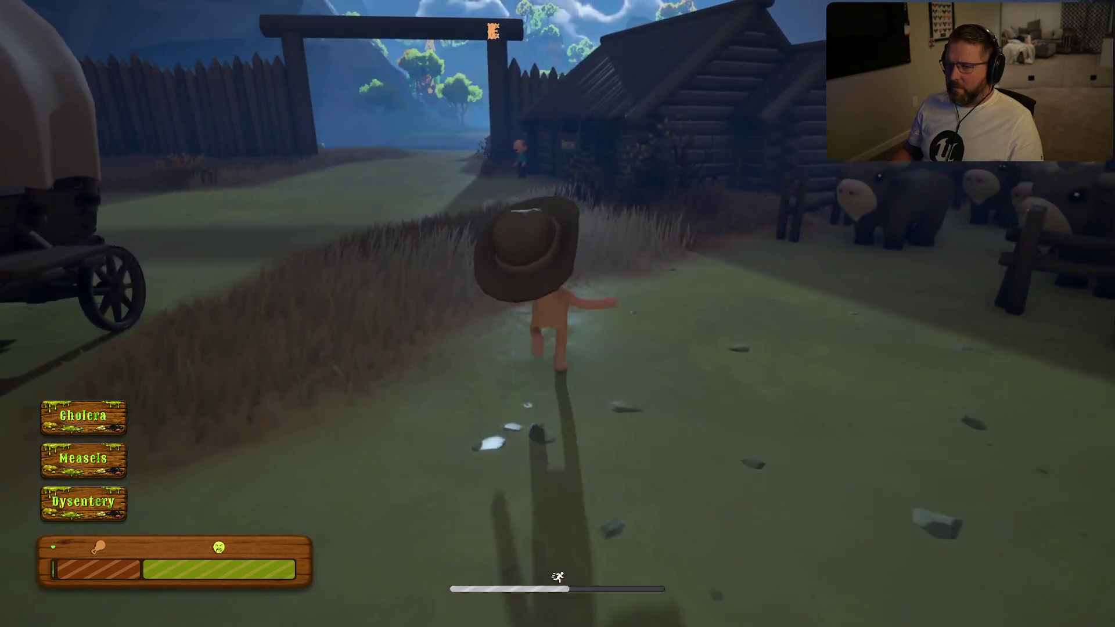
pyautogui.press('a')
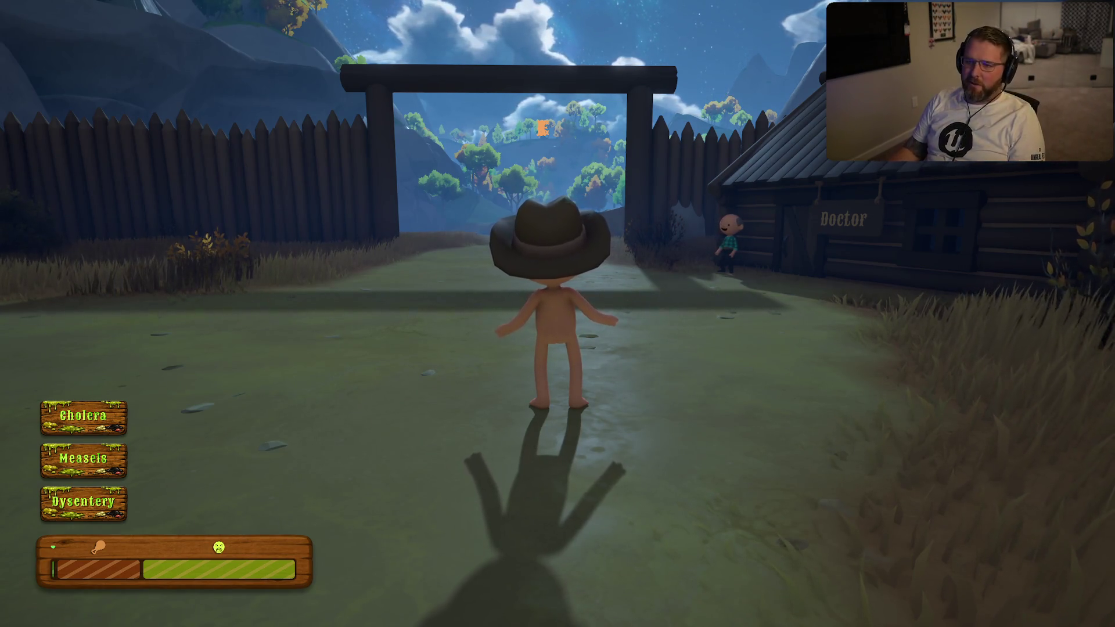
pyautogui.hotkey('shift', 'w')
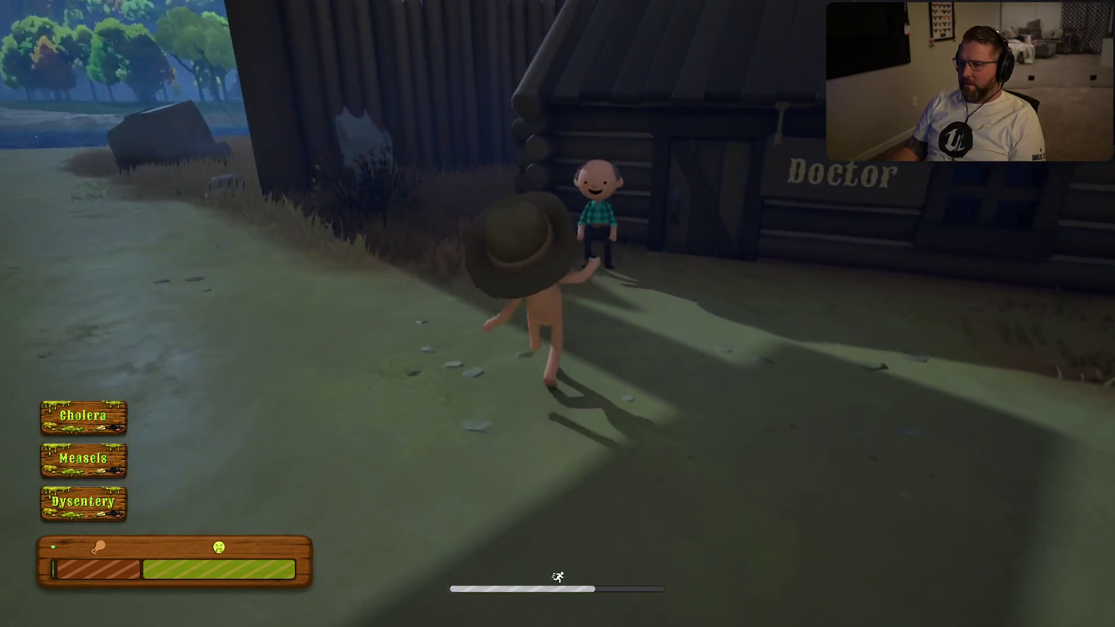
# Talk to the Doctor repeatedly to cure Measles, Cholera and Dysentery, then run toward the store
pyautogui.press('w')
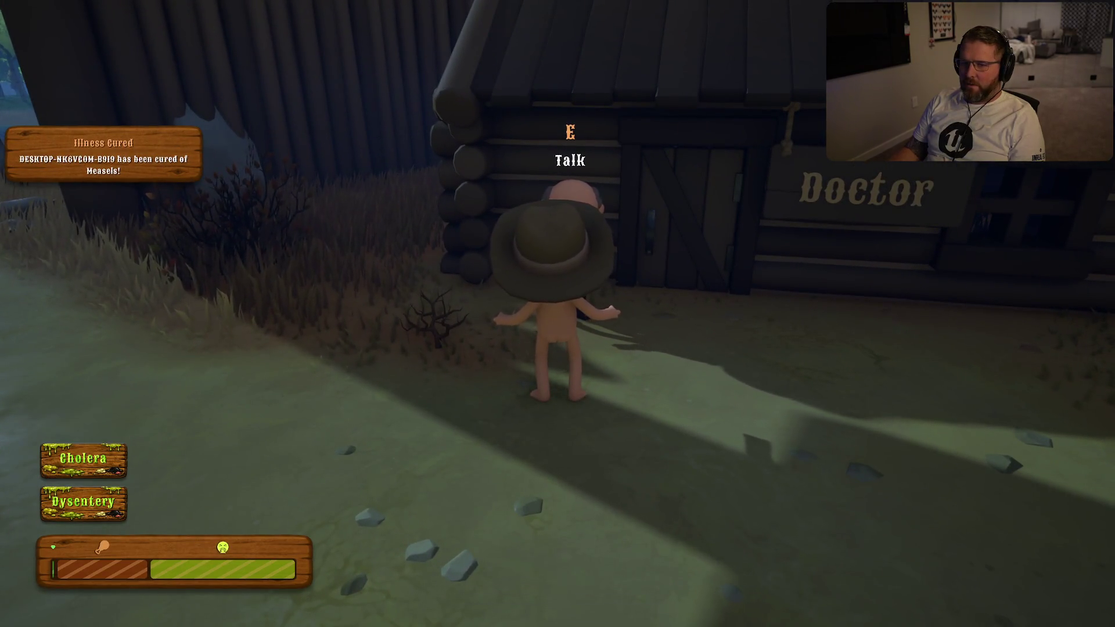
pyautogui.press('e')
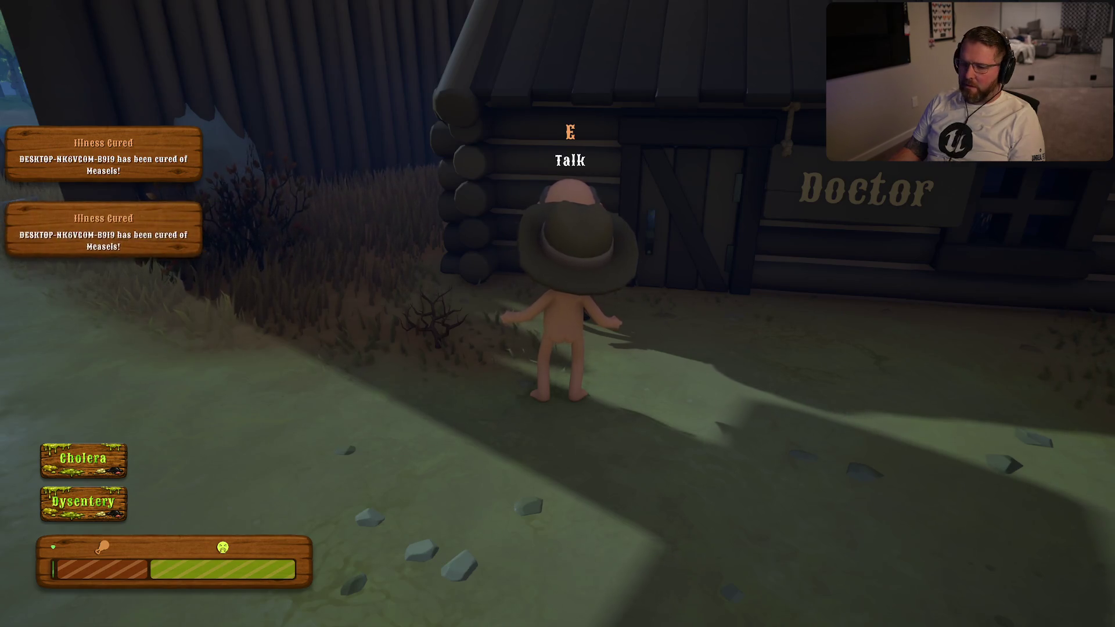
pyautogui.press('e')
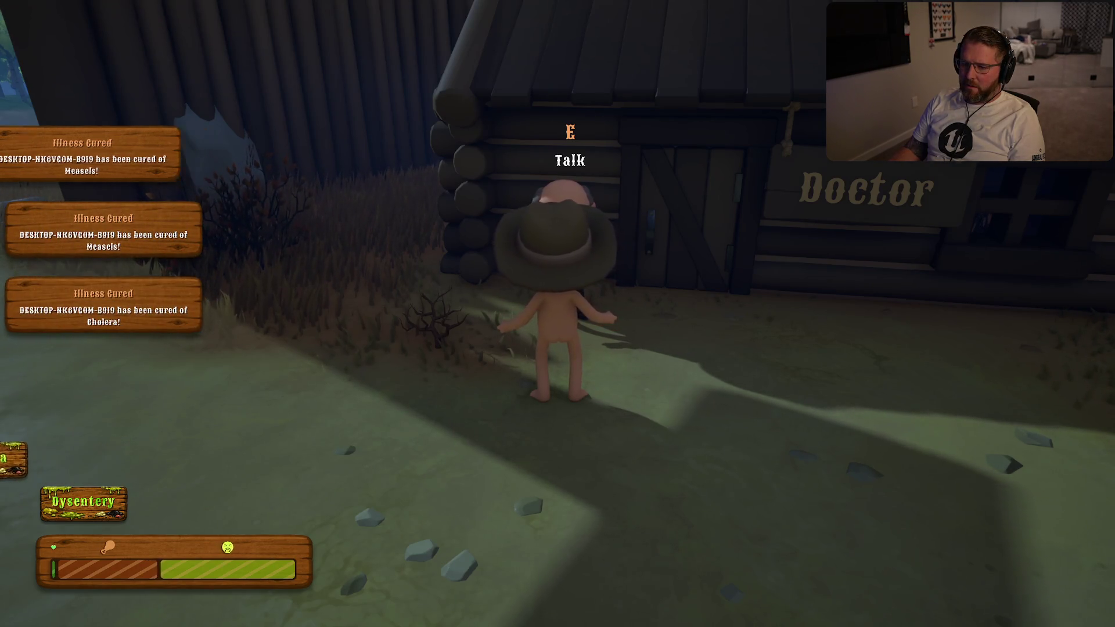
pyautogui.press('e')
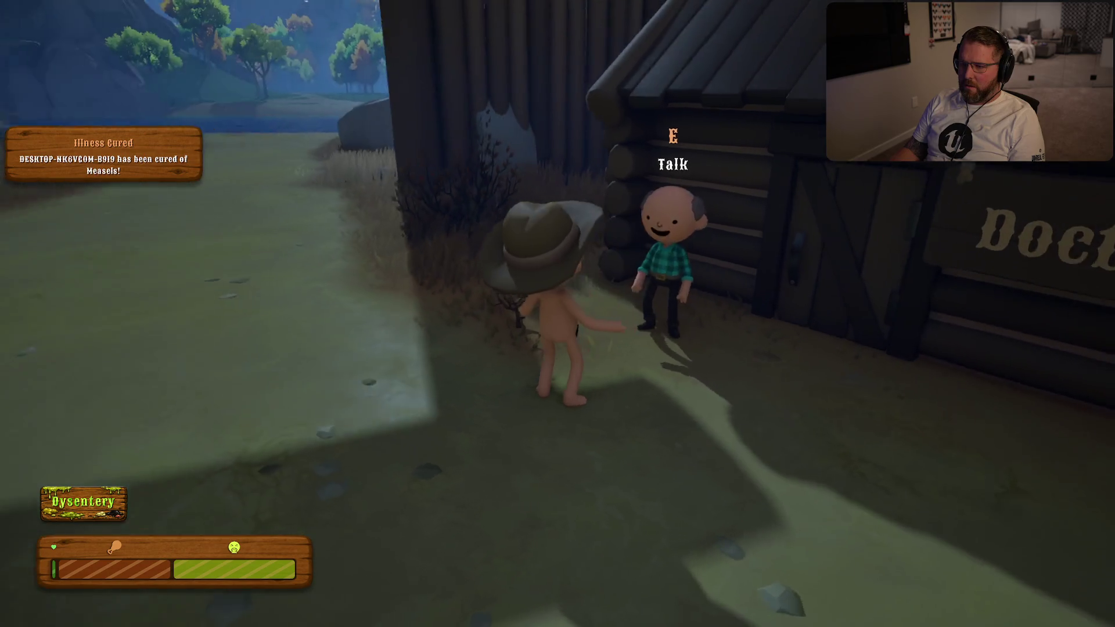
pyautogui.press('e')
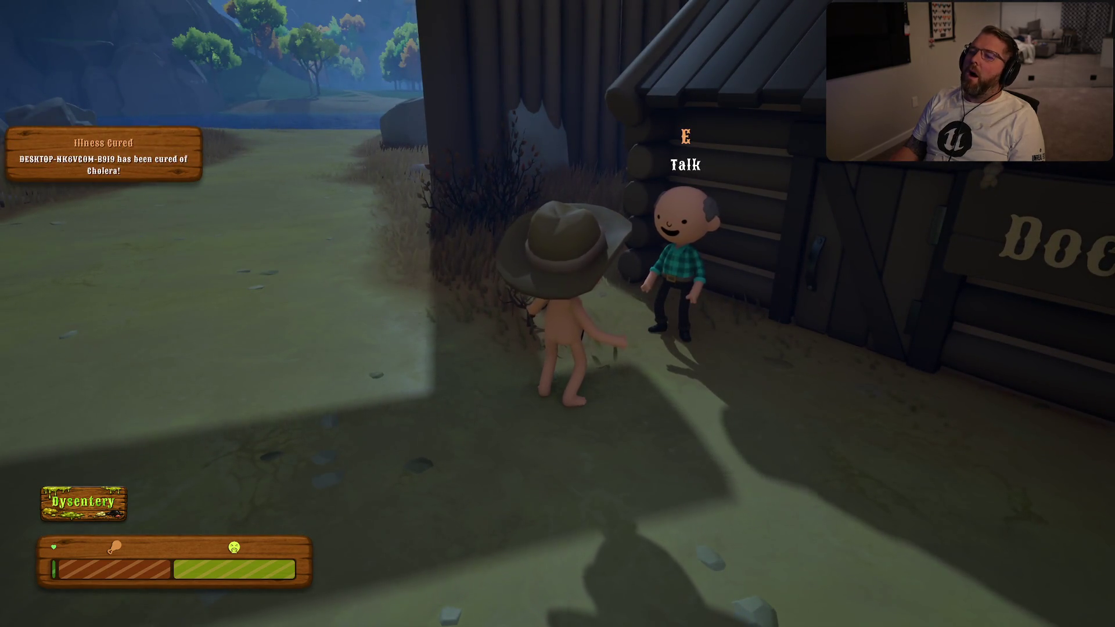
pyautogui.press('e')
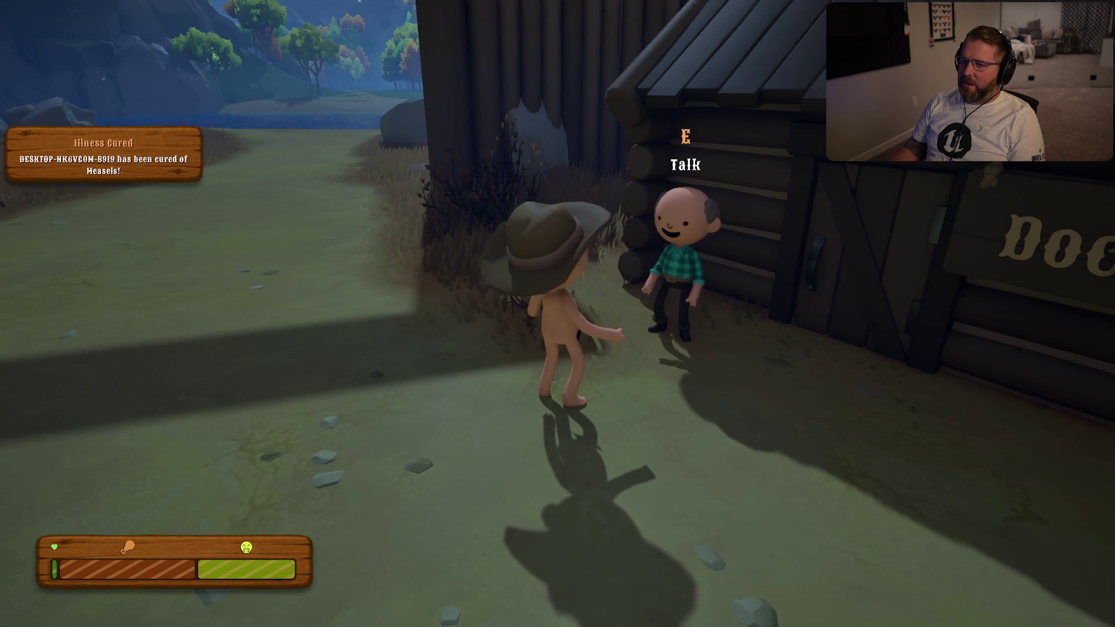
pyautogui.press('w')
pyautogui.press('shift')
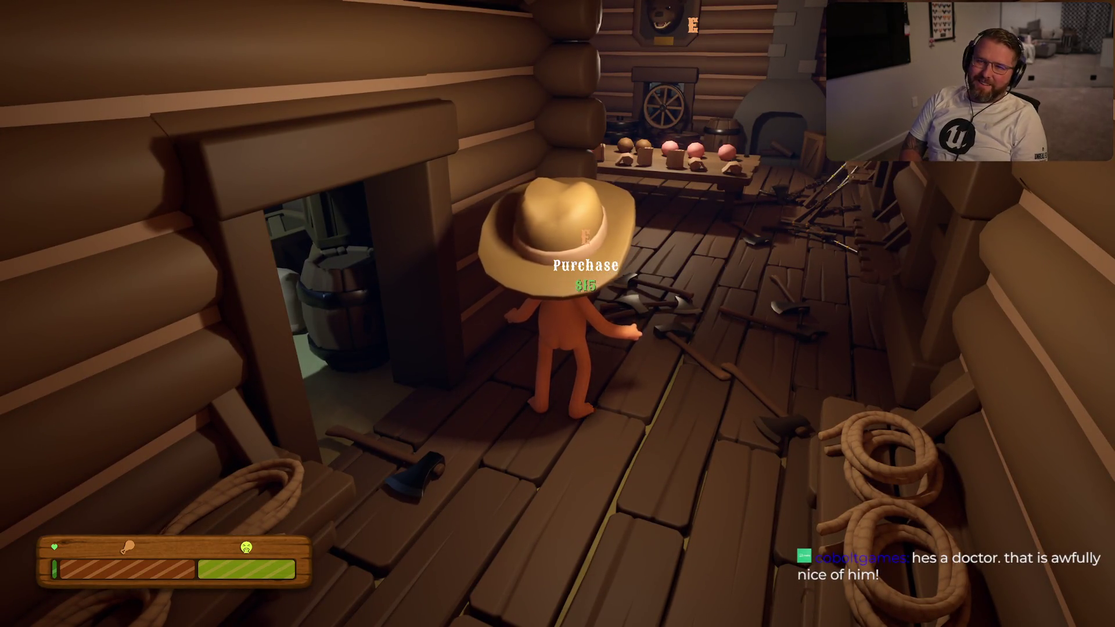
# Pick up a bandage at the store table and walk along it checking the items for sale
pyautogui.hotkey('shift', 'w')
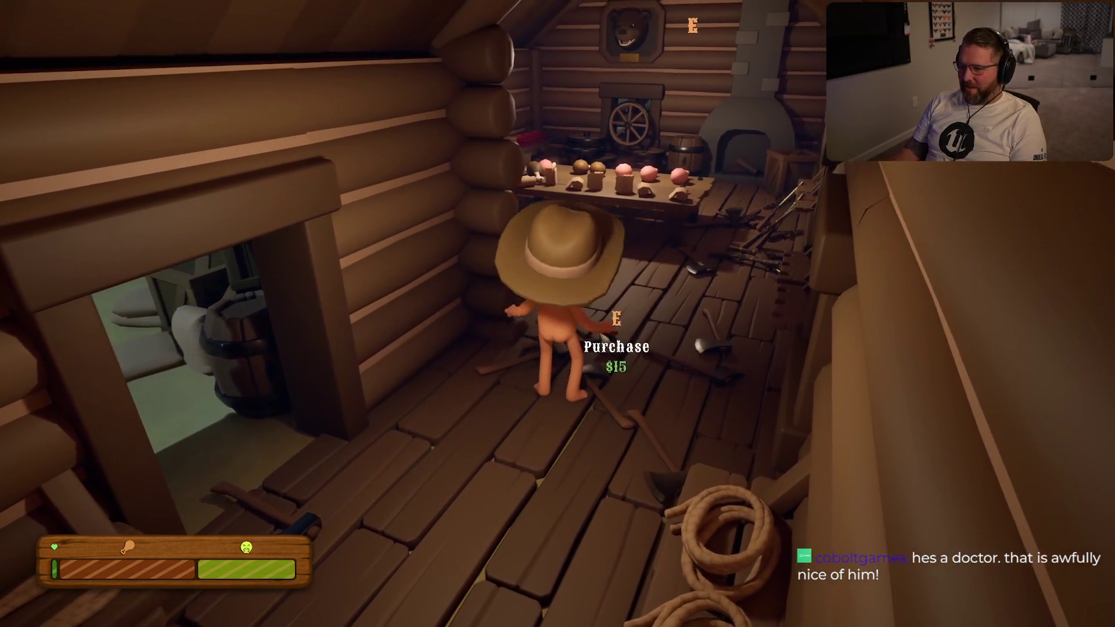
pyautogui.press('e')
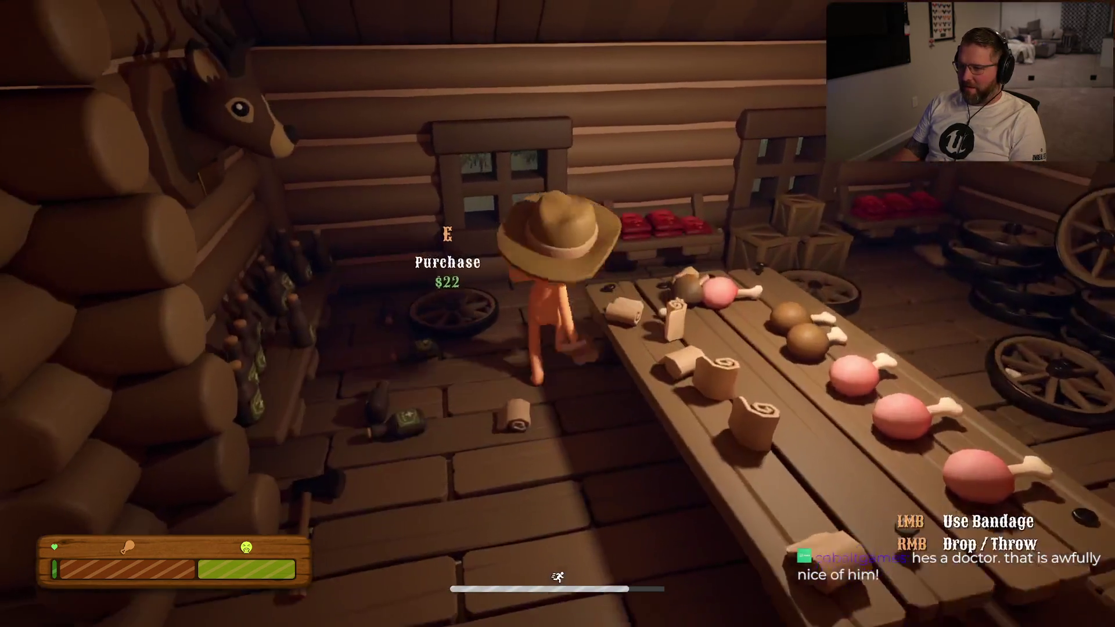
pyautogui.press('s')
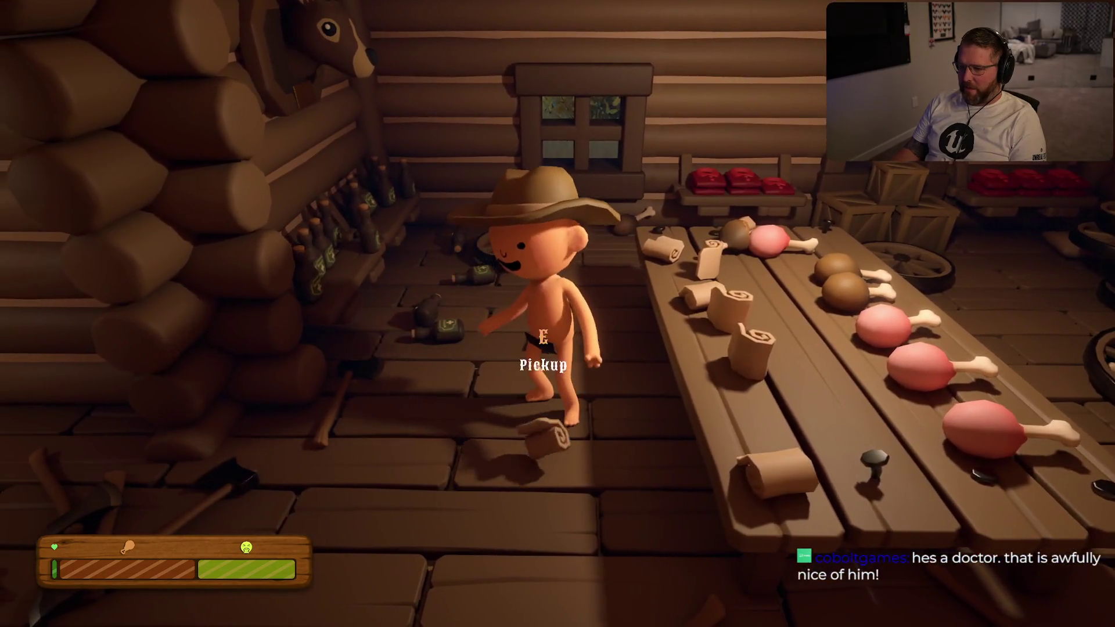
pyautogui.press('w')
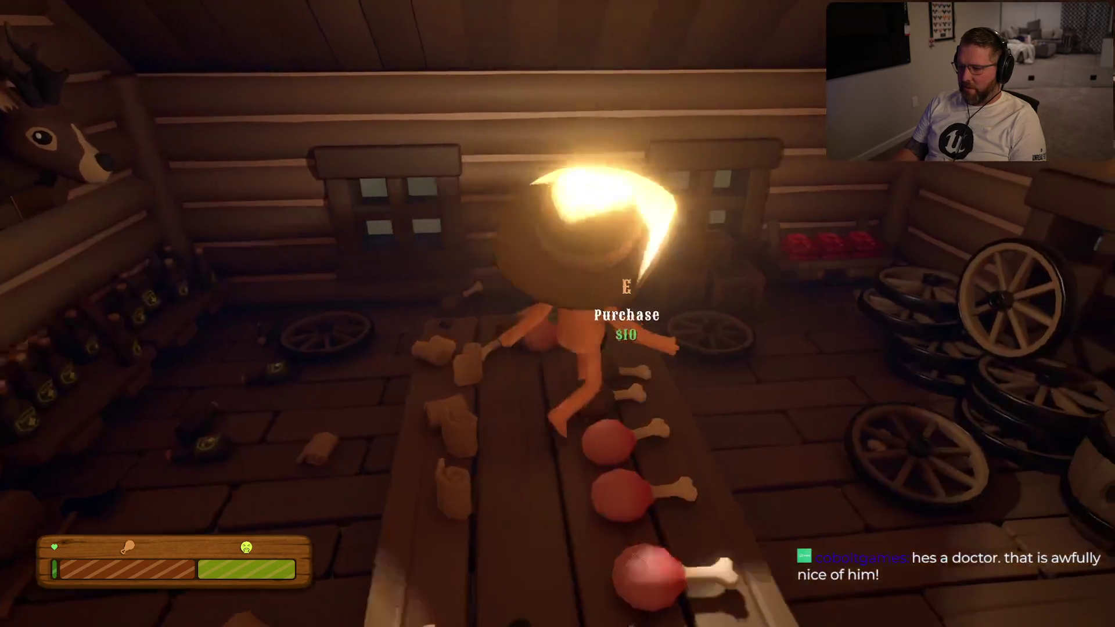
pyautogui.press('a')
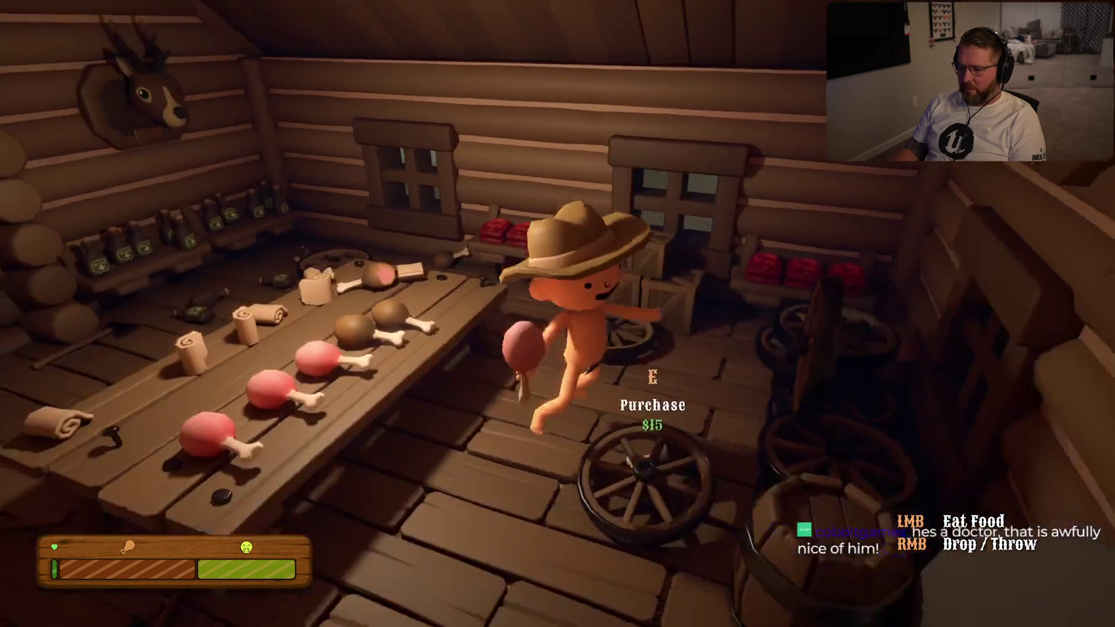
pyautogui.press('s')
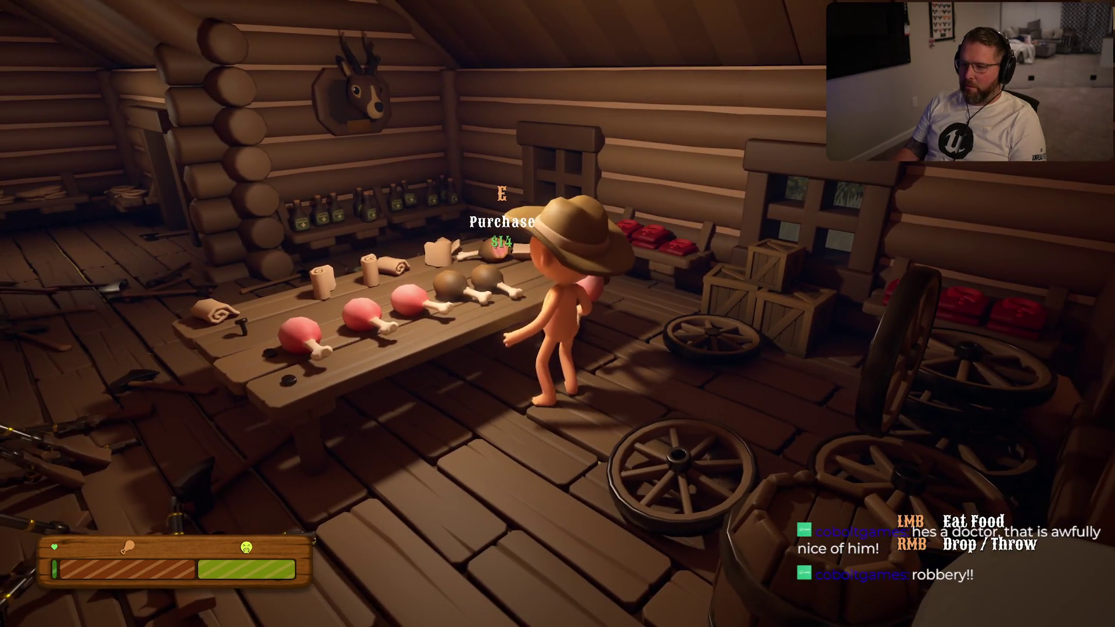
pyautogui.press('w')
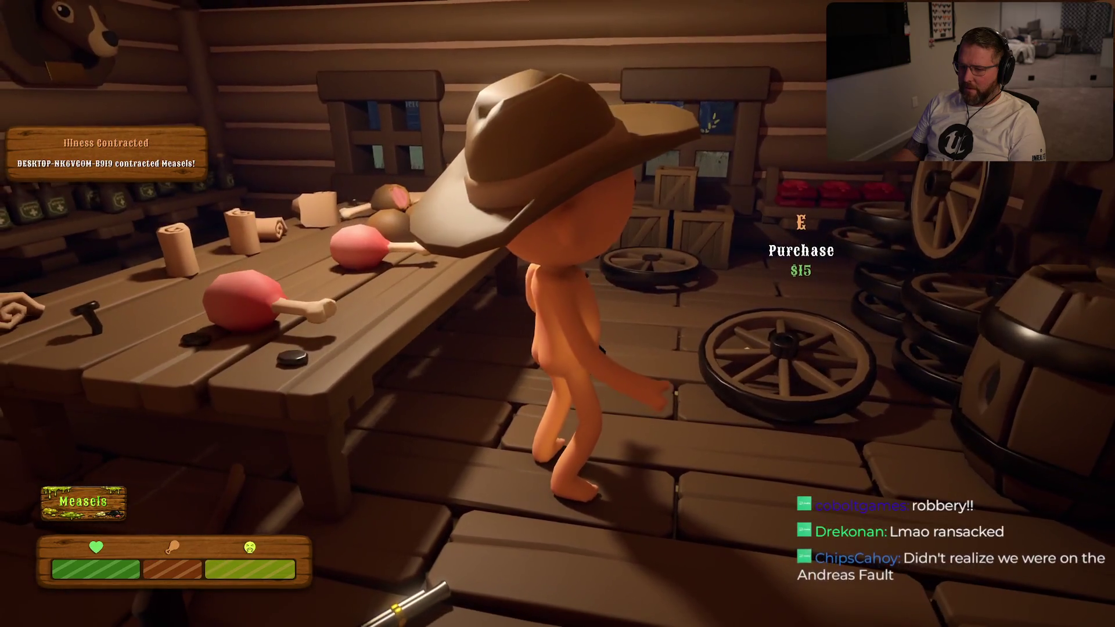
# Visit the medicine shelf under the deer head, then go through the back room out onto the grass
pyautogui.press('w')
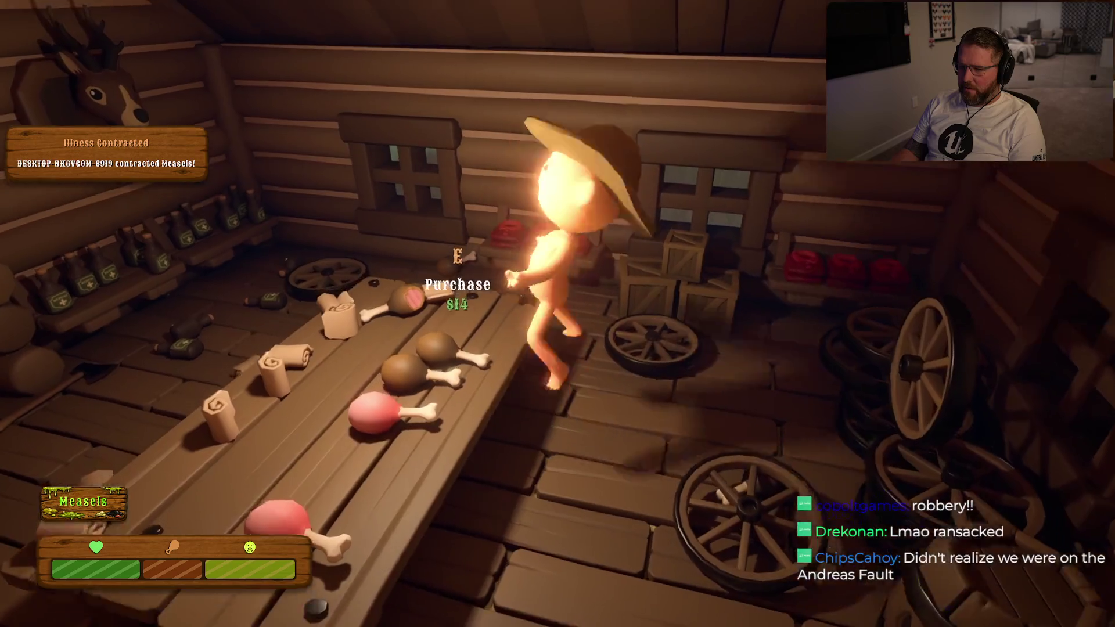
pyautogui.press('w')
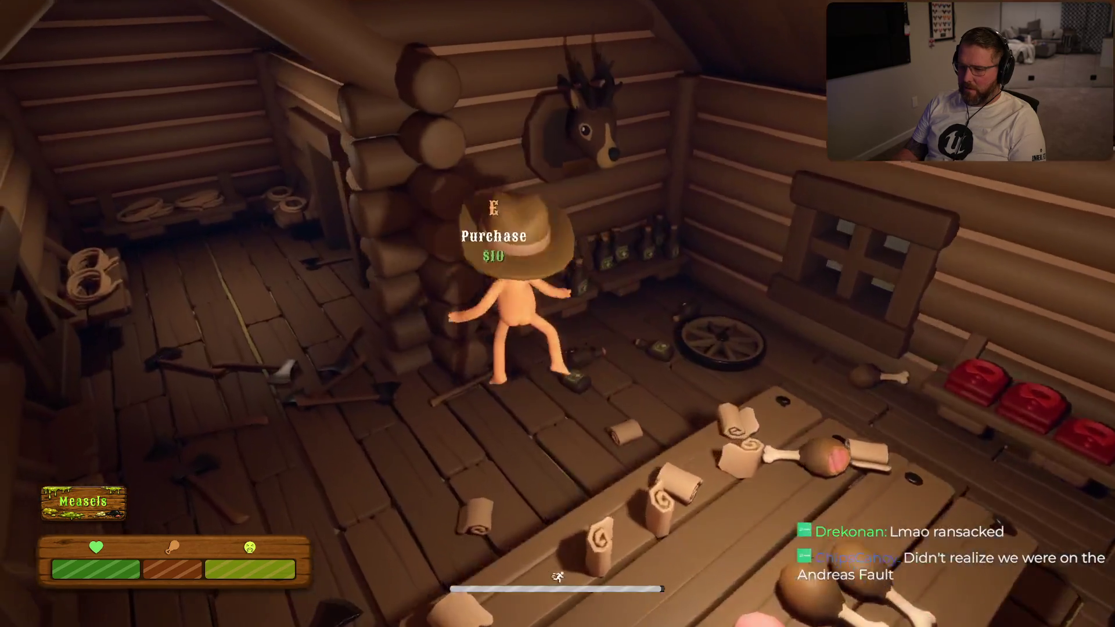
pyautogui.press('a')
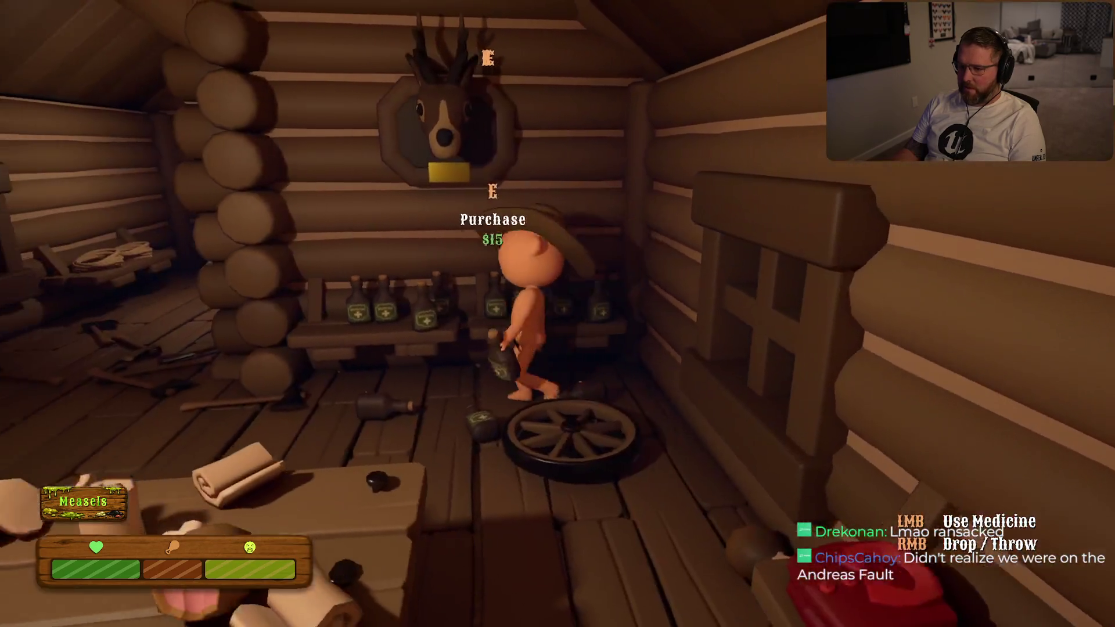
pyautogui.press('s')
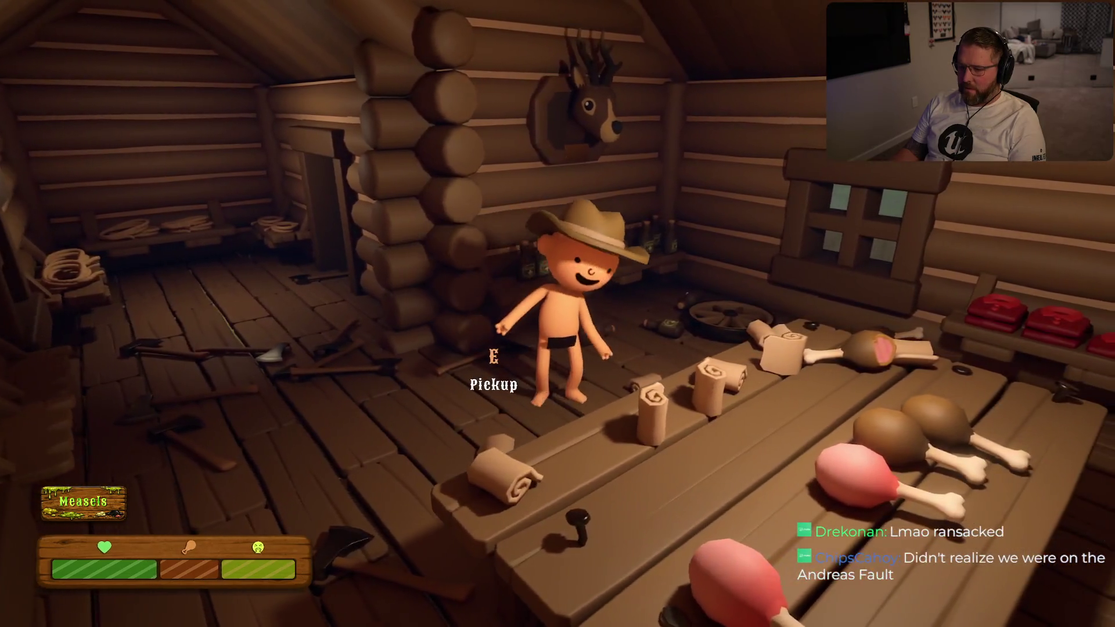
pyautogui.hotkey('shift', 'w')
pyautogui.hotkey('shift', 'w')
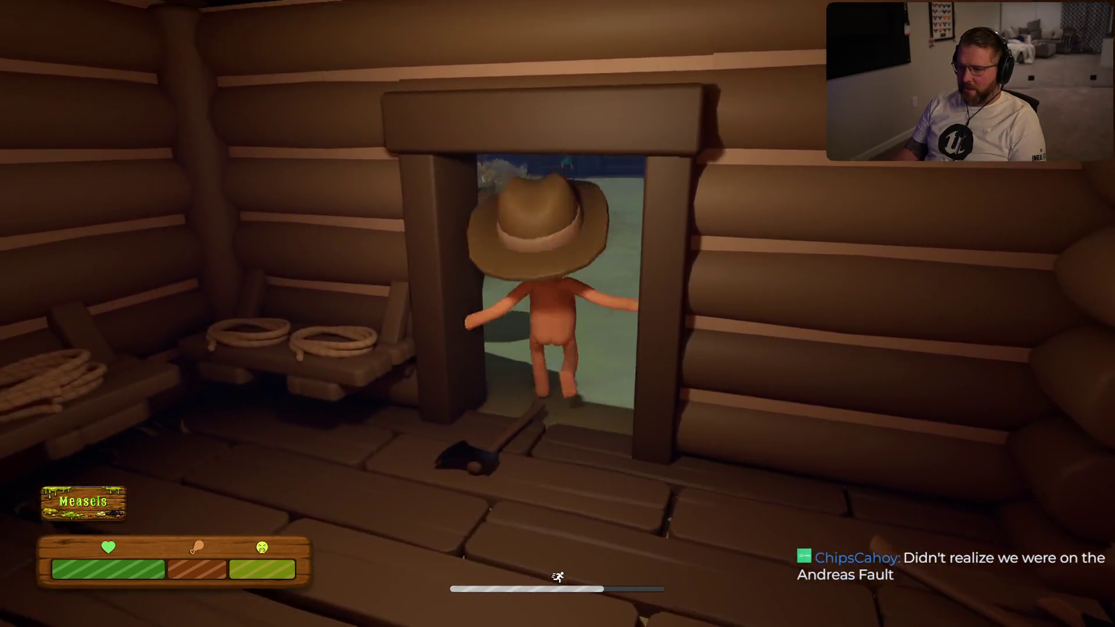
pyautogui.hotkey('shift', 'w')
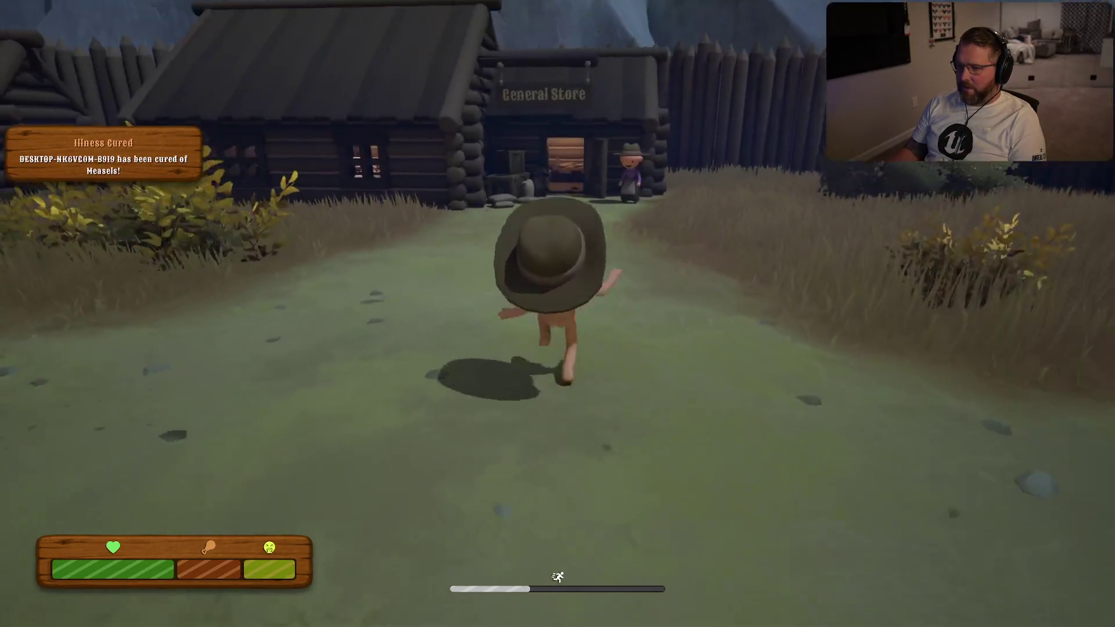
# Return into the General Store and walk up to the food on the shop table
pyautogui.press('w')
pyautogui.press('w')
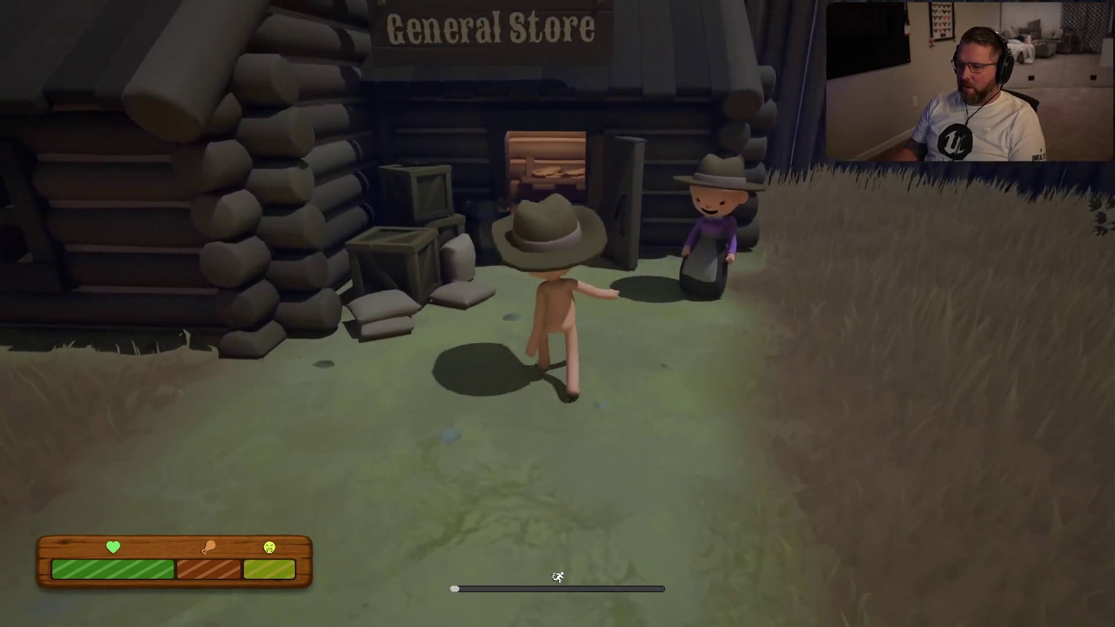
pyautogui.press('w')
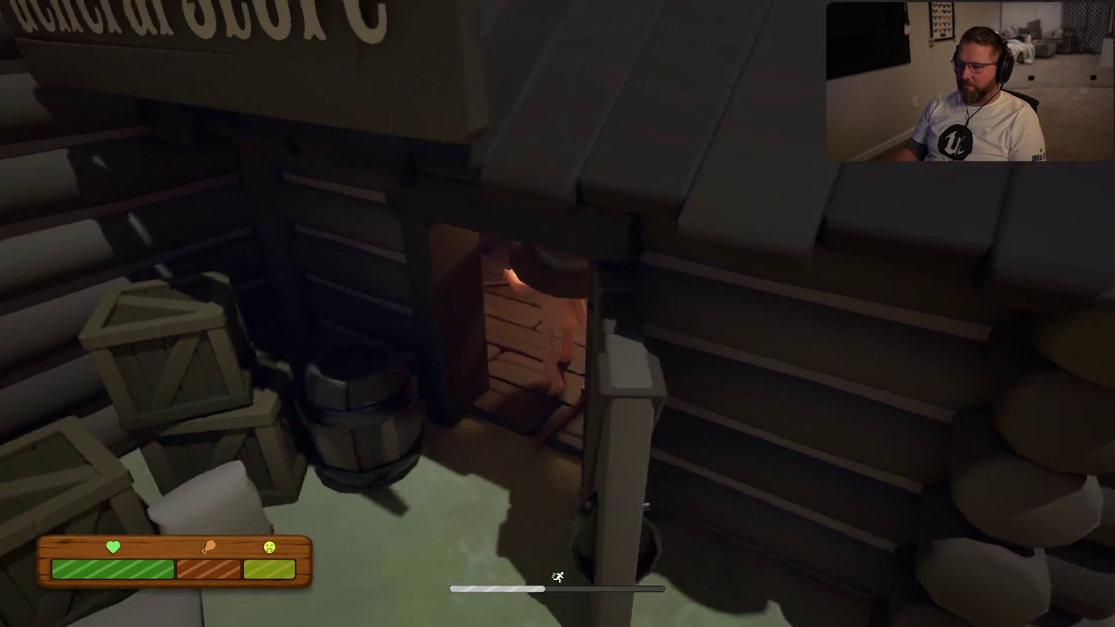
pyautogui.press('w')
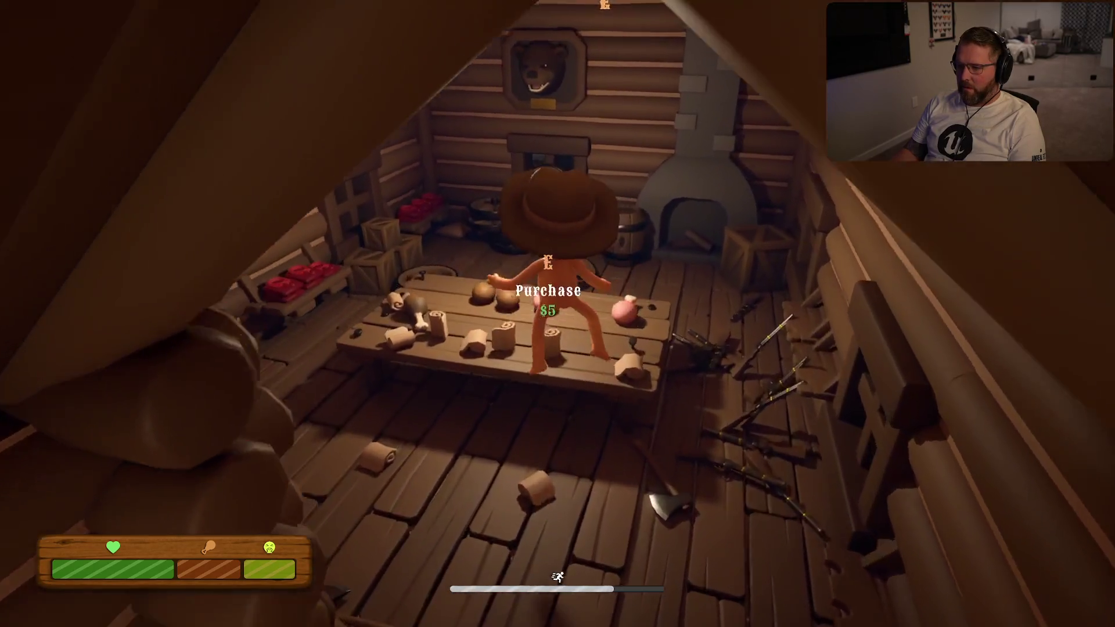
pyautogui.press('e')
pyautogui.press('w')
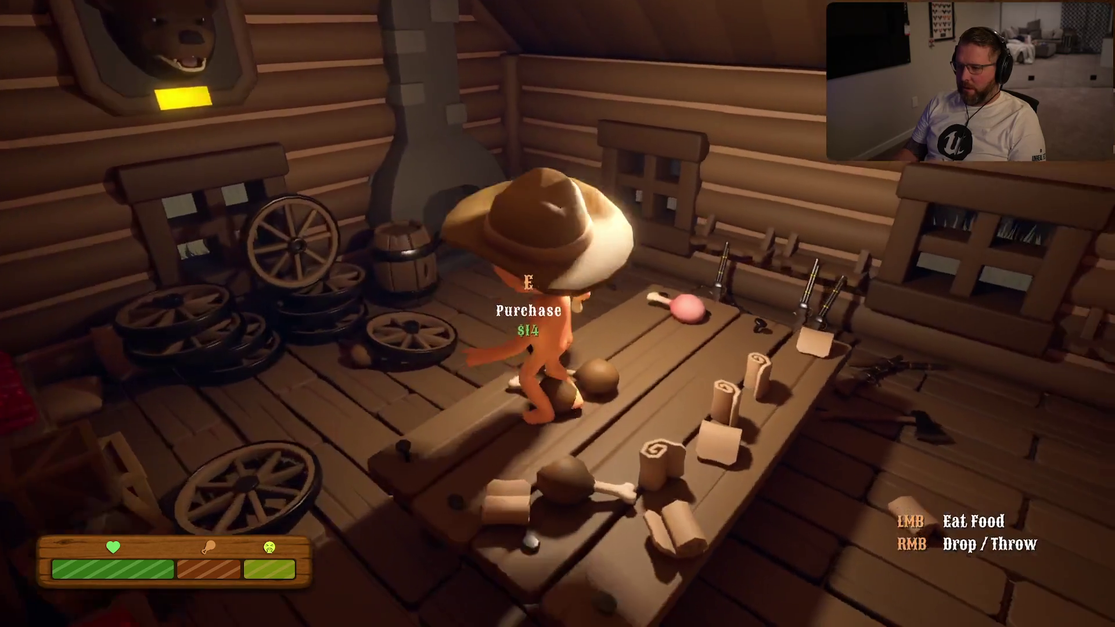
pyautogui.press('w')
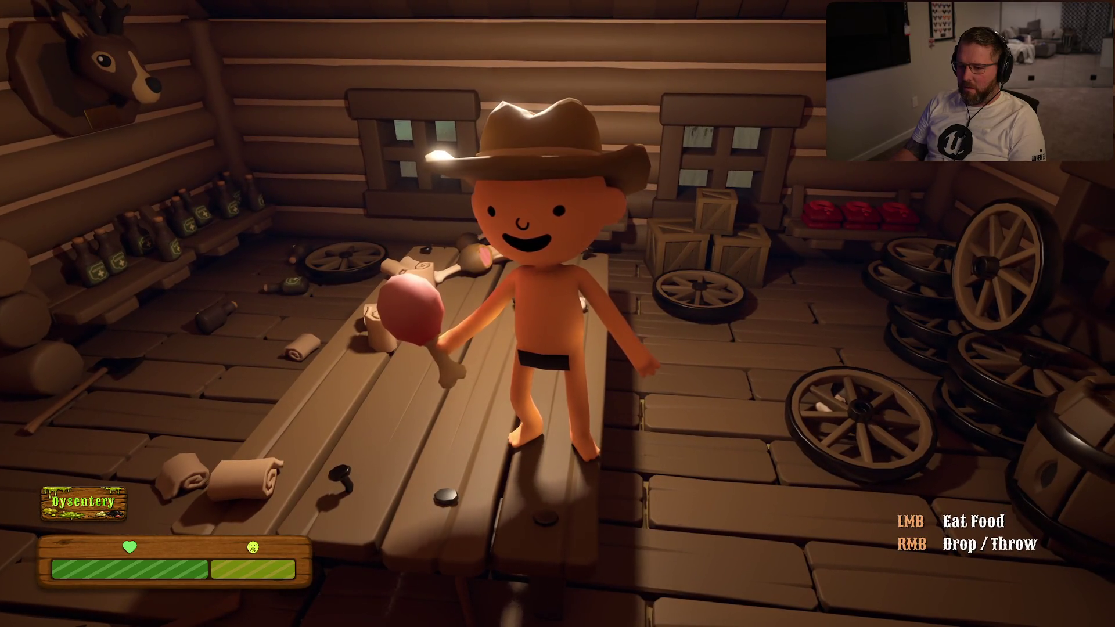
# Search the cabin for medicine, then leave and sprint across the field toward the Doctor
pyautogui.press('w')
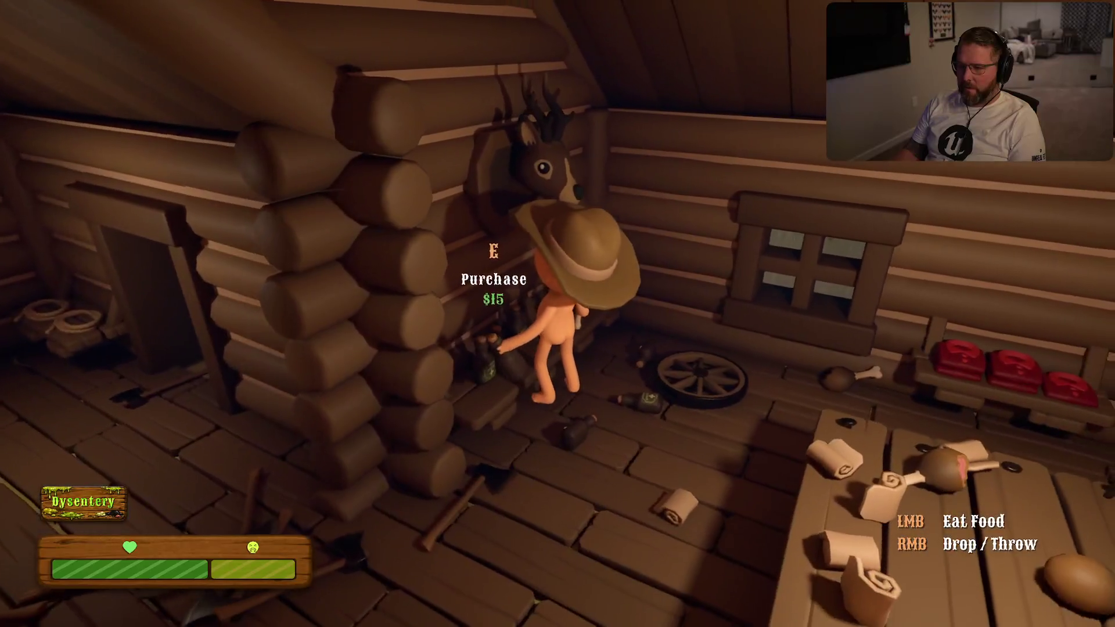
pyautogui.press('s')
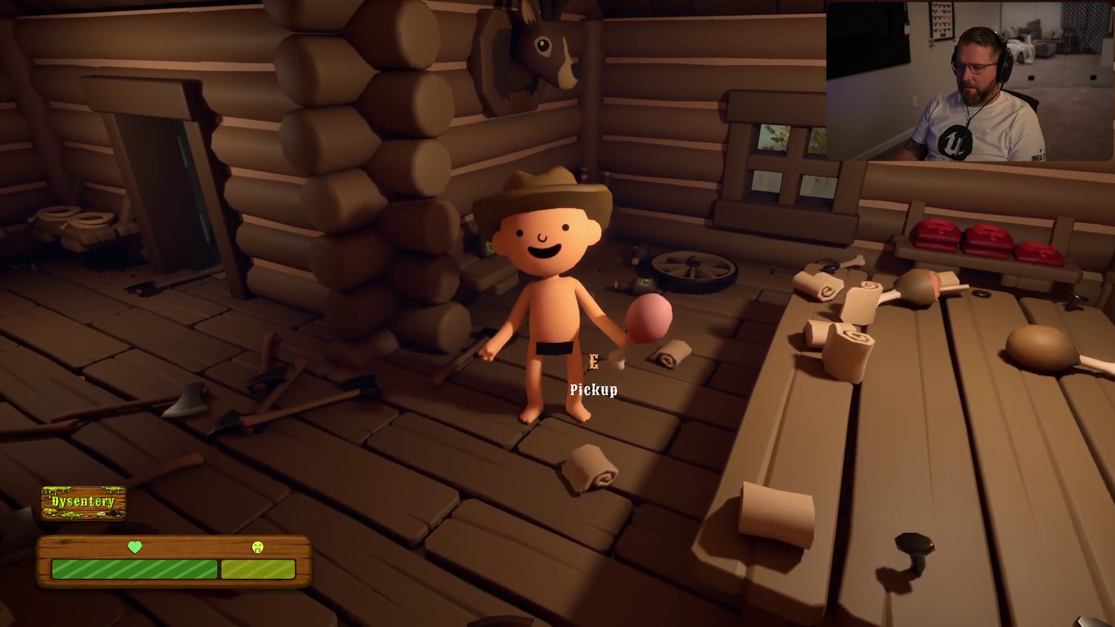
pyautogui.press('w')
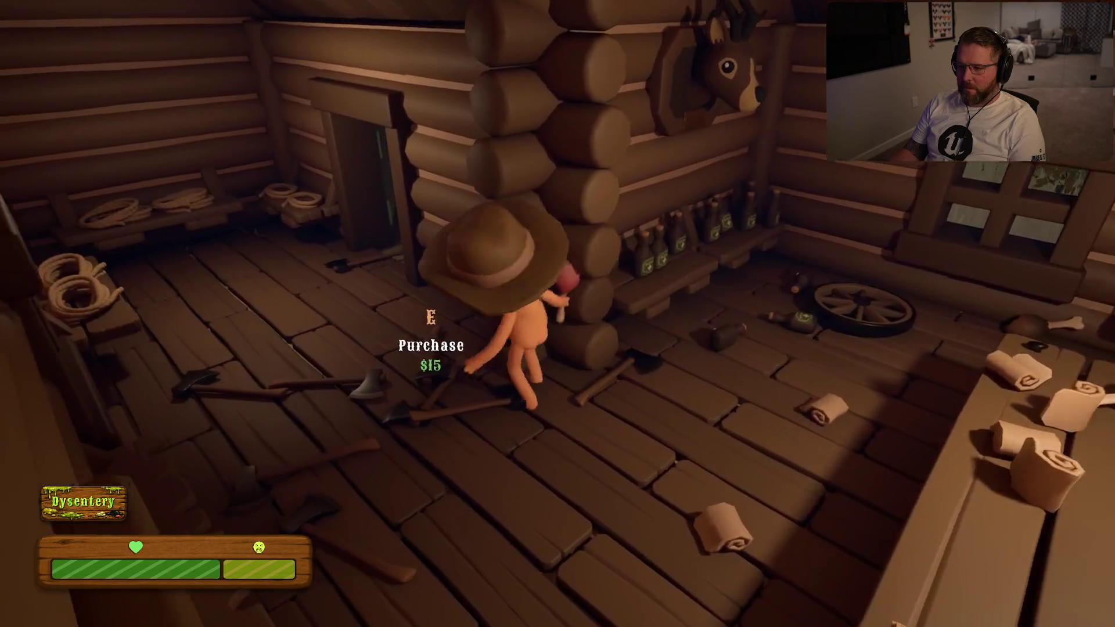
pyautogui.press('w')
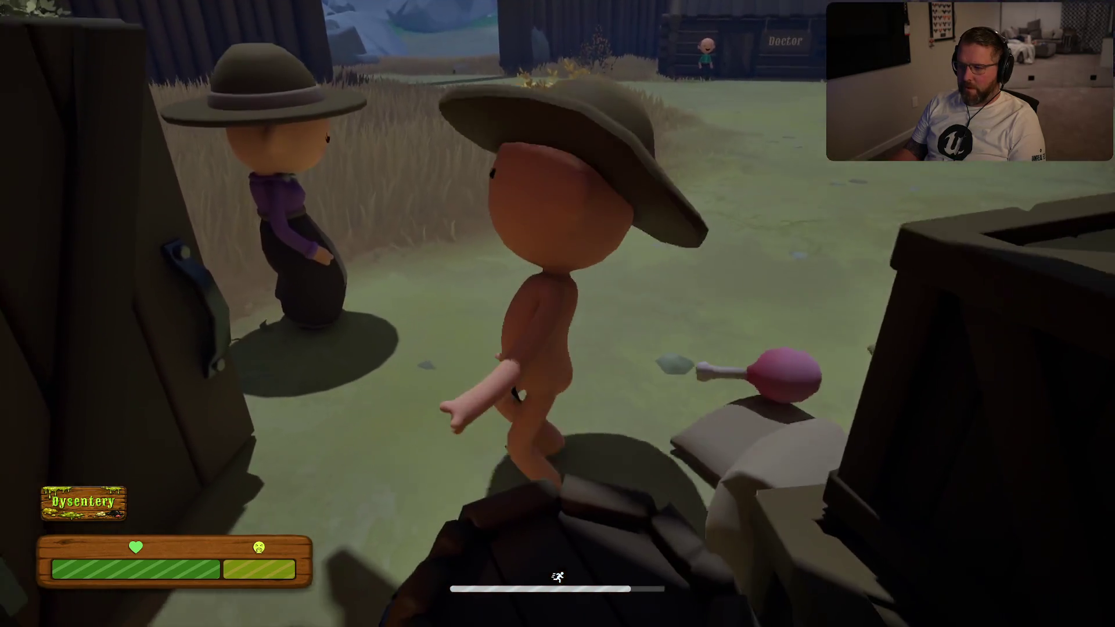
pyautogui.press('w')
pyautogui.press('w')
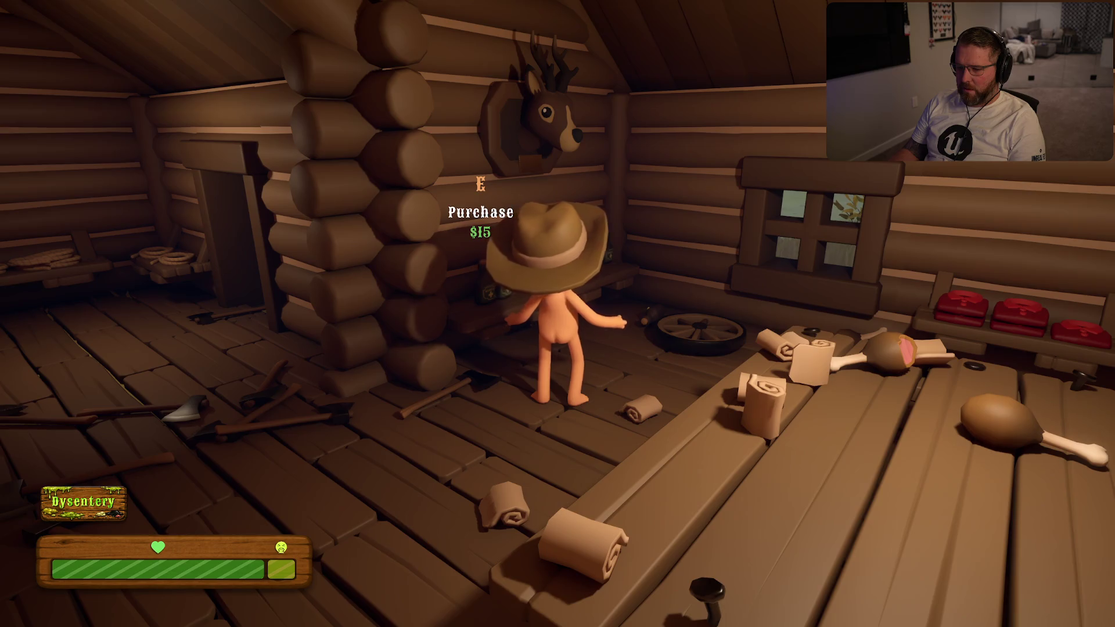
pyautogui.press('s')
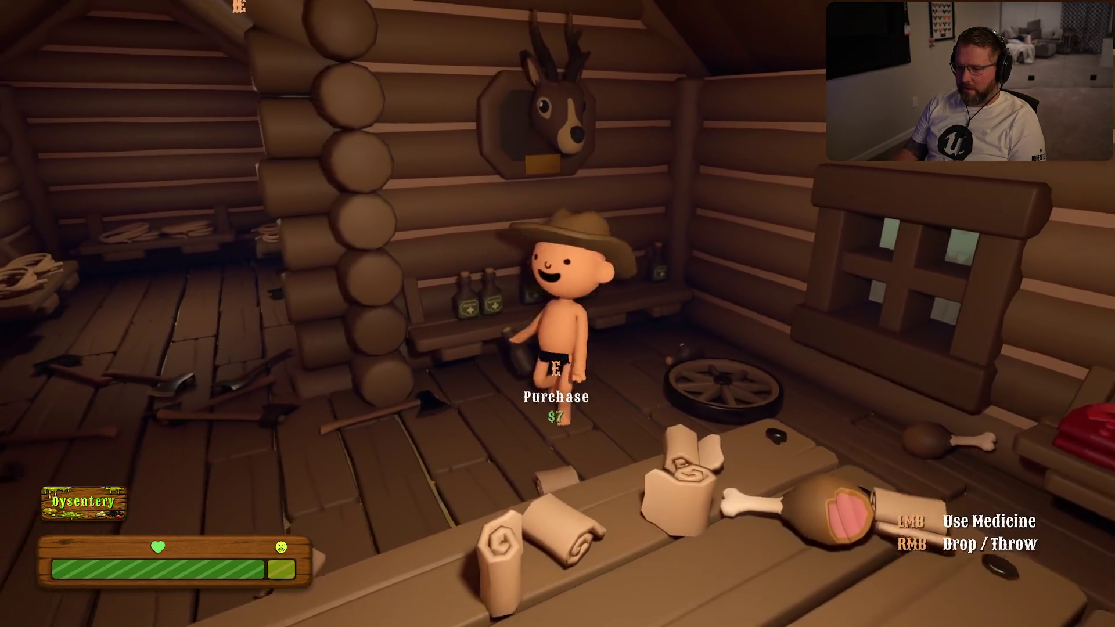
pyautogui.hotkey('shift', 'w')
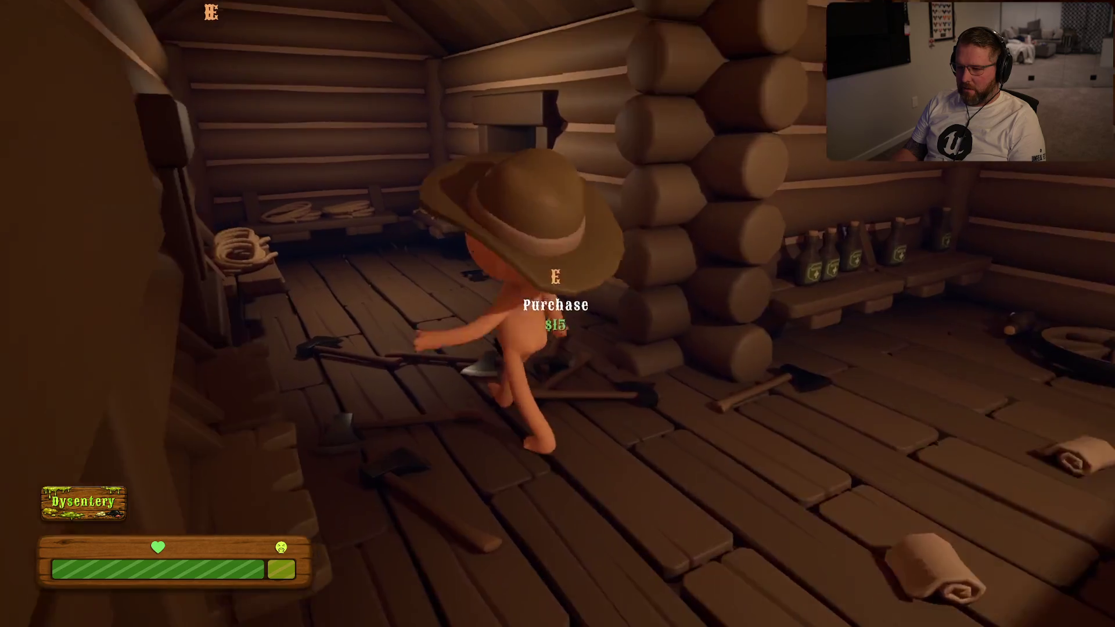
pyautogui.hotkey('shift', 'w')
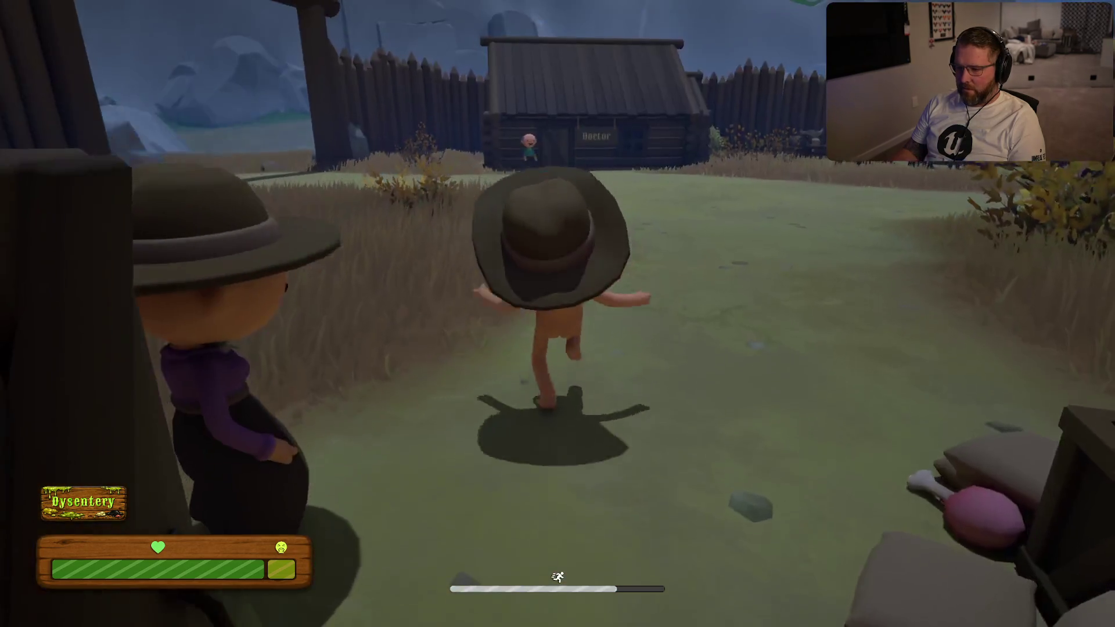
# Sprint to the Doctor's cabin and talk to the Doctor to cure the Dysentery
pyautogui.hotkey('shift', 'w')
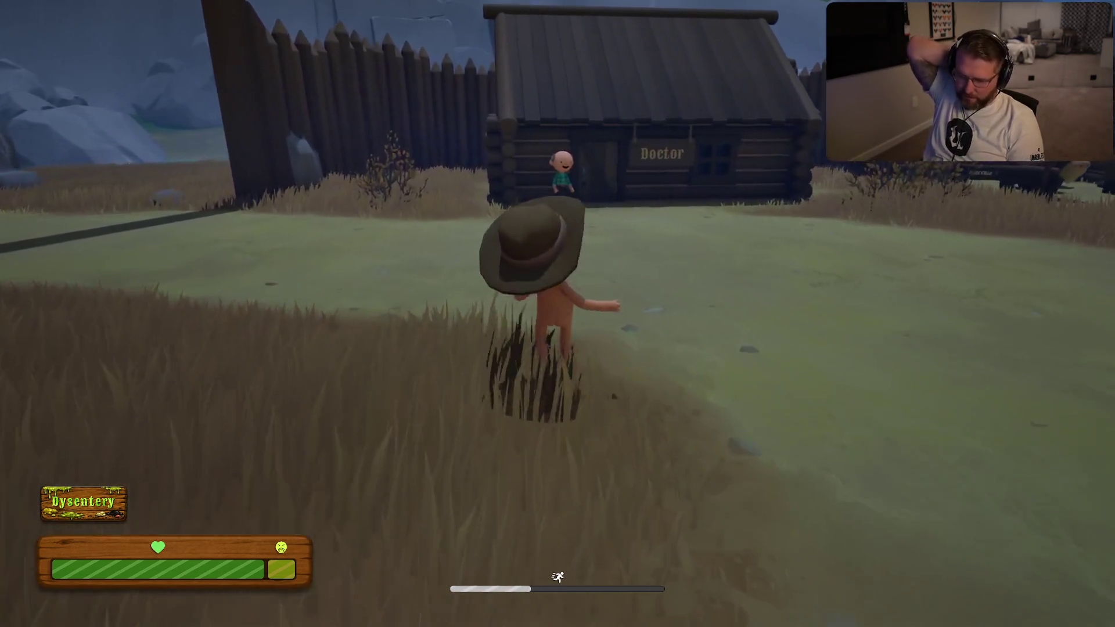
pyautogui.hotkey('shift', 'w')
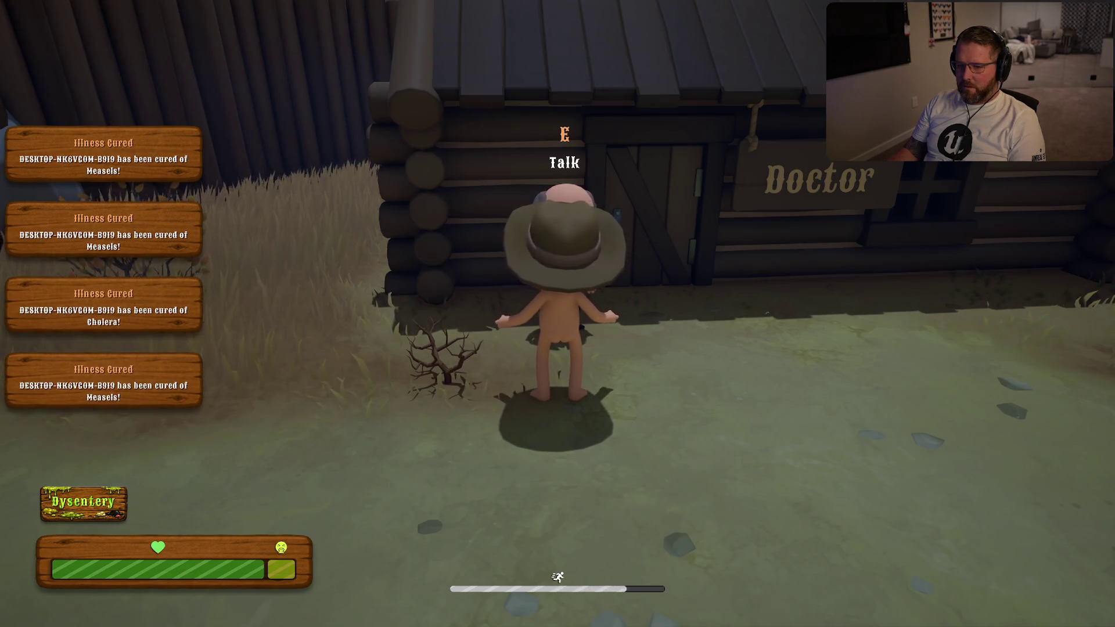
pyautogui.press('e')
# Run from the Doctor back through town to the covered wagon by the gate
pyautogui.press('w')
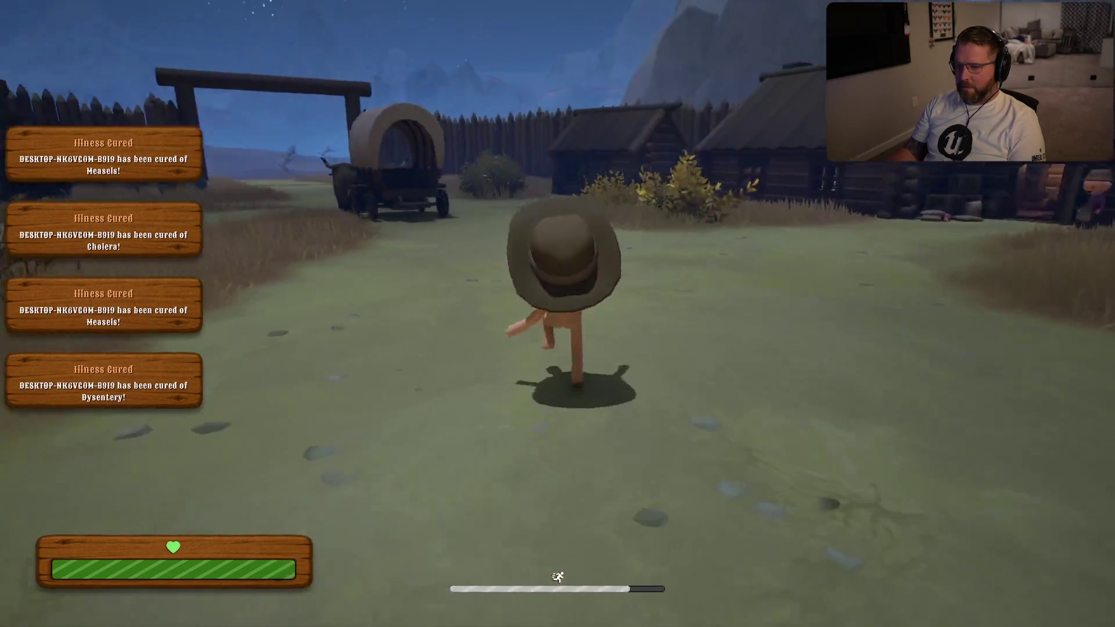
pyautogui.hotkey('shift', 's')
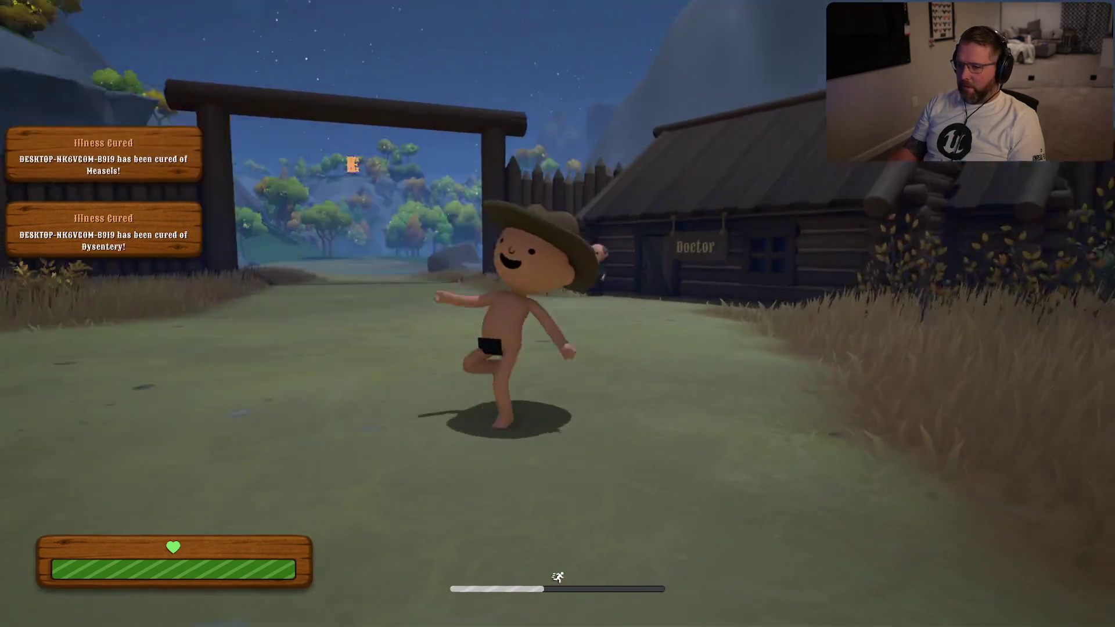
pyautogui.hotkey('shift', 'w')
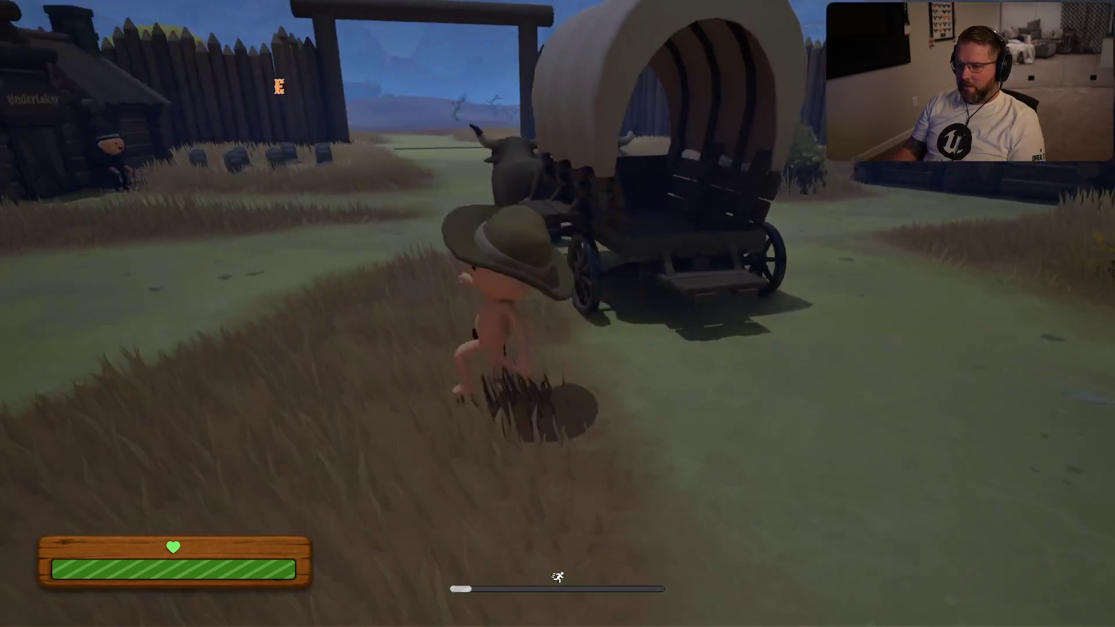
# Board the wagon and swing it around past the buildings to line up with the fort gate
pyautogui.press('e')
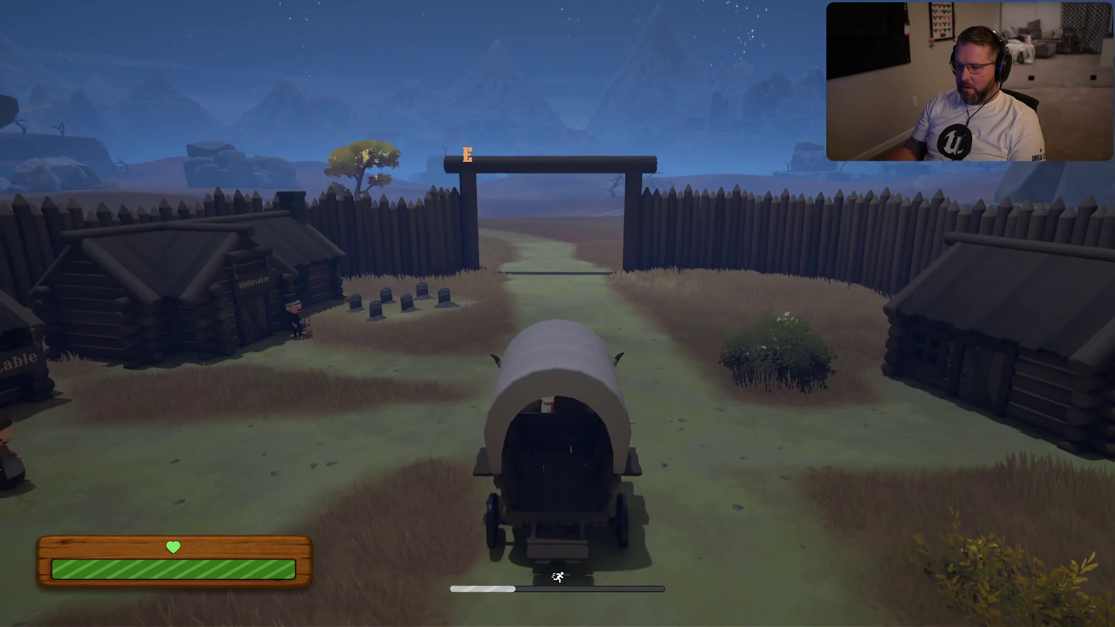
pyautogui.press('d')
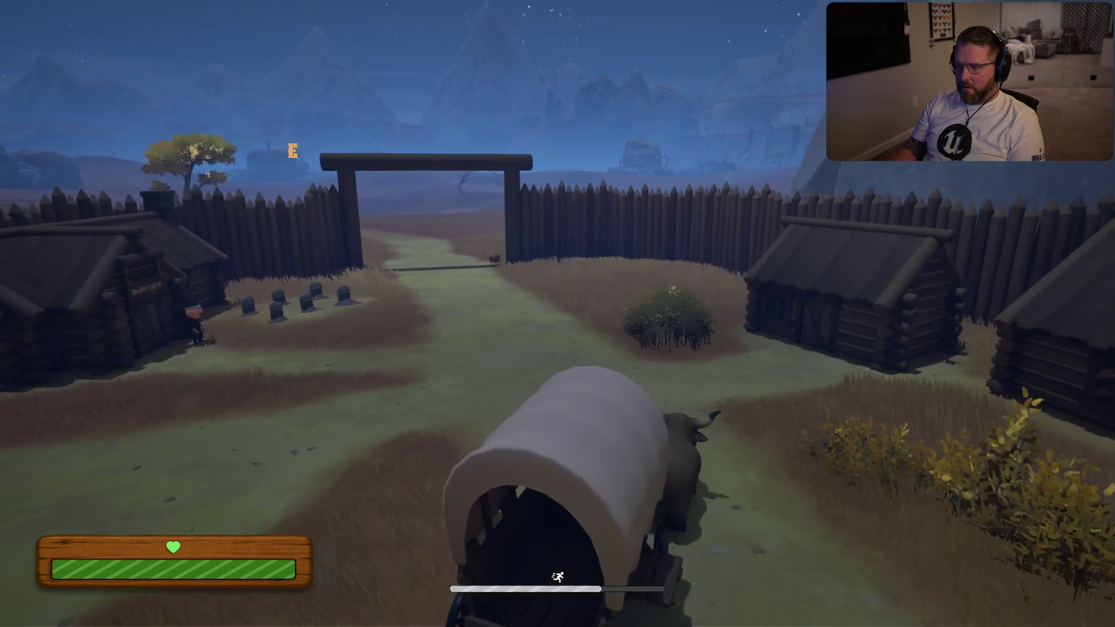
pyautogui.press('d')
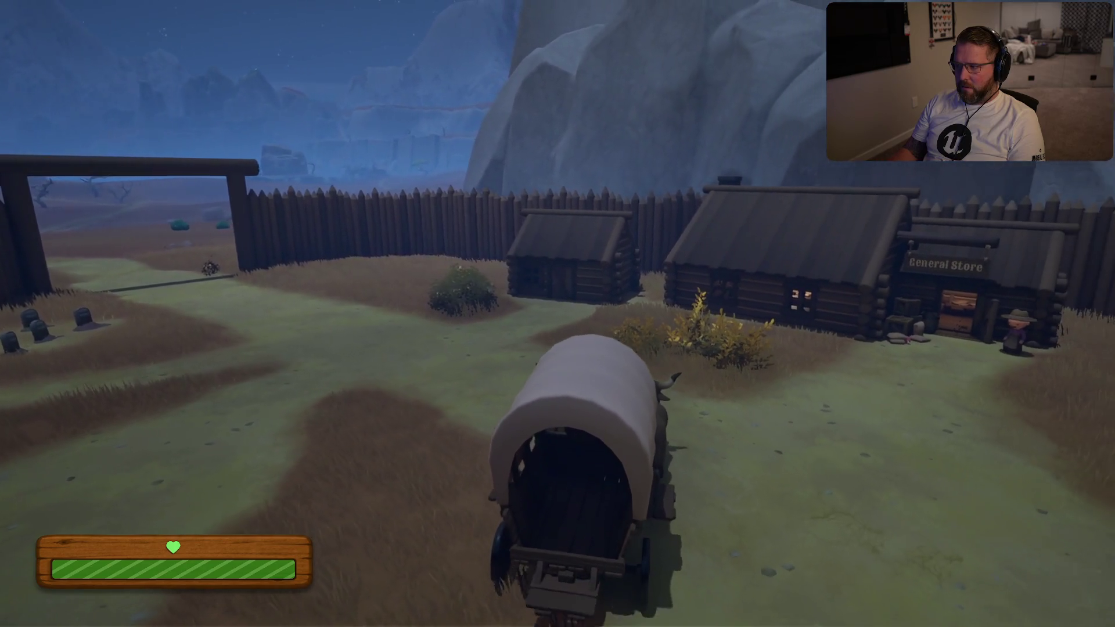
pyautogui.press('d')
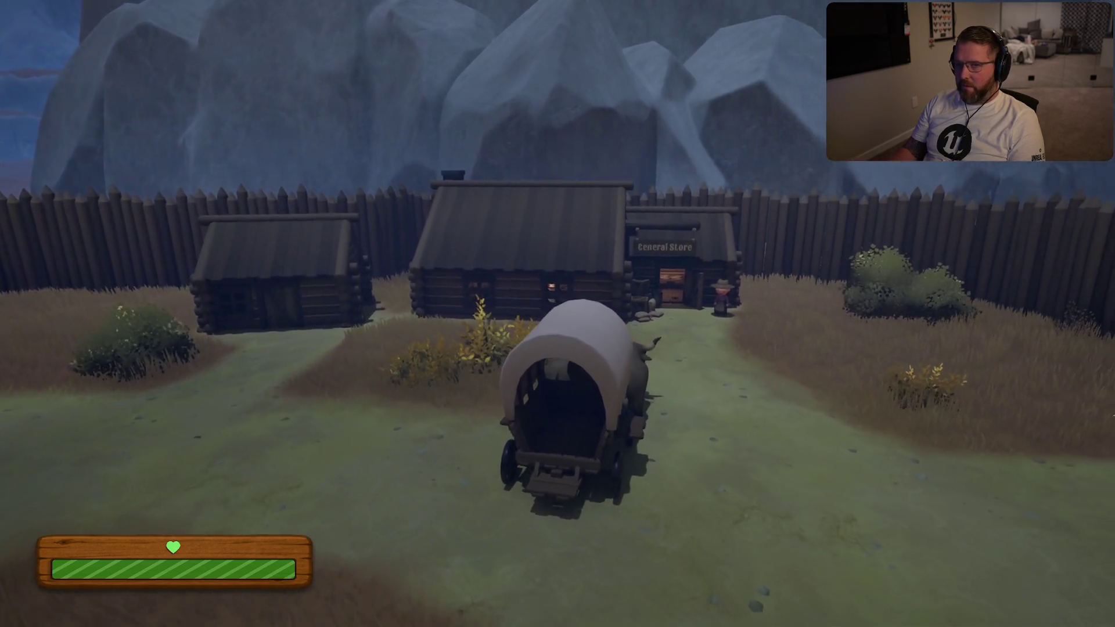
pyautogui.press('d')
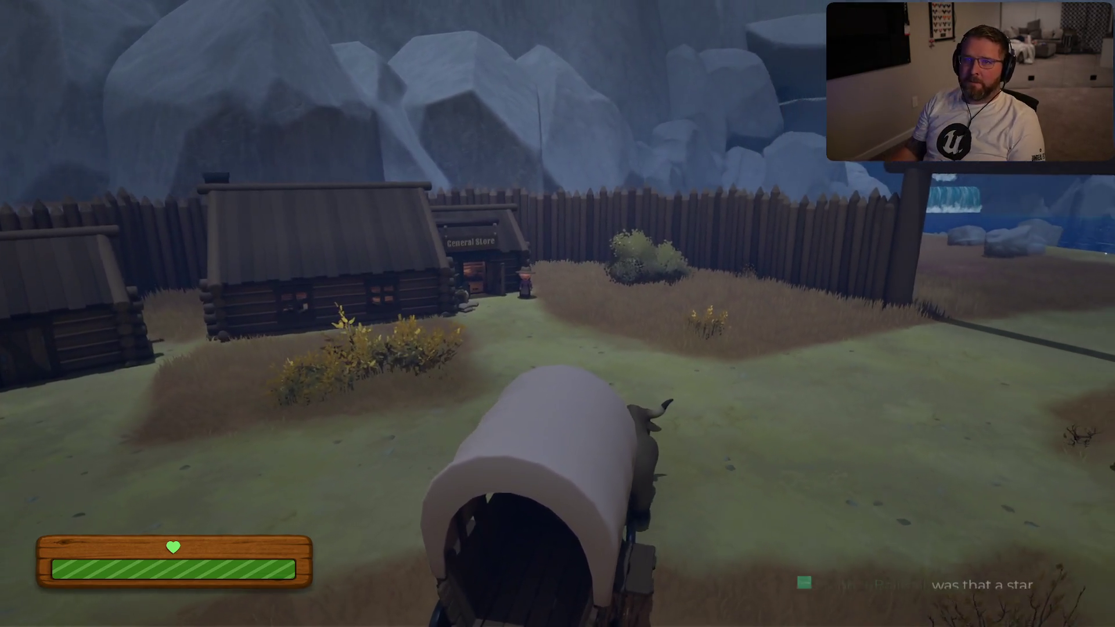
pyautogui.press('d')
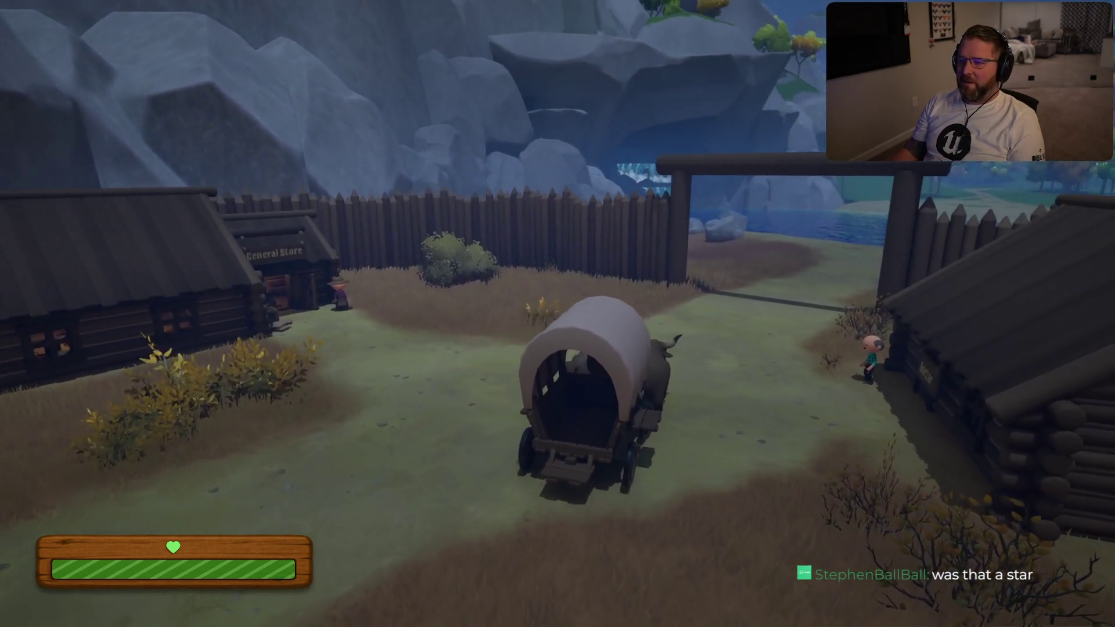
pyautogui.press('d')
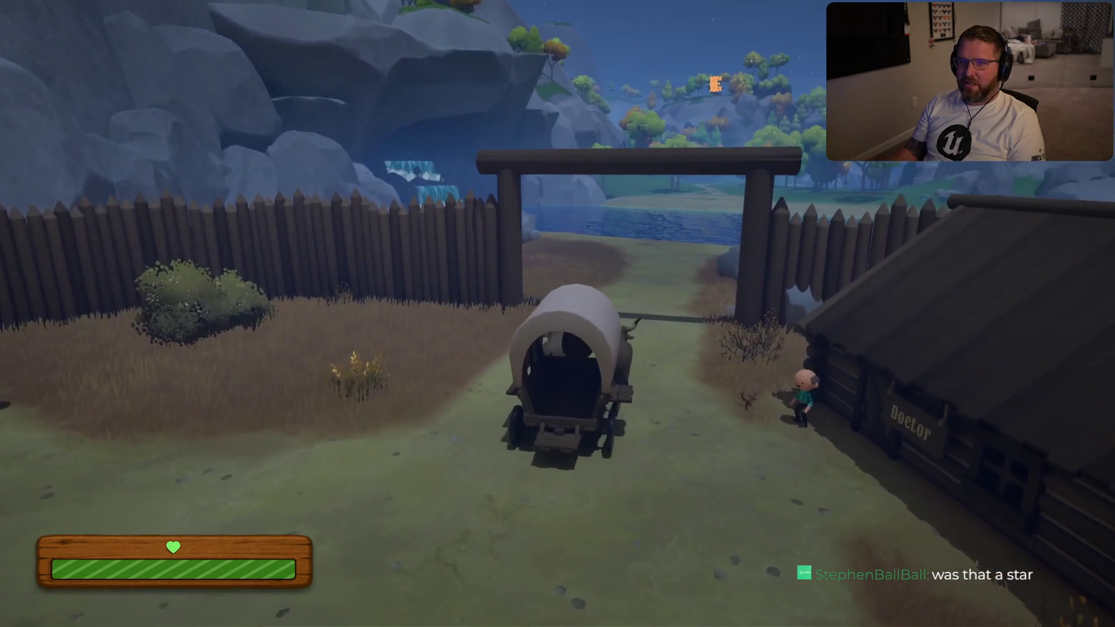
# Drive the wagon through the gate, along the lakeshore and off into the lake toward land
pyautogui.press('w')
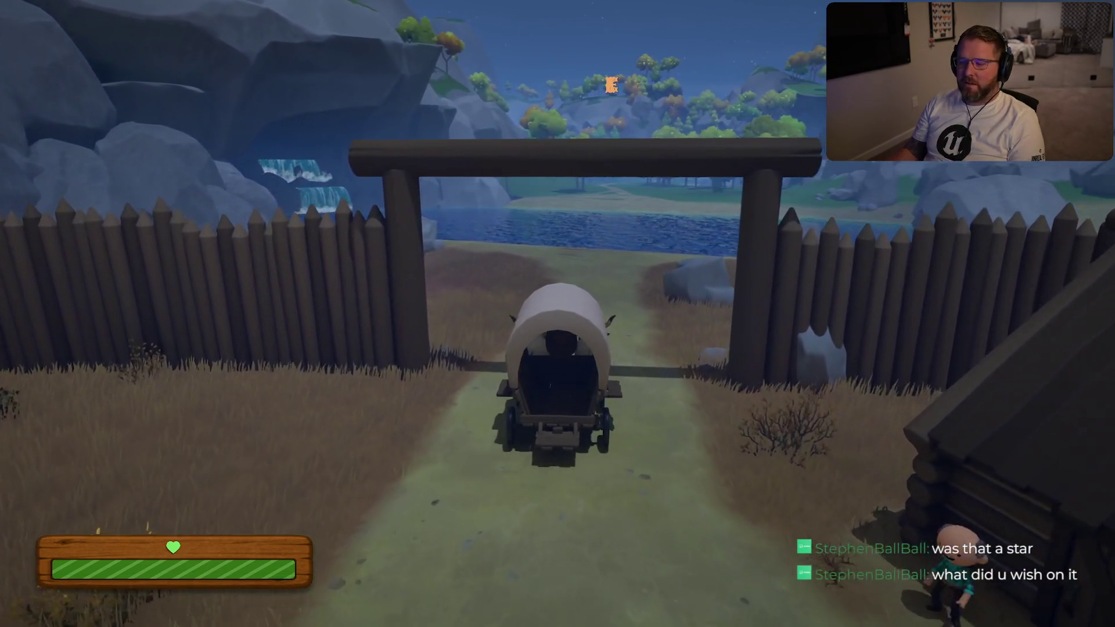
pyautogui.press('w')
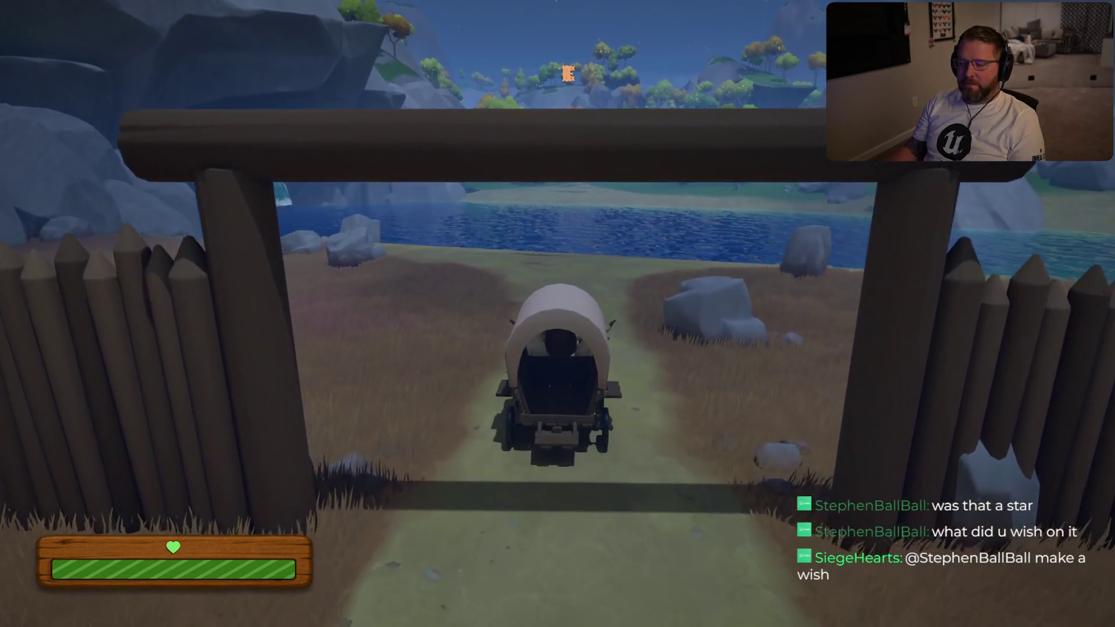
pyautogui.press('w')
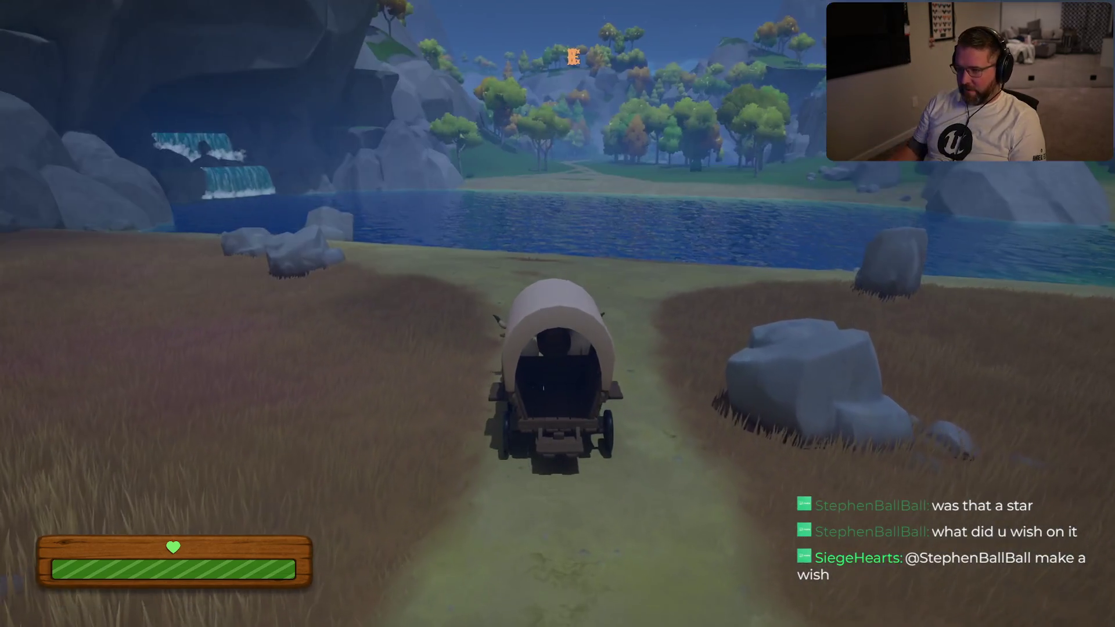
pyautogui.press('w')
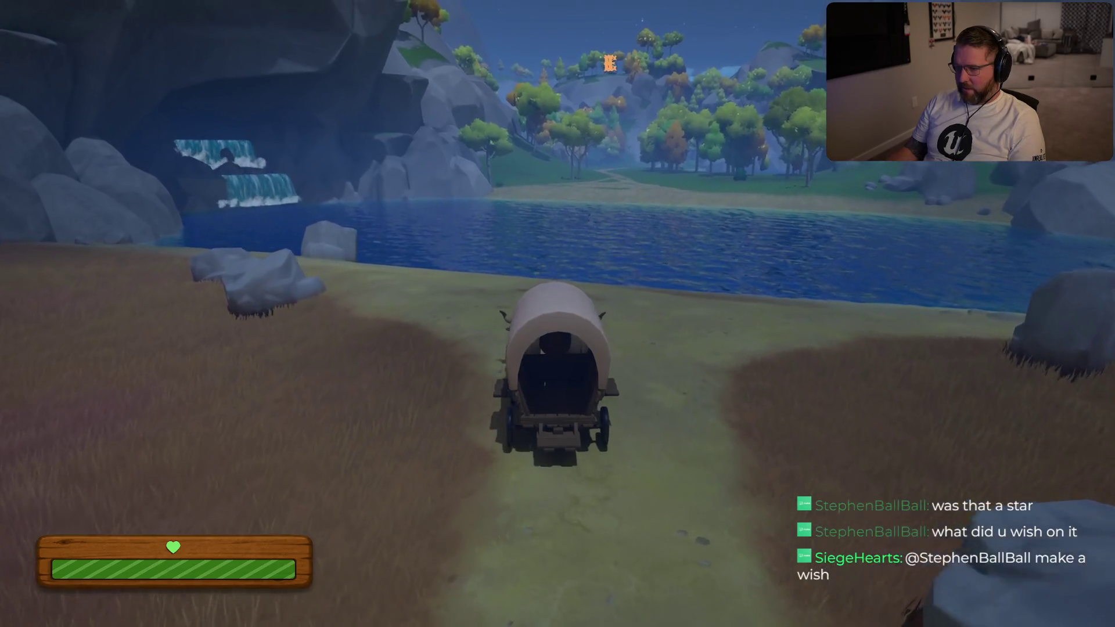
pyautogui.press('w')
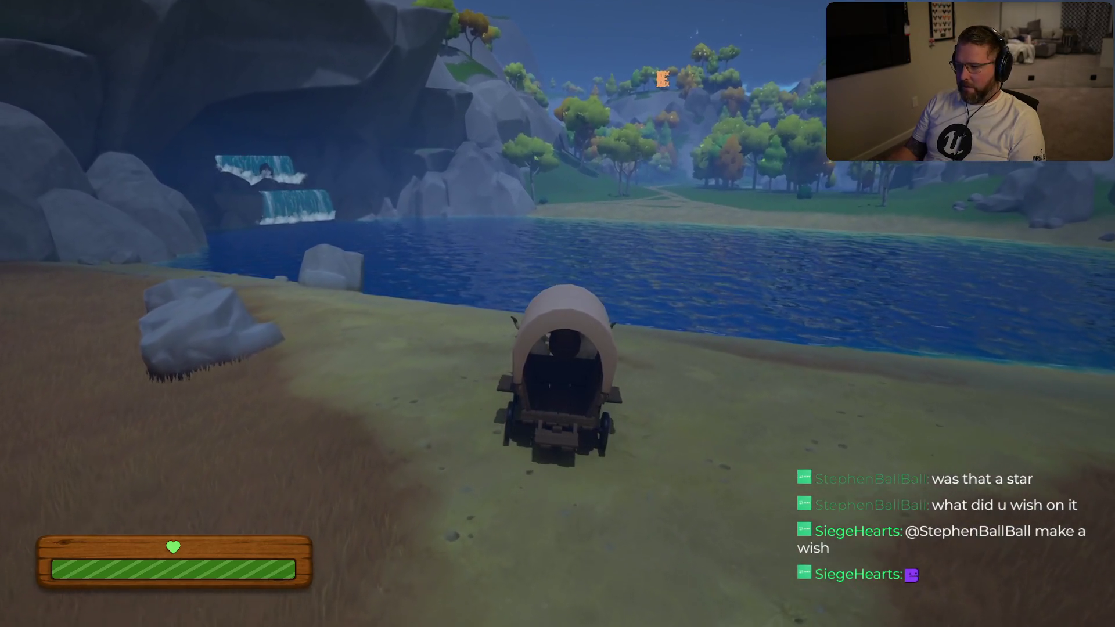
pyautogui.press('w')
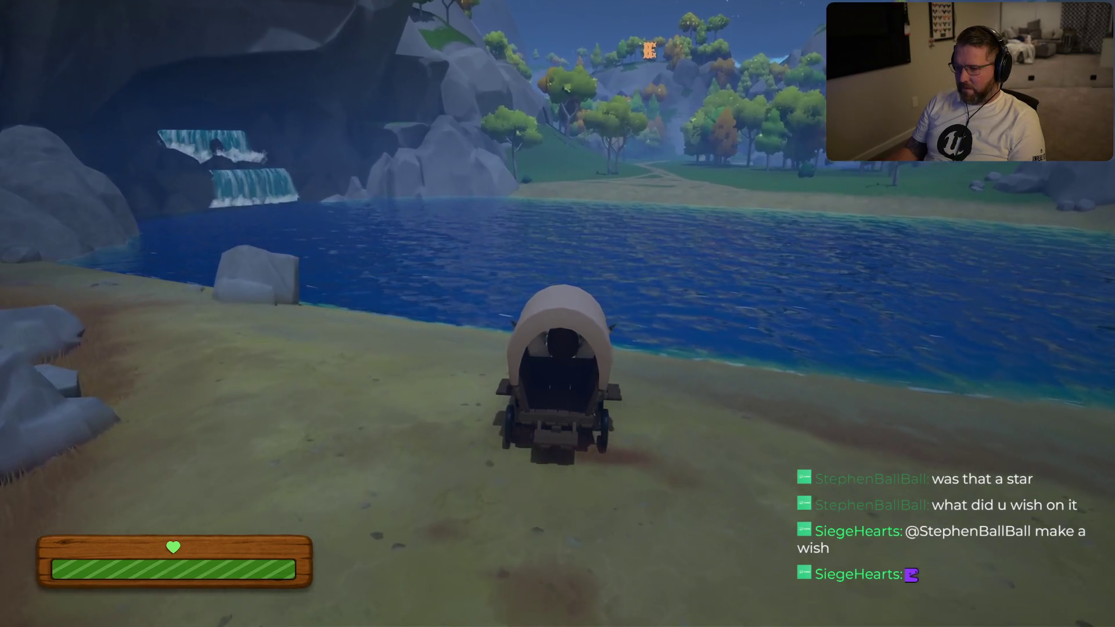
pyautogui.press('w')
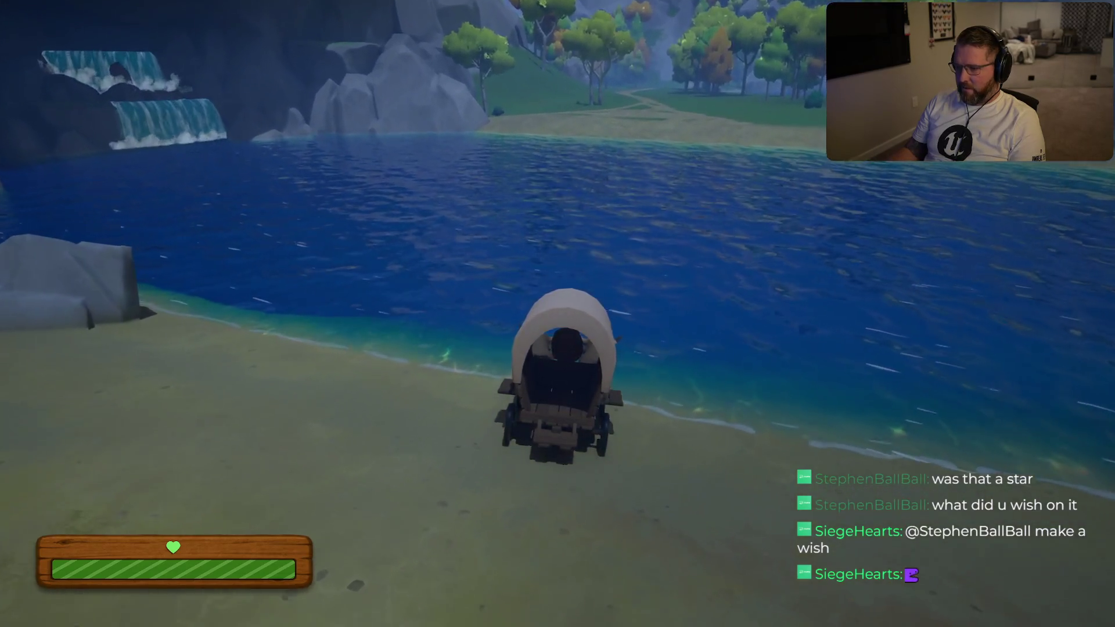
pyautogui.press('w')
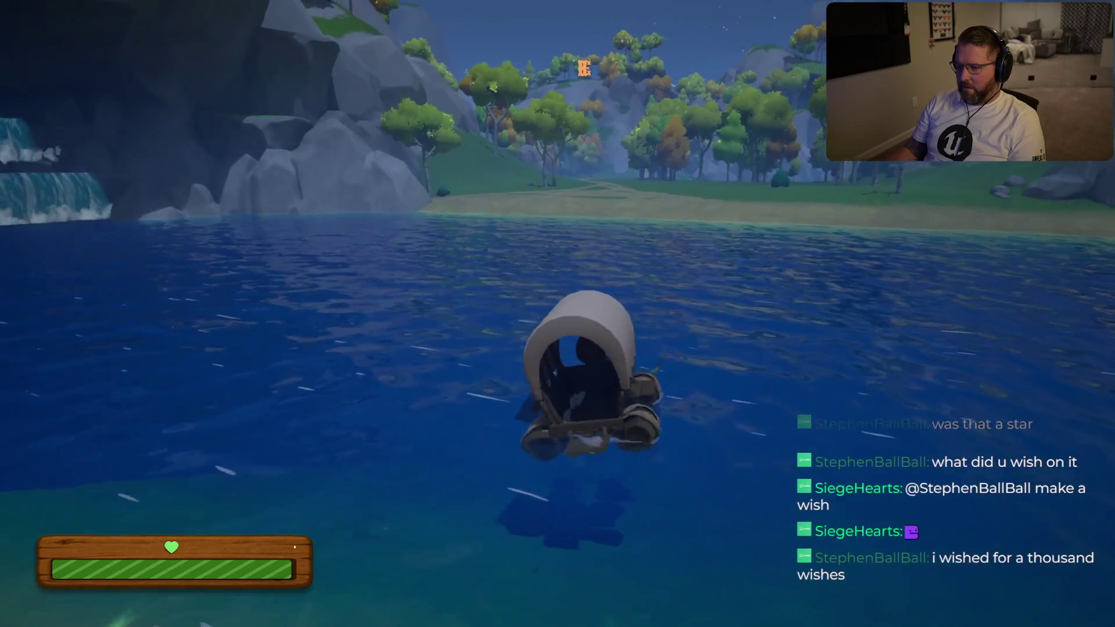
pyautogui.press('w')
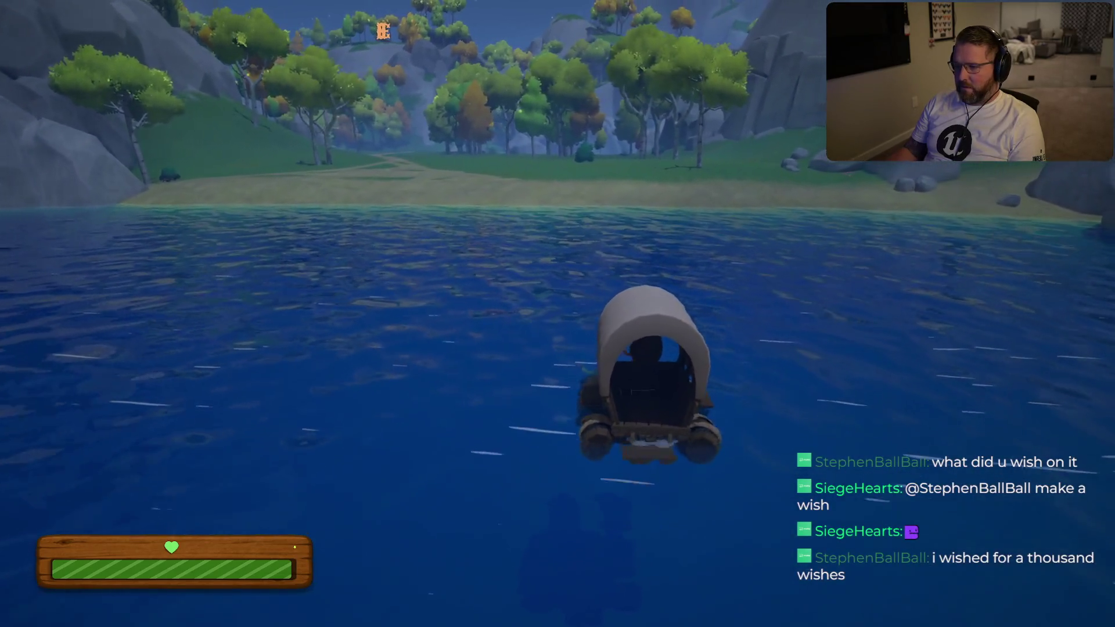
pyautogui.press('d')
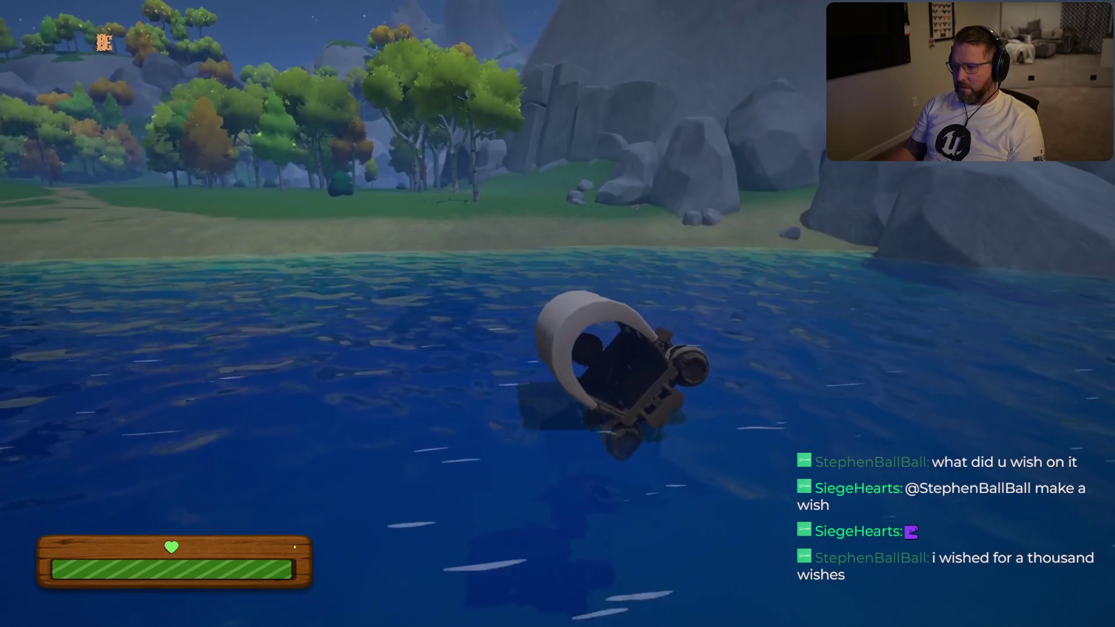
# Leave the wagon and sprint across the lakebed onto the beach
pyautogui.press('a')
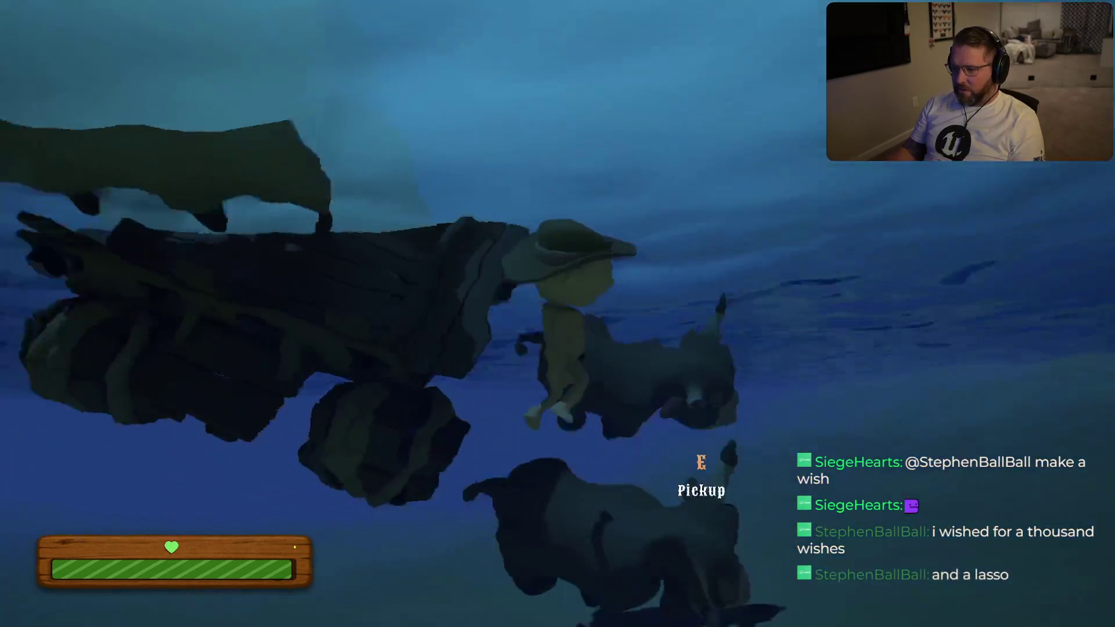
pyautogui.hotkey('shift', 'w')
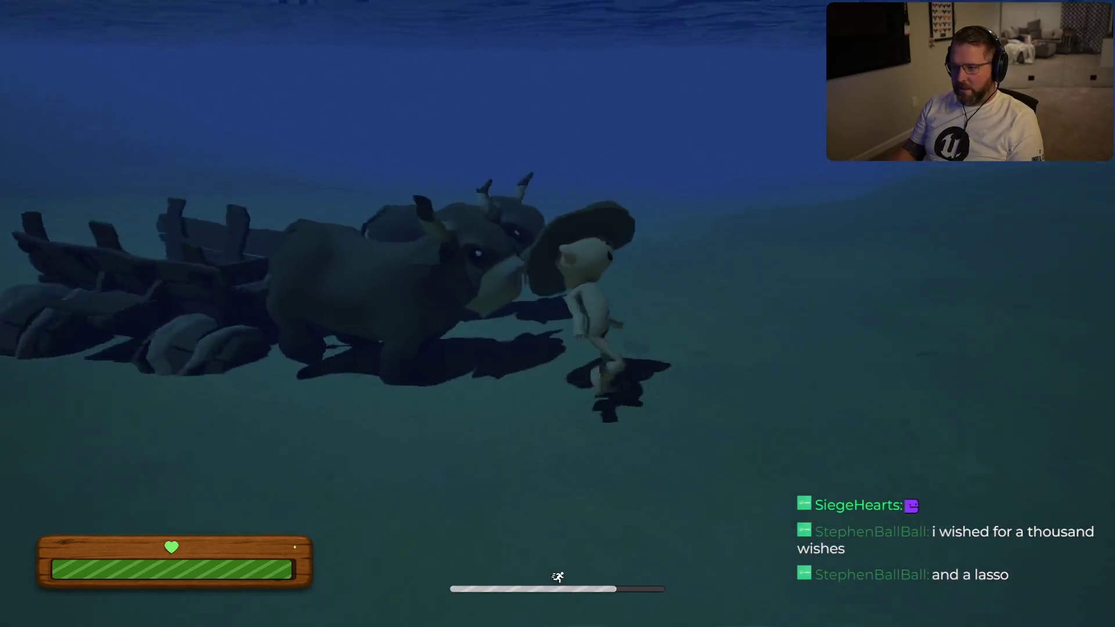
pyautogui.hotkey('shift', 'w')
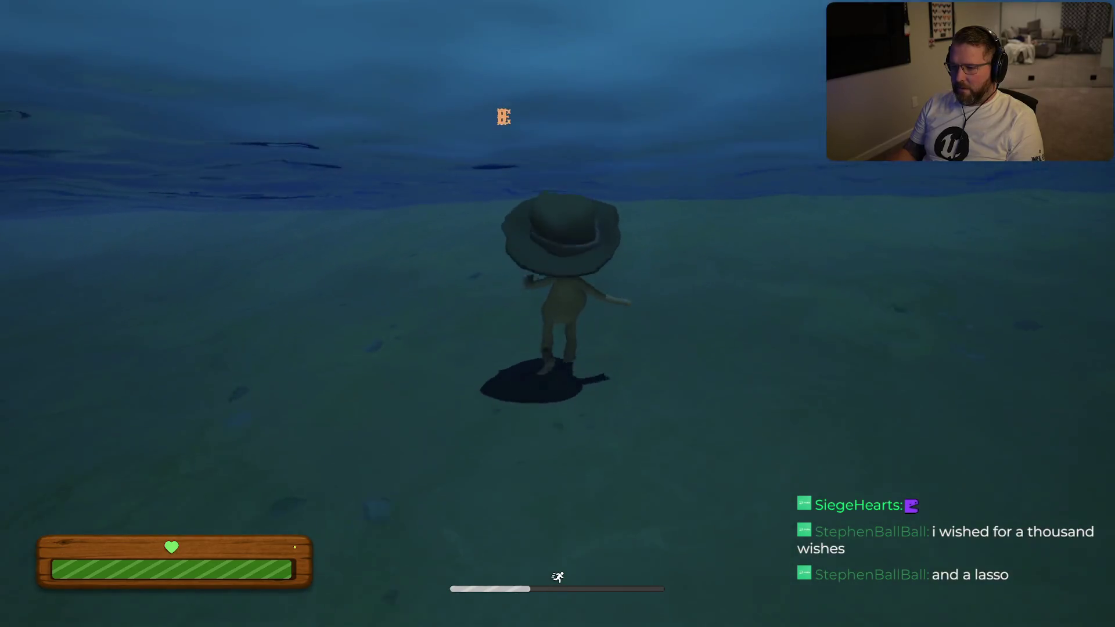
pyautogui.hotkey('shift', 'w')
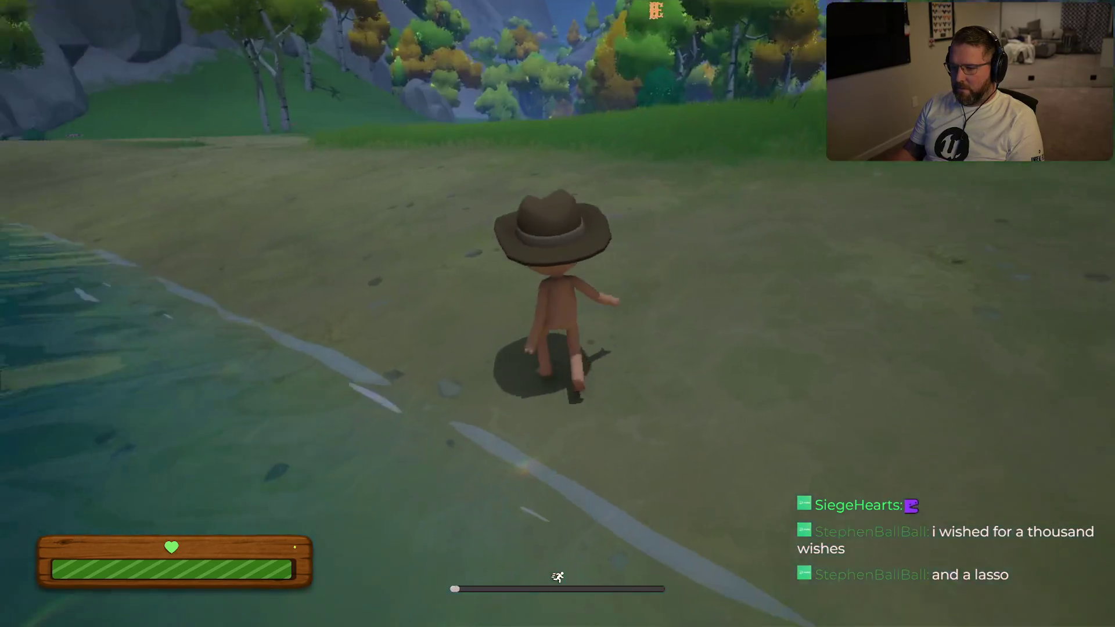
# Turn inland from the beach, sprint through the tall meadow grass, and reach the rocky dirt trail uphill
pyautogui.press('w')
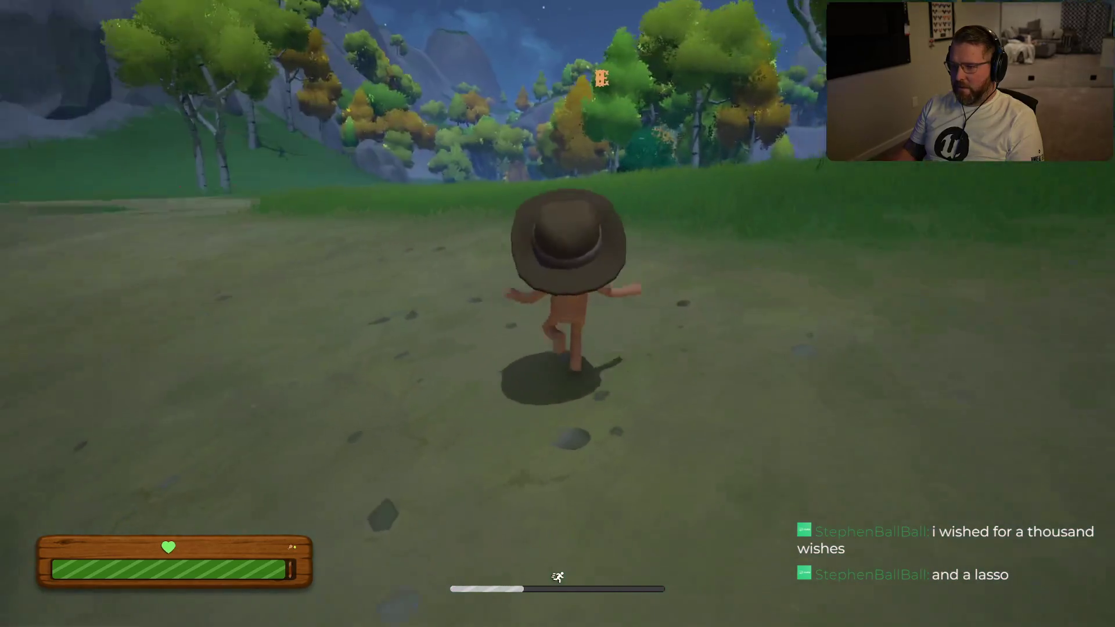
pyautogui.hotkey('shift', 'w')
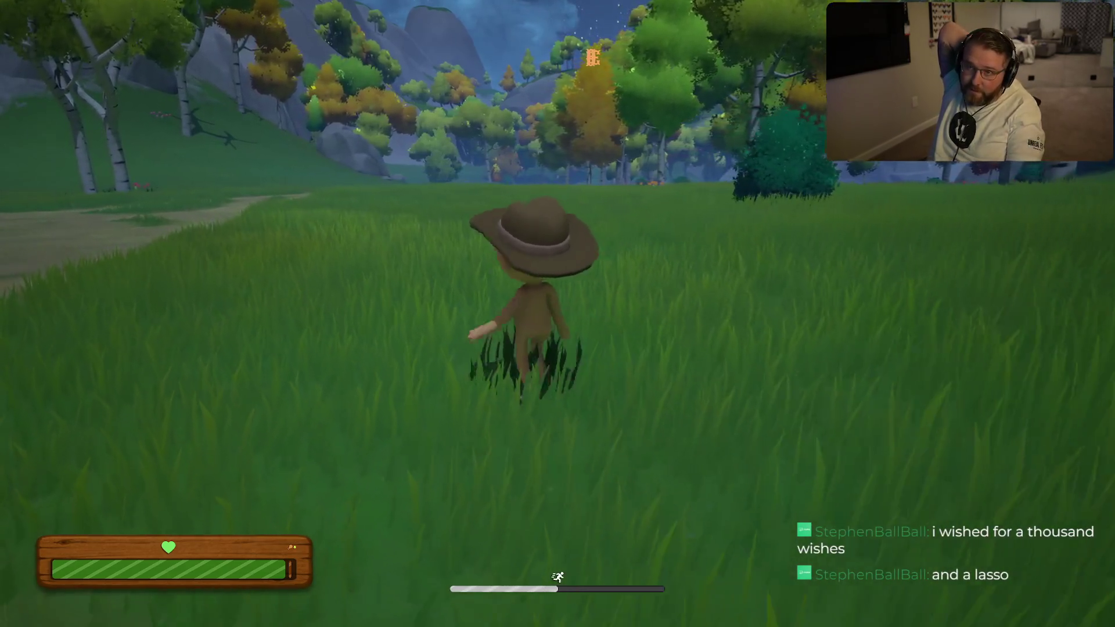
pyautogui.press('w')
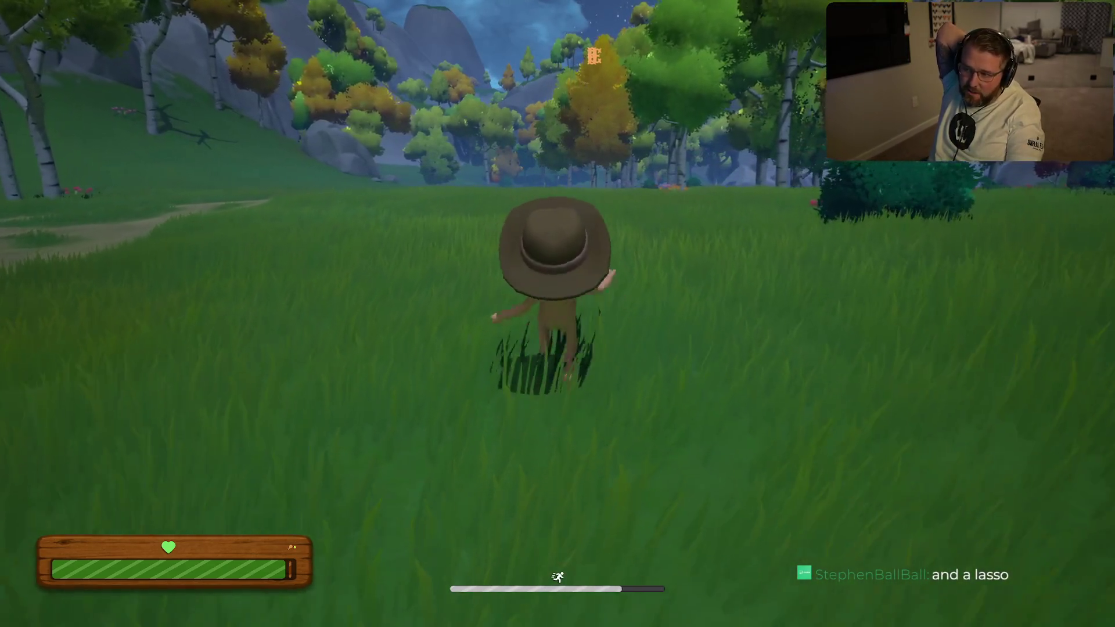
pyautogui.hotkey('shift', 'a')
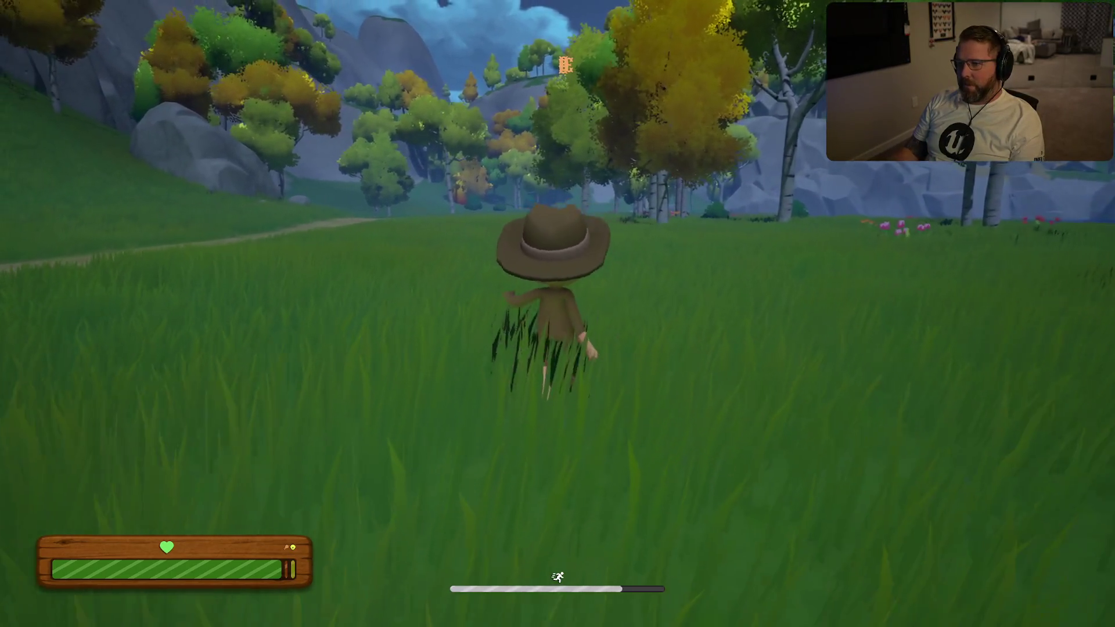
pyautogui.press('w')
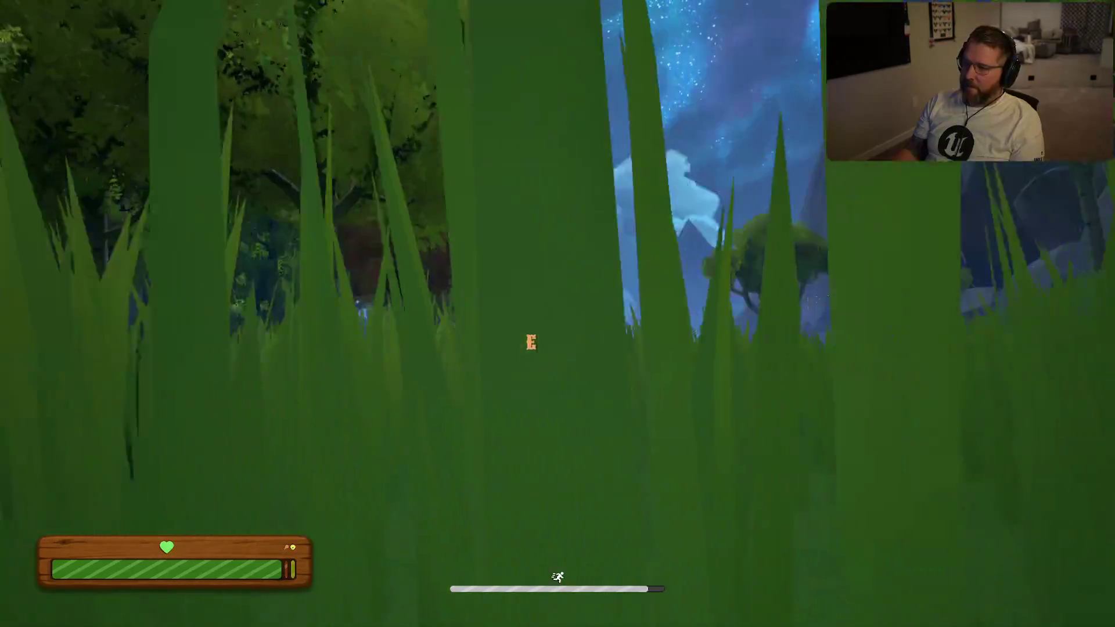
pyautogui.hotkey('shift', 'w')
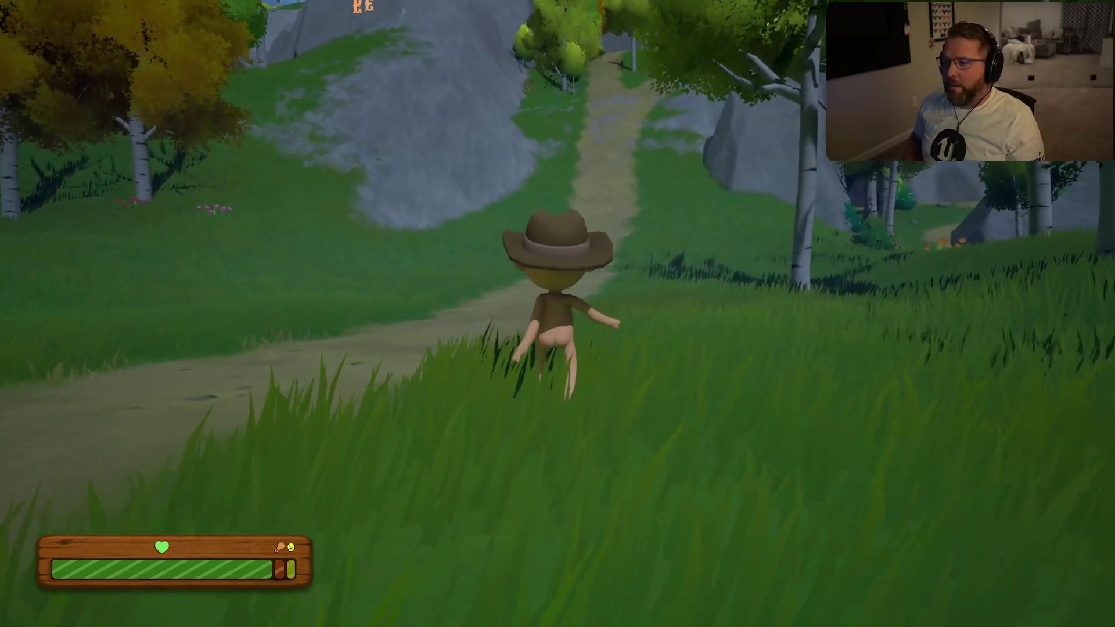
pyautogui.press('shift')
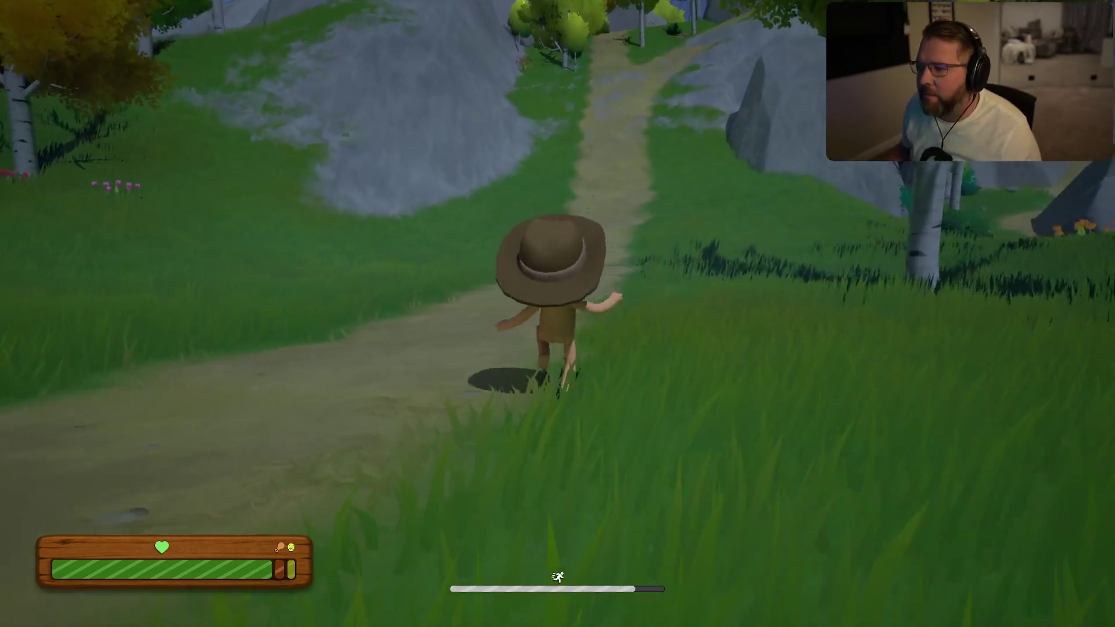
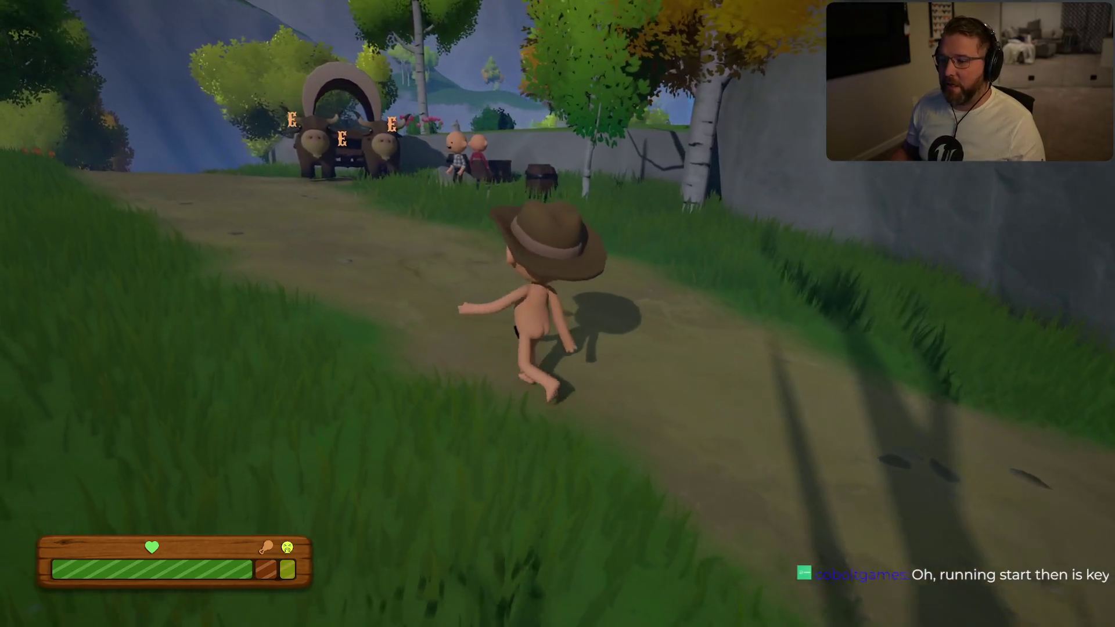
# Sprint up to the ox wagon and circle its side to bring up the interact prompt
pyautogui.press('shift')
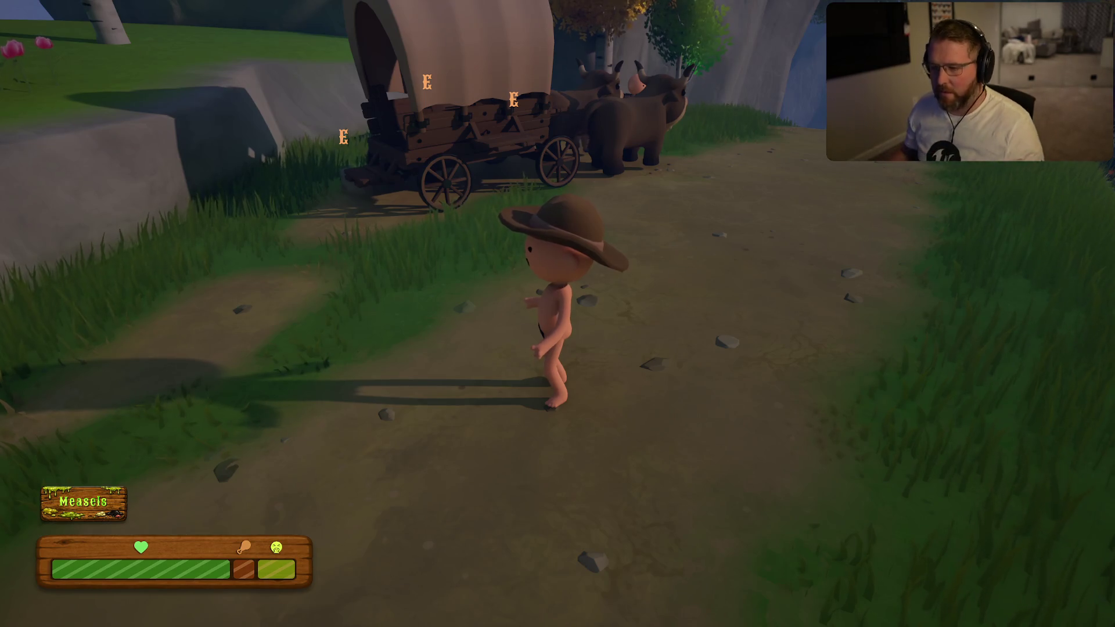
pyautogui.hotkey('shift', 'w')
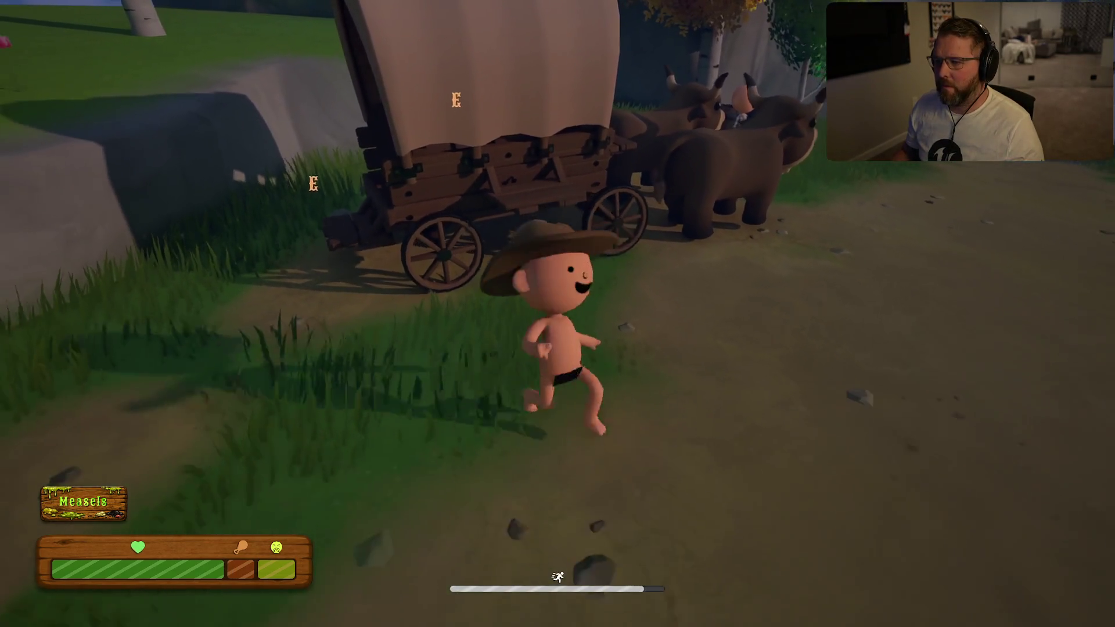
pyautogui.press('a')
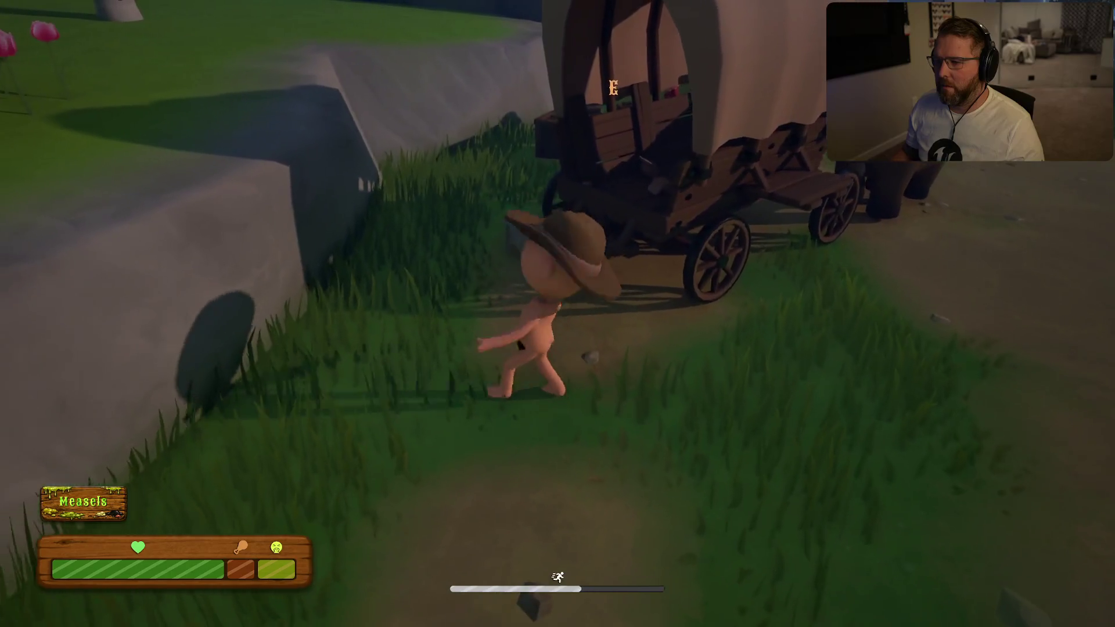
pyautogui.press('s')
pyautogui.press('w')
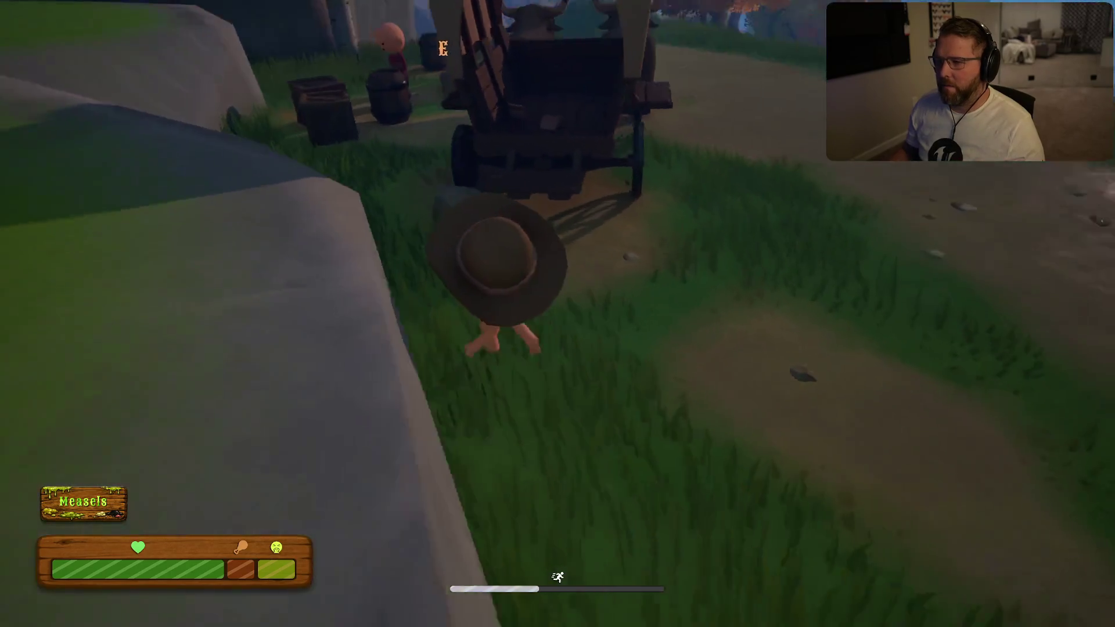
pyautogui.press('w')
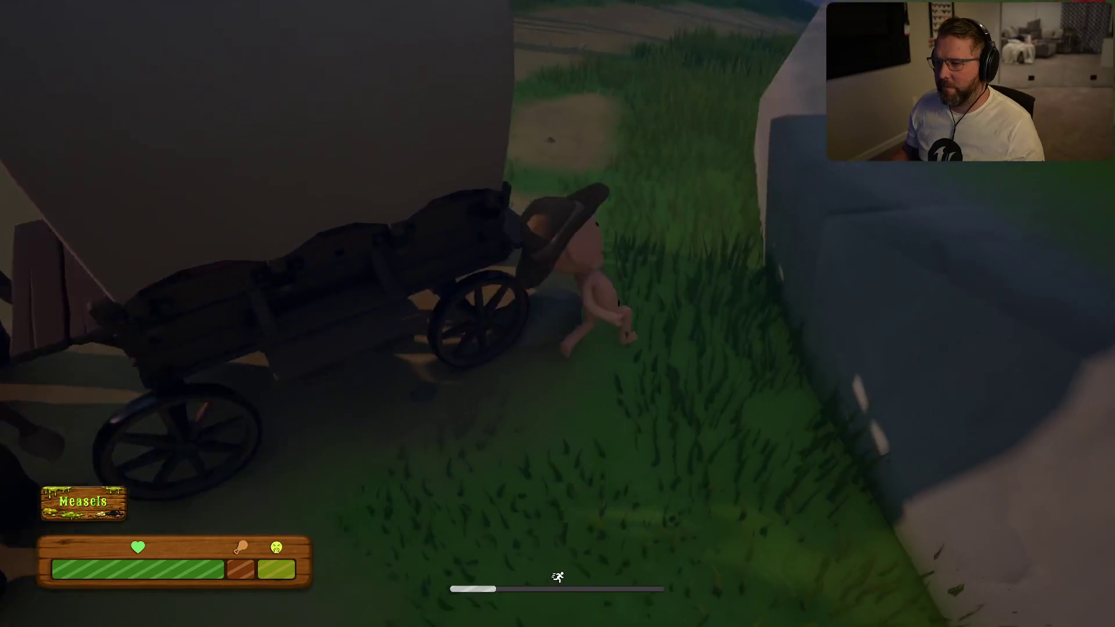
pyautogui.press('w')
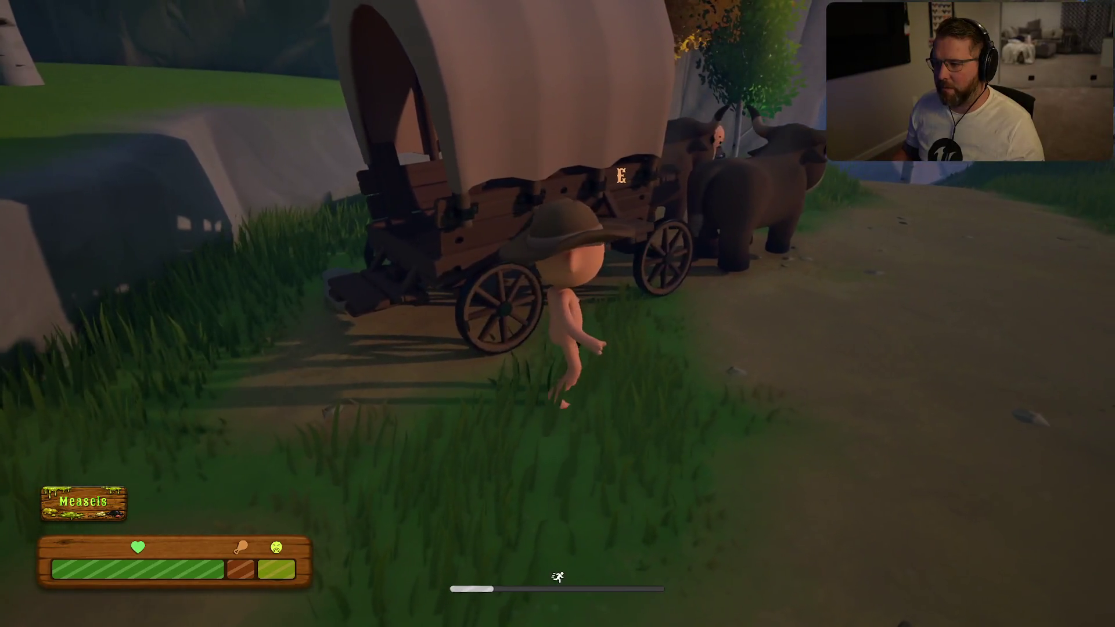
pyautogui.press('a')
pyautogui.press('s')
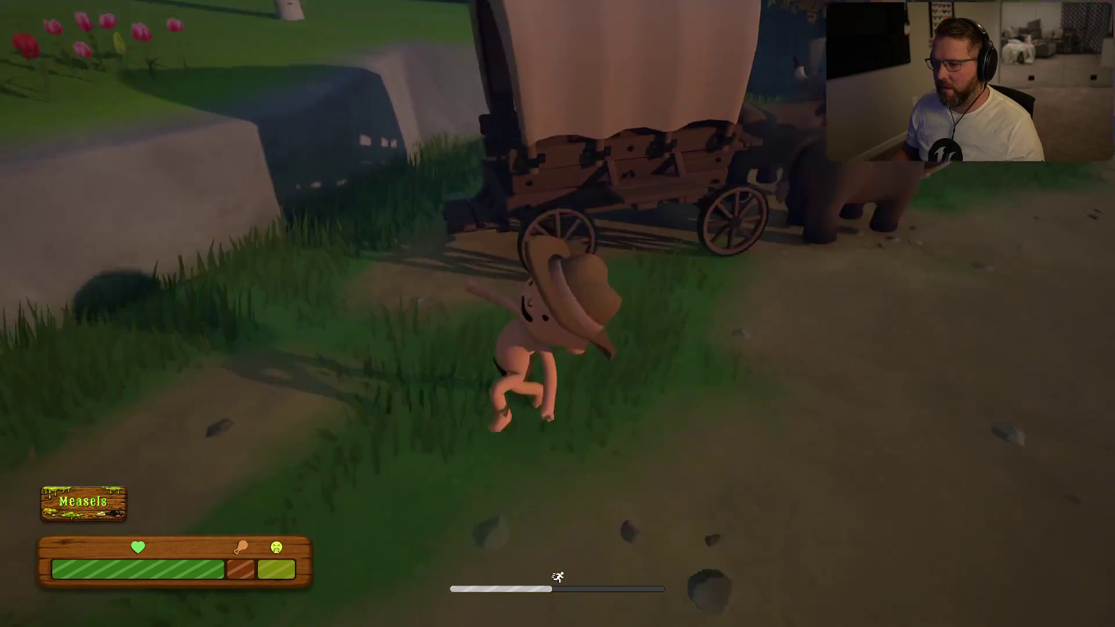
pyautogui.press('w')
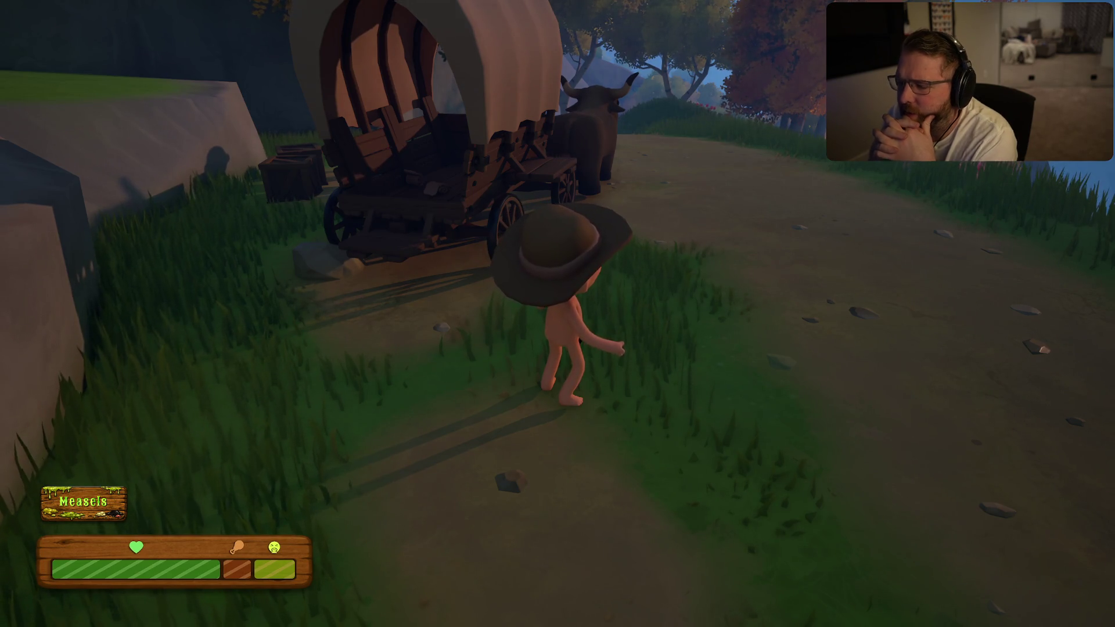
# Sprint back to the oxen to show the Drive prompt and pick up the drumstick
pyautogui.press('shift')
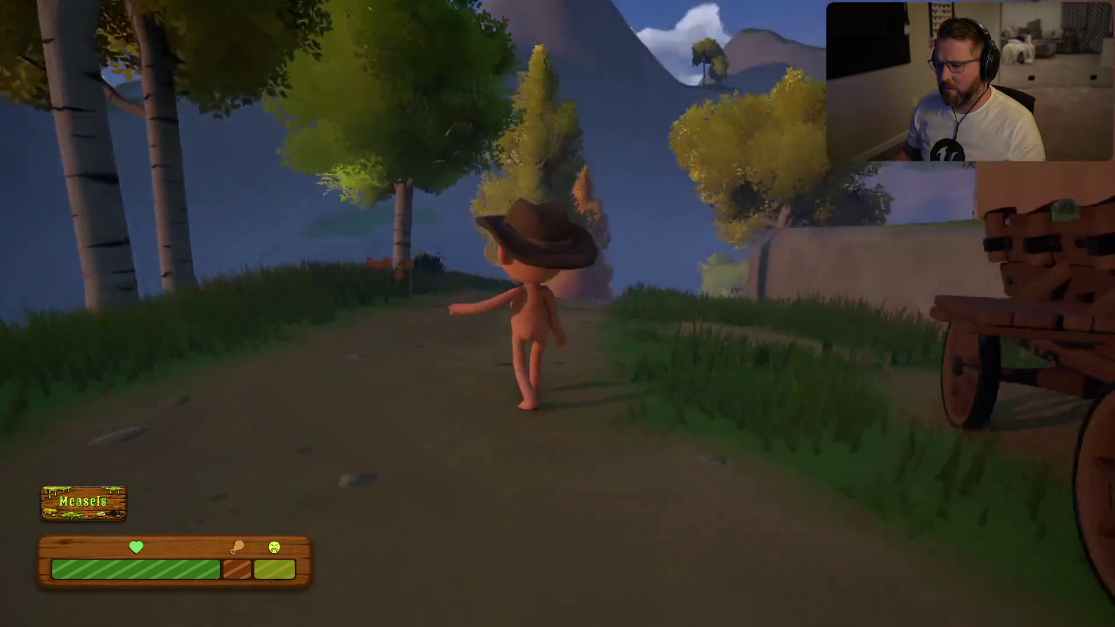
pyautogui.press('shift')
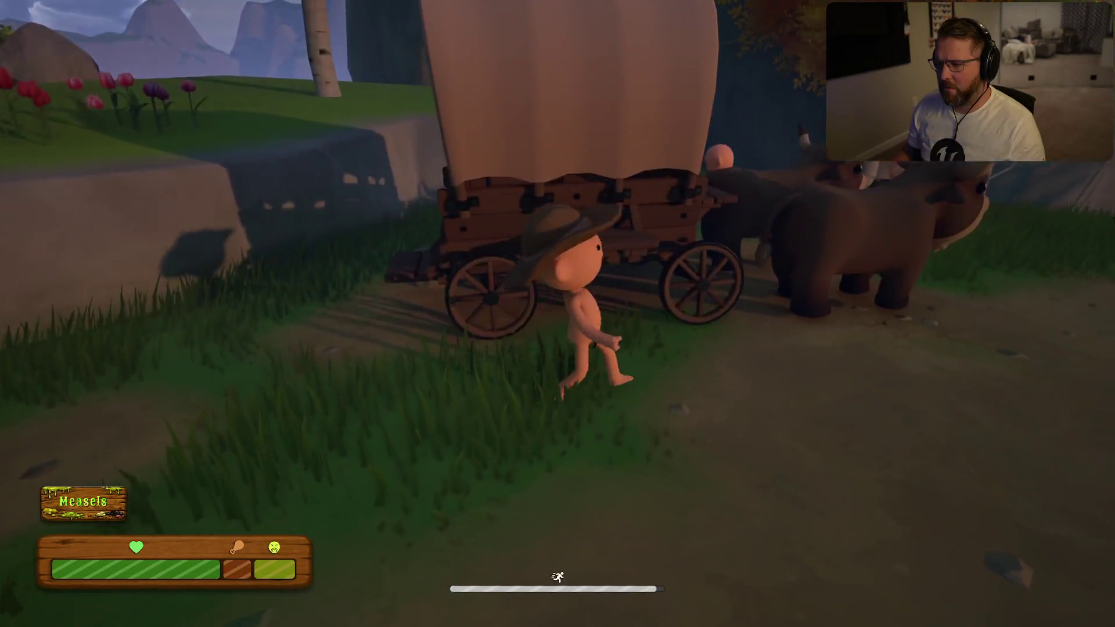
pyautogui.press('w')
pyautogui.press('w')
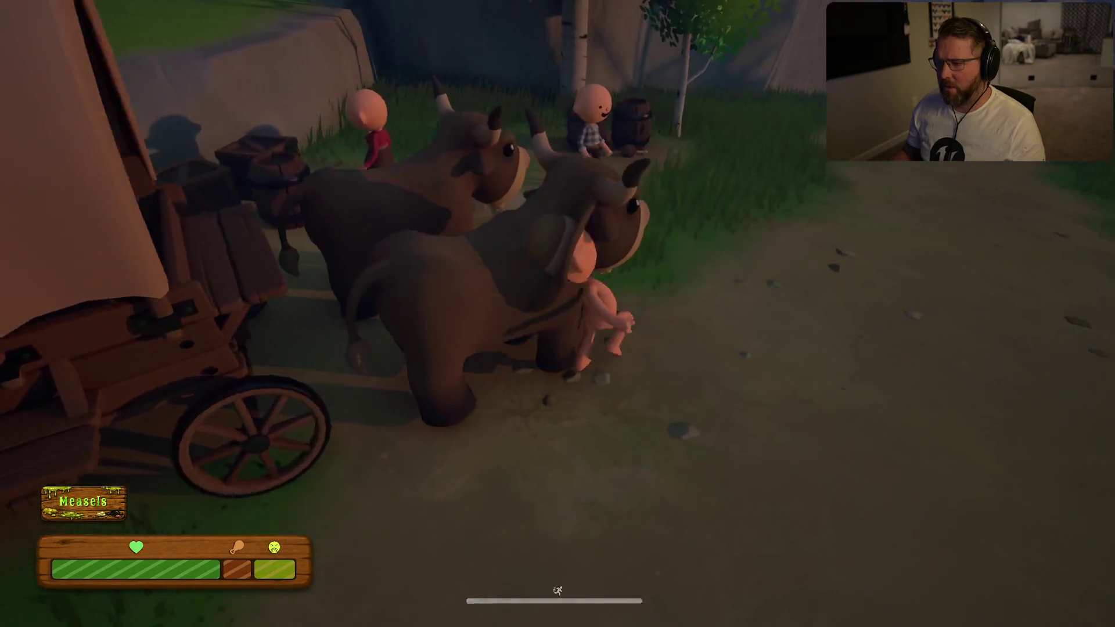
pyautogui.press('e')
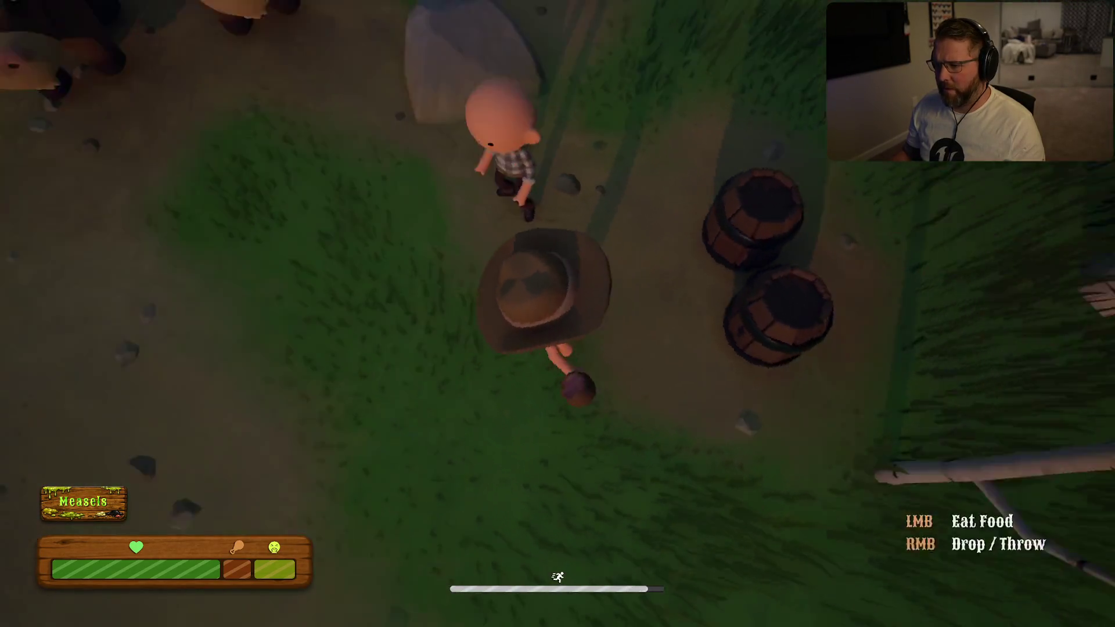
pyautogui.press('w')
pyautogui.press('w')
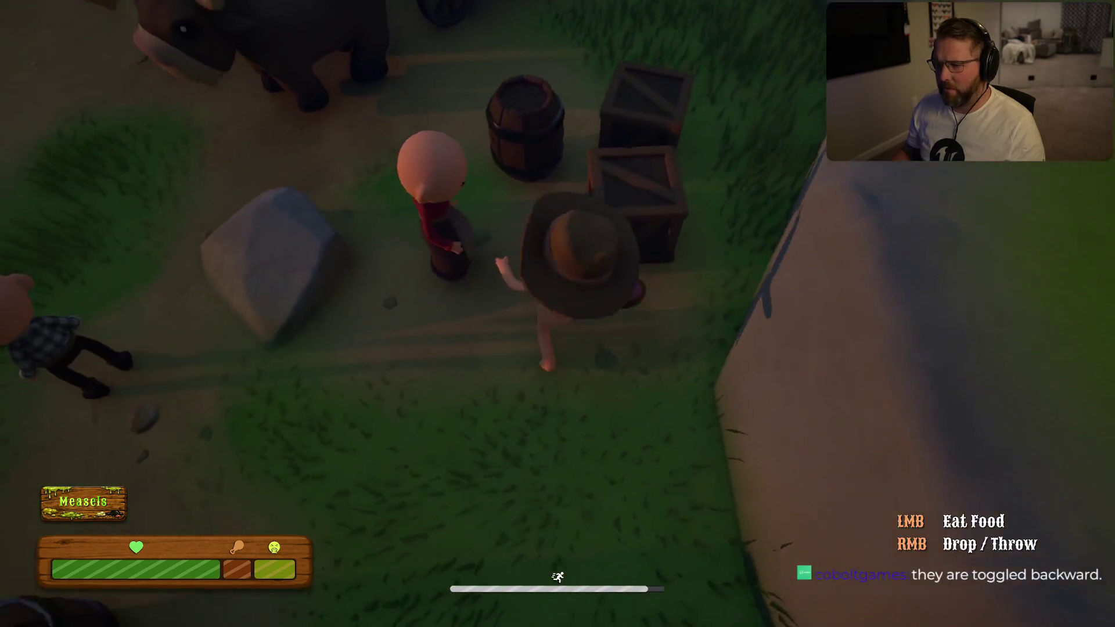
# Run across the grass, climb onto the wagon bed, then hop off onto the path
pyautogui.press('w')
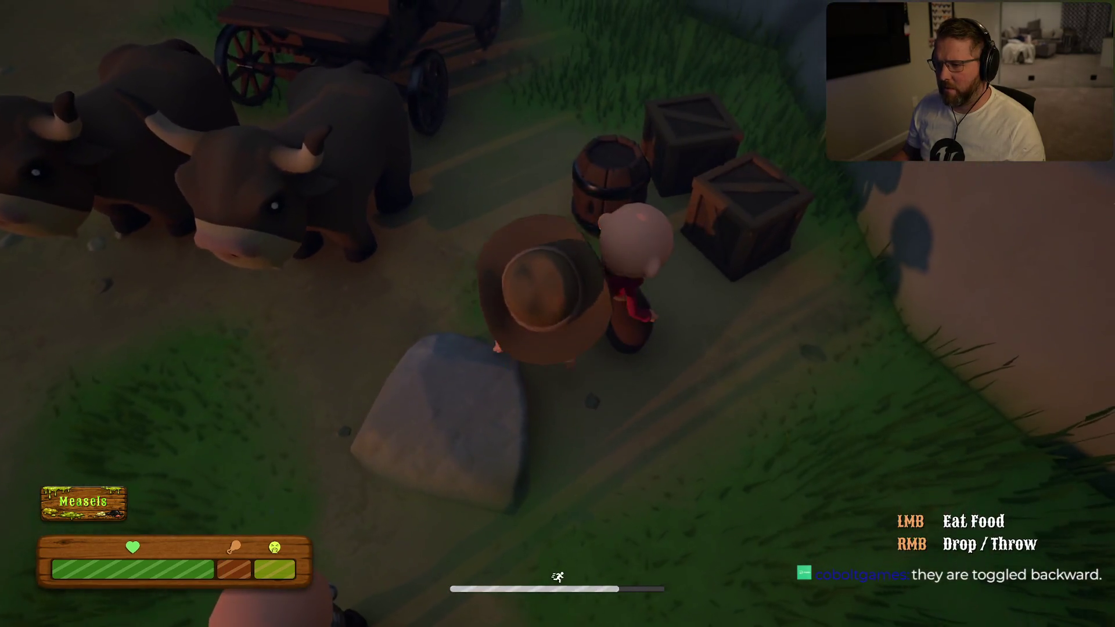
pyautogui.press('w')
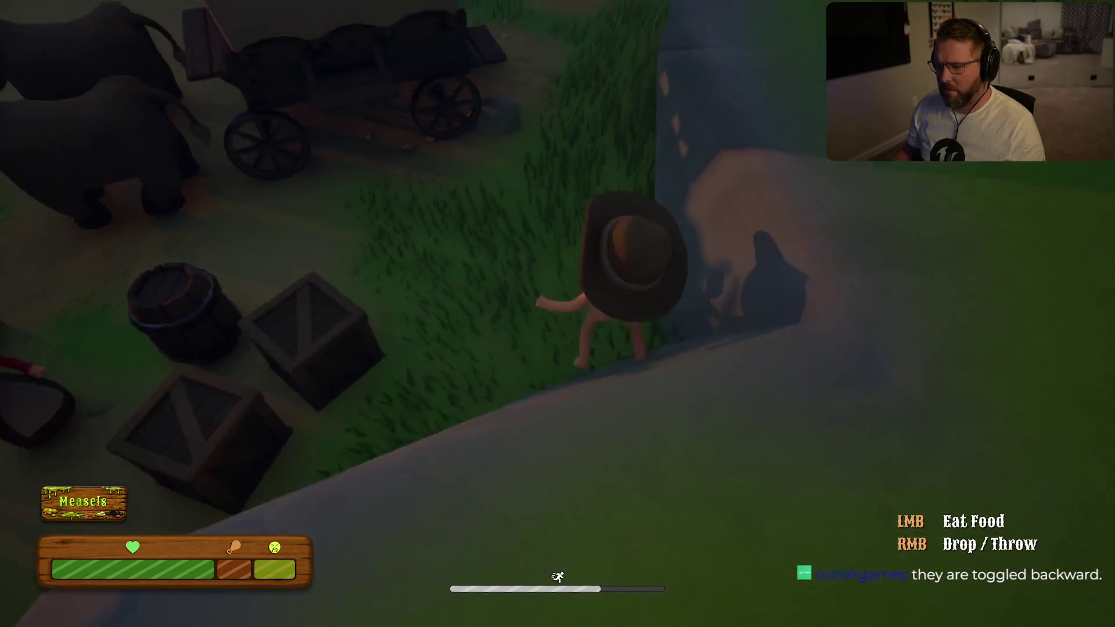
pyautogui.press('w')
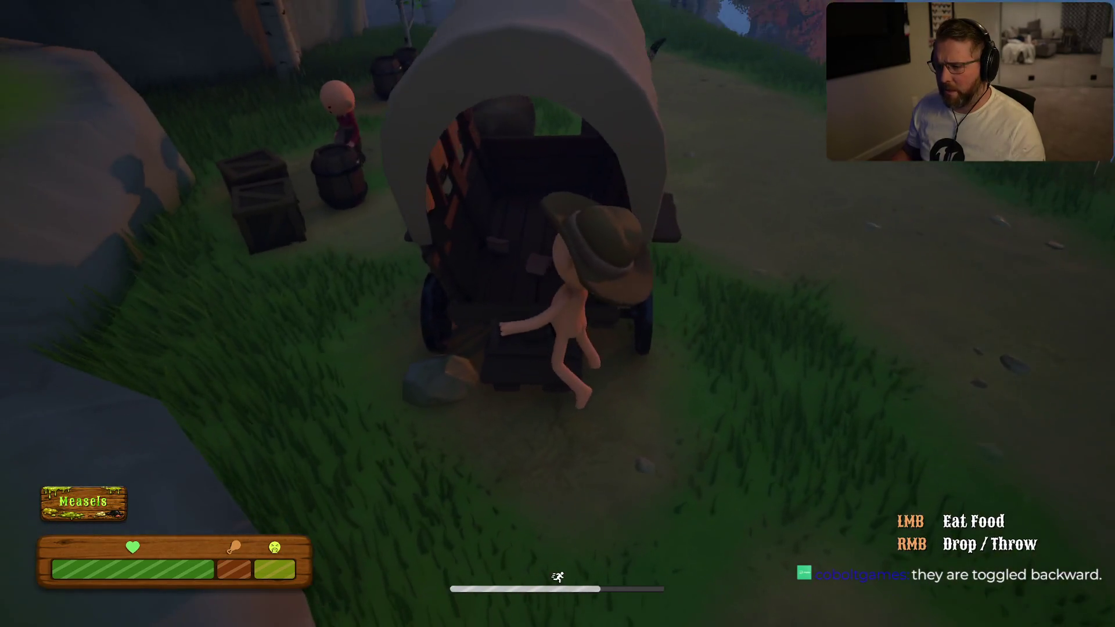
pyautogui.press('w')
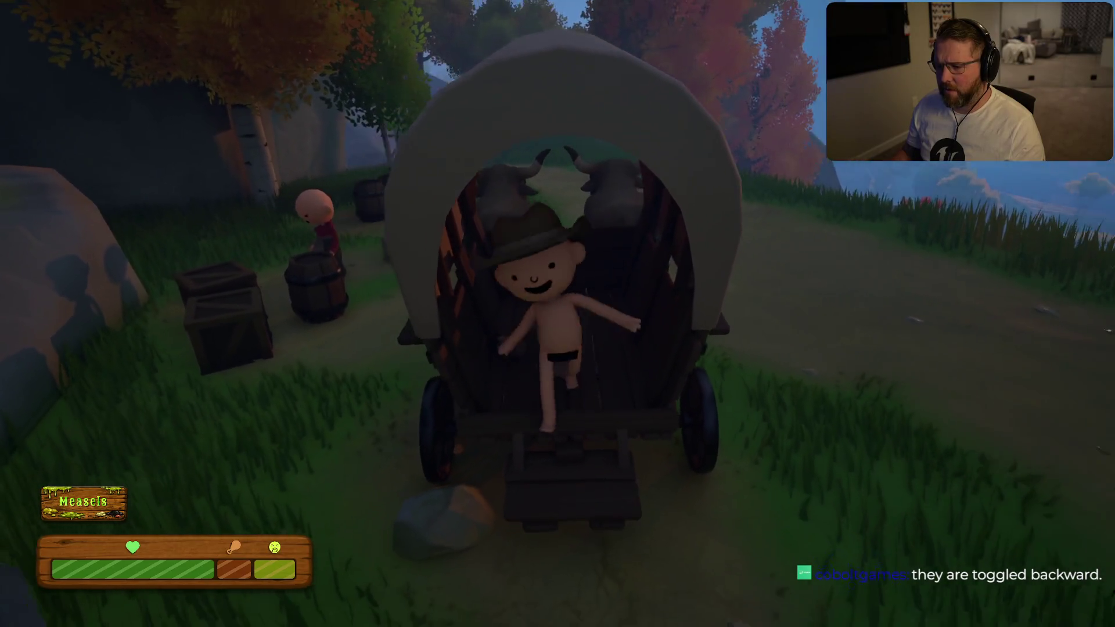
pyautogui.press('w')
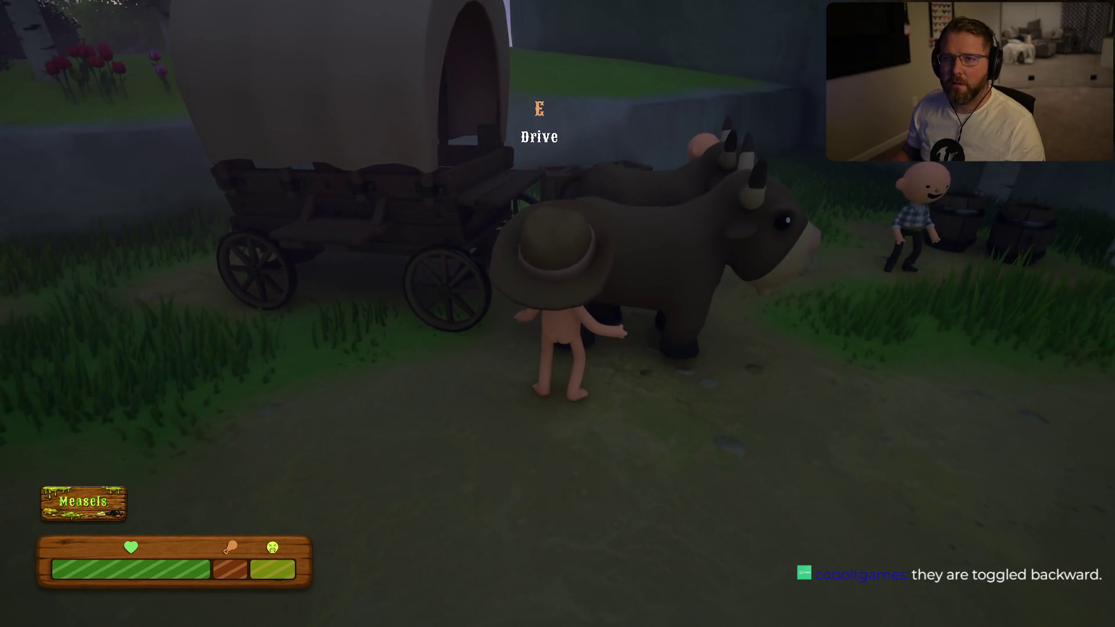
# Start driving the wagon along the path, past the cliff and barrels toward the valley
pyautogui.press('e')
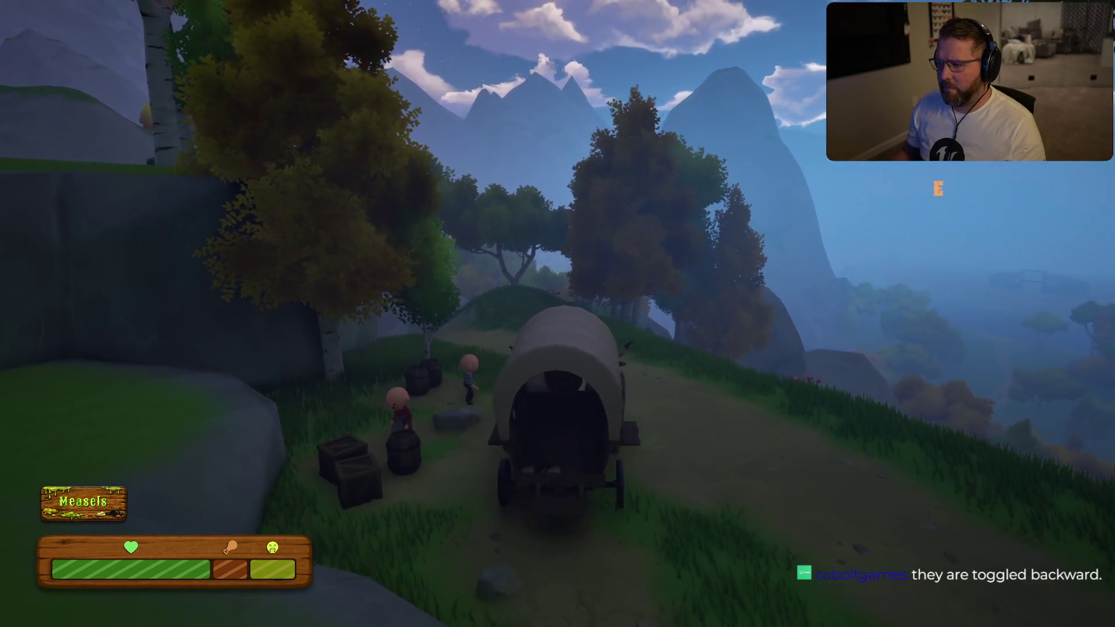
pyautogui.press('w')
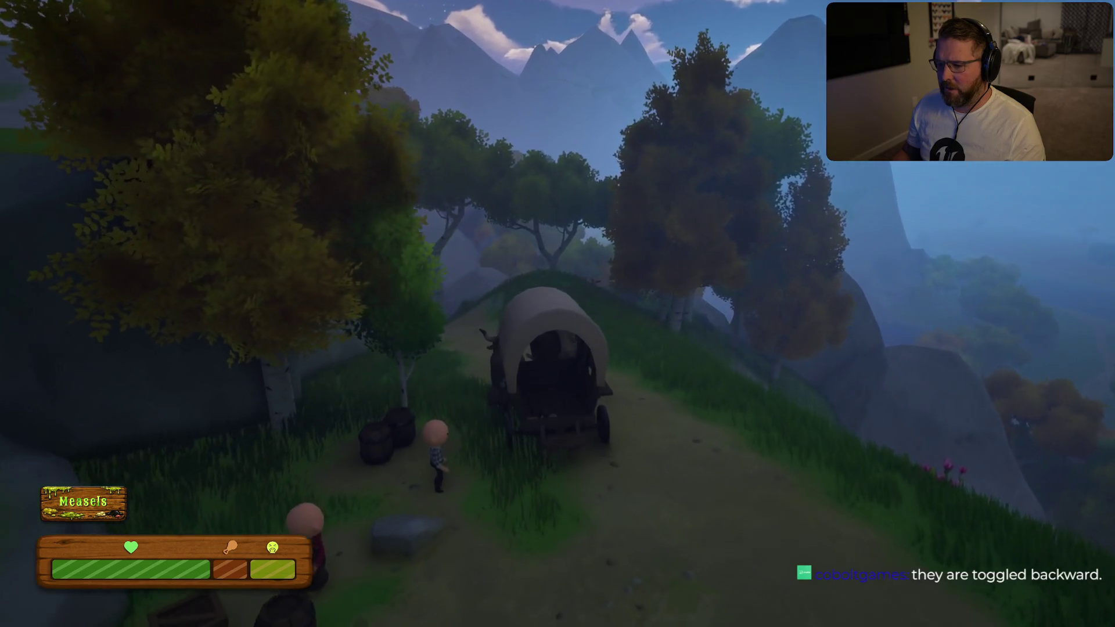
pyautogui.press('w')
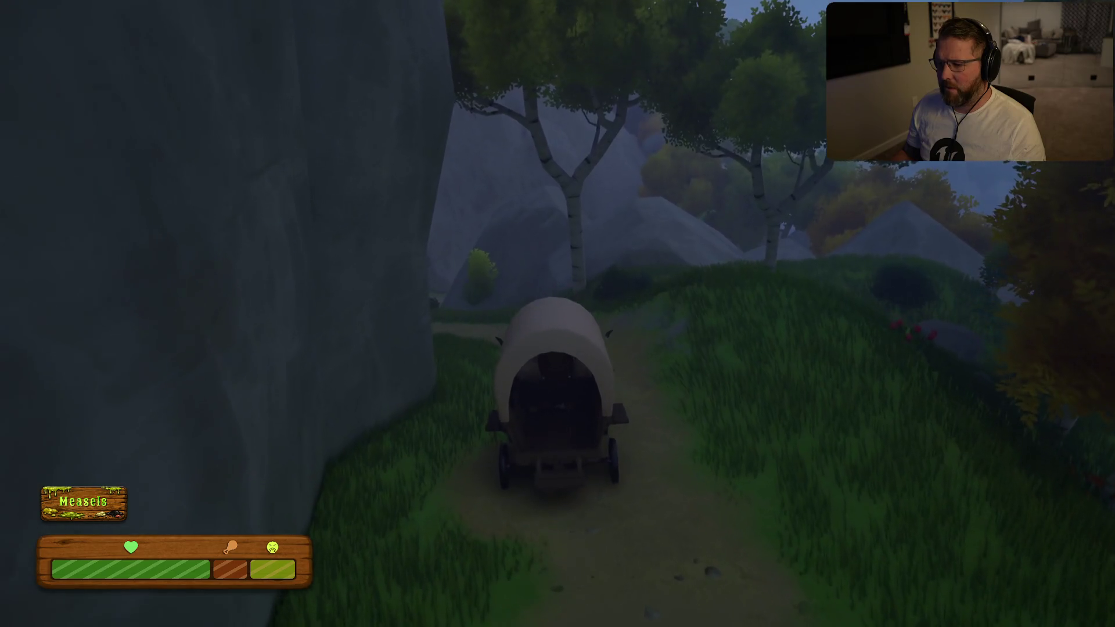
pyautogui.press('s')
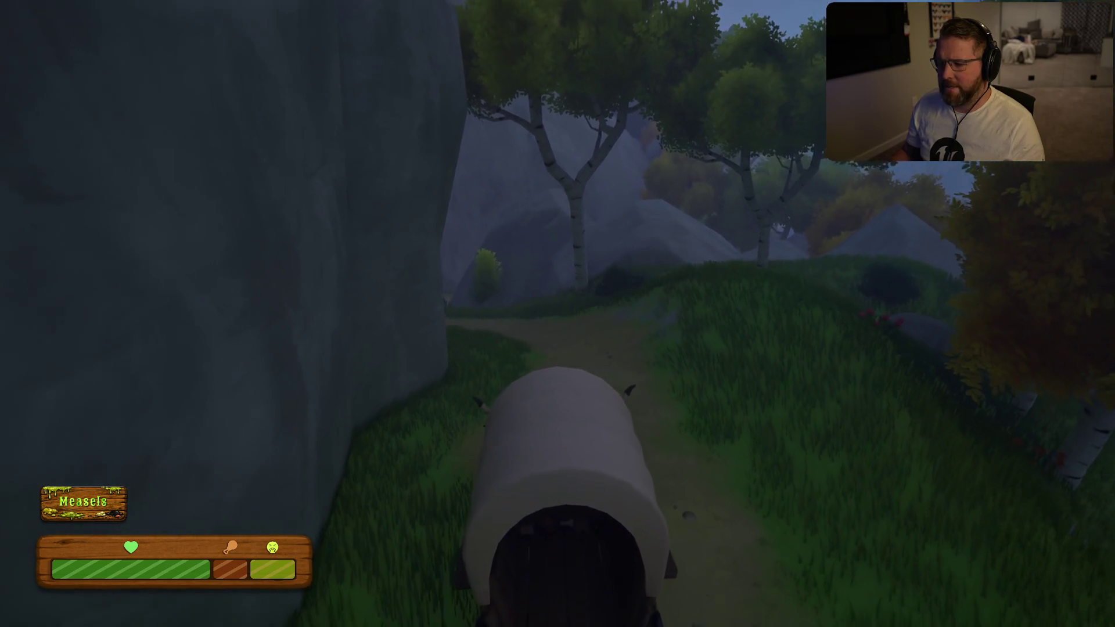
pyautogui.press('w')
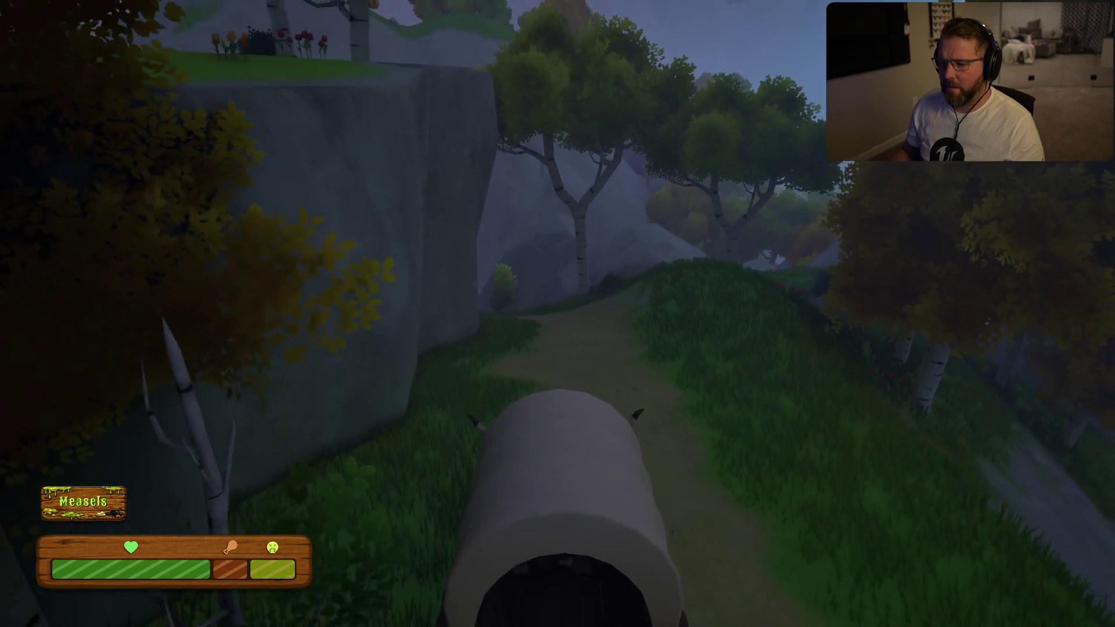
pyautogui.press('w')
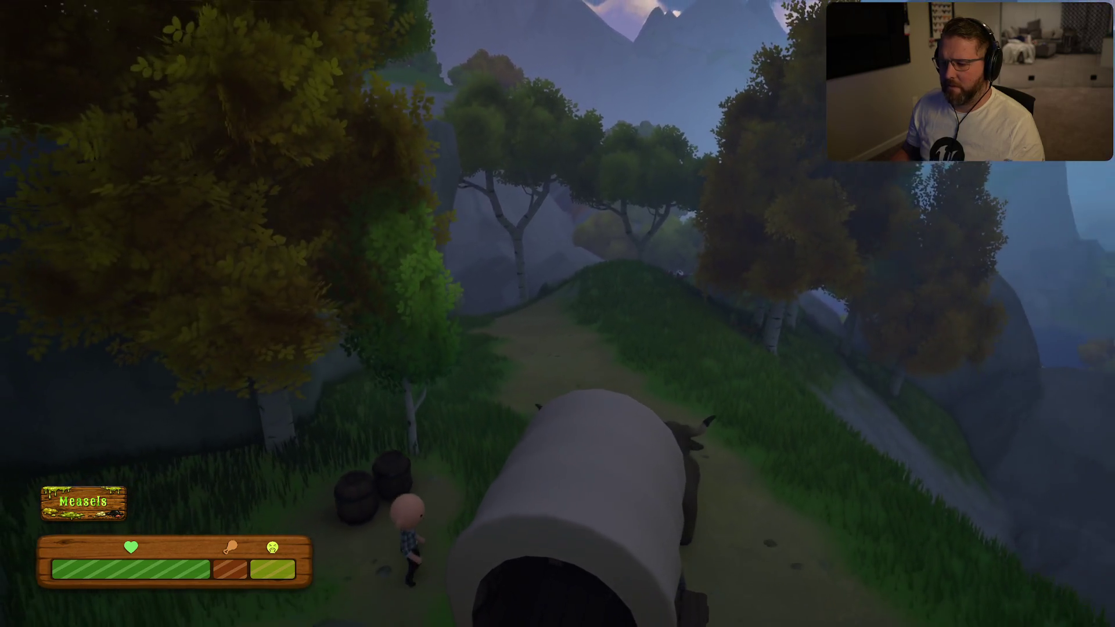
pyautogui.press('w')
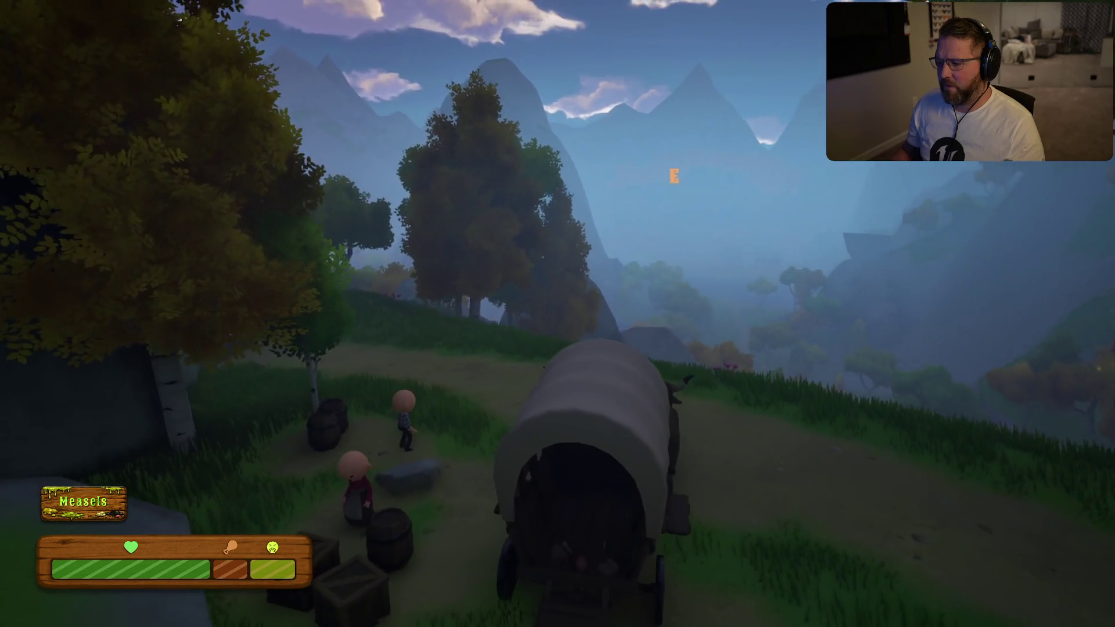
# Steer the wagon through the trees and left up the grassy hill
pyautogui.press('w')
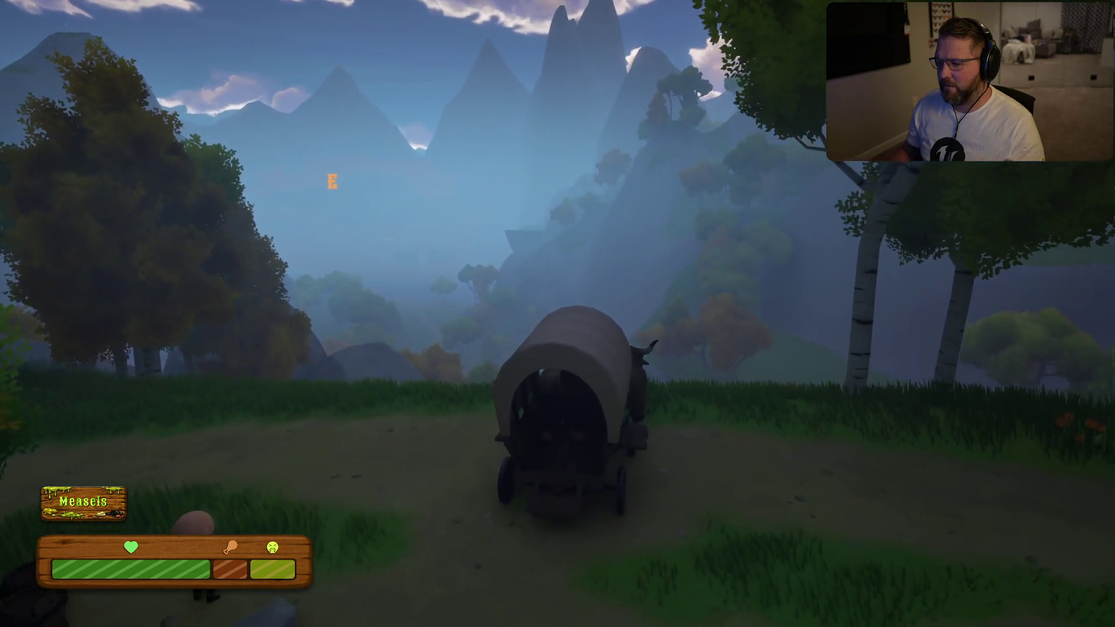
pyautogui.press('w')
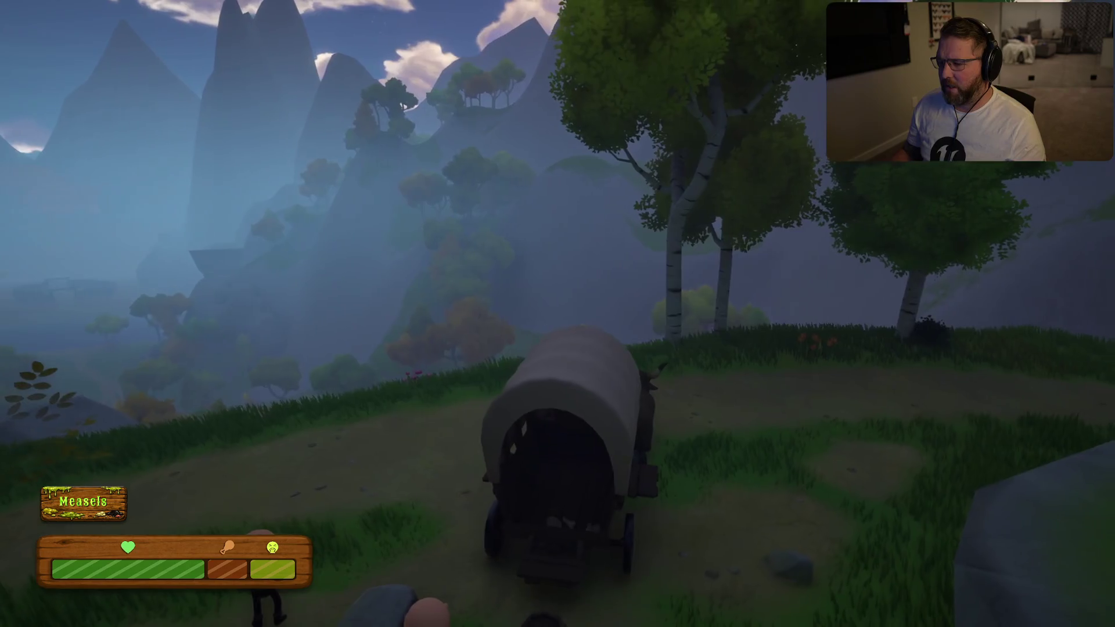
pyautogui.press('w')
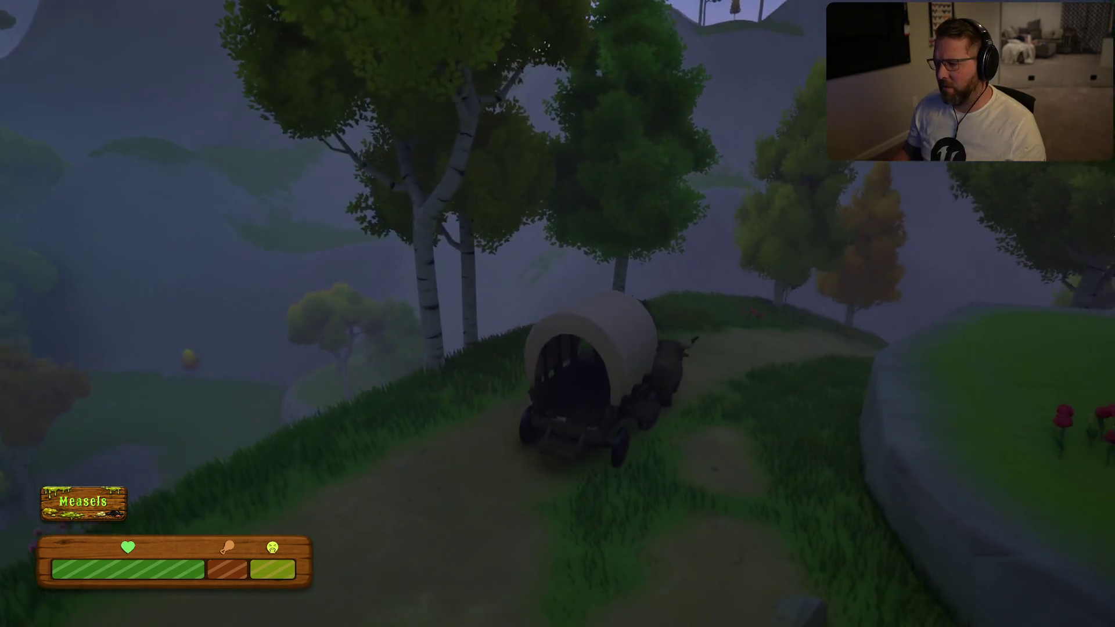
pyautogui.press('w')
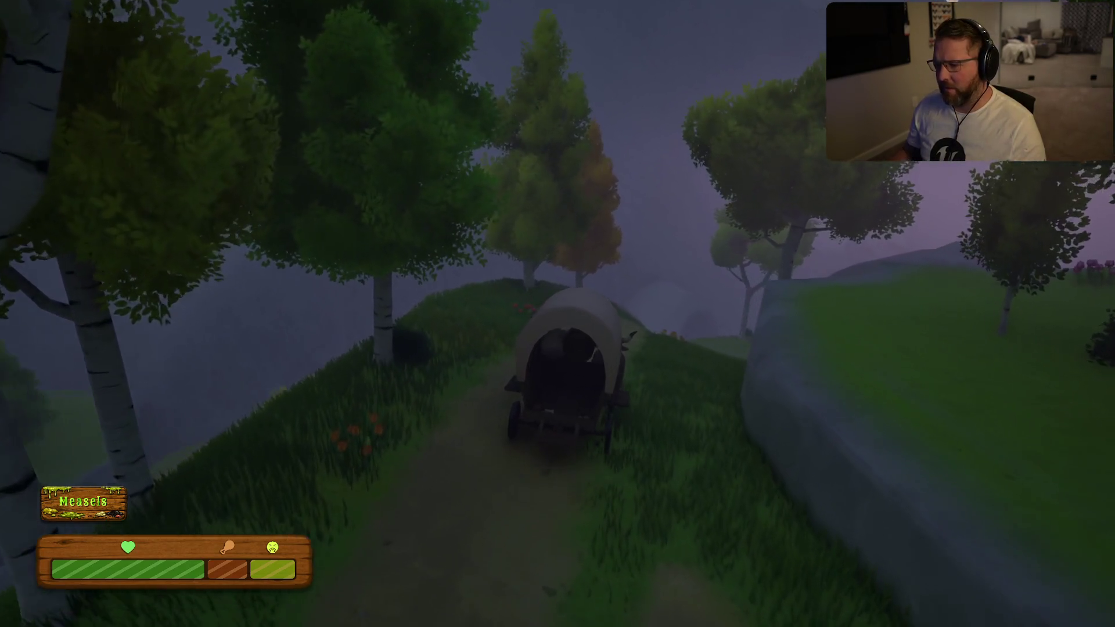
pyautogui.press('w')
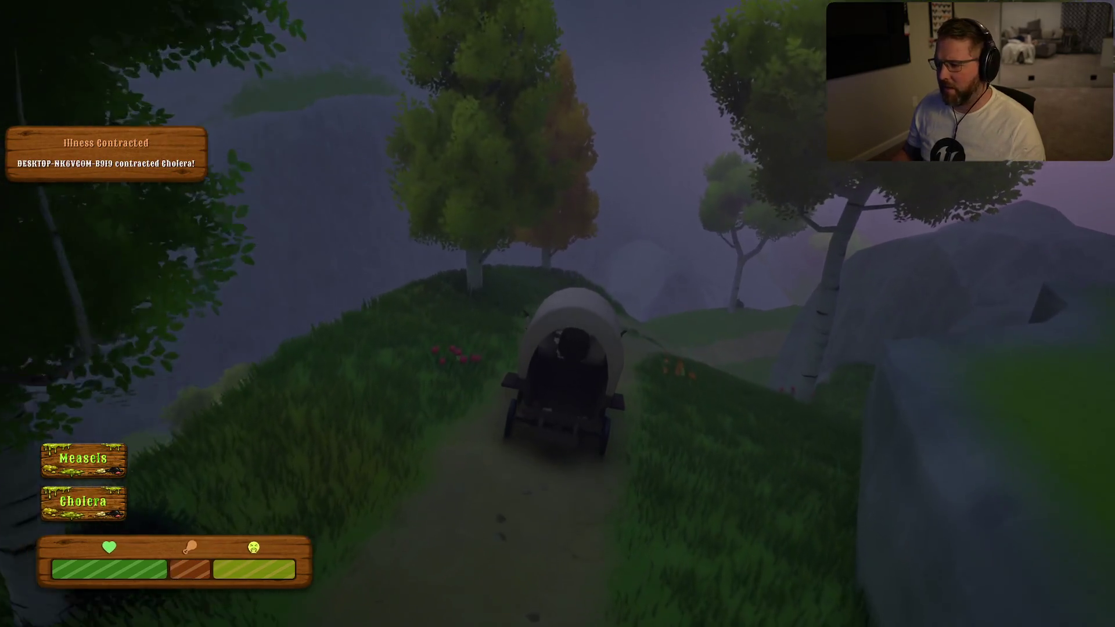
pyautogui.press('w')
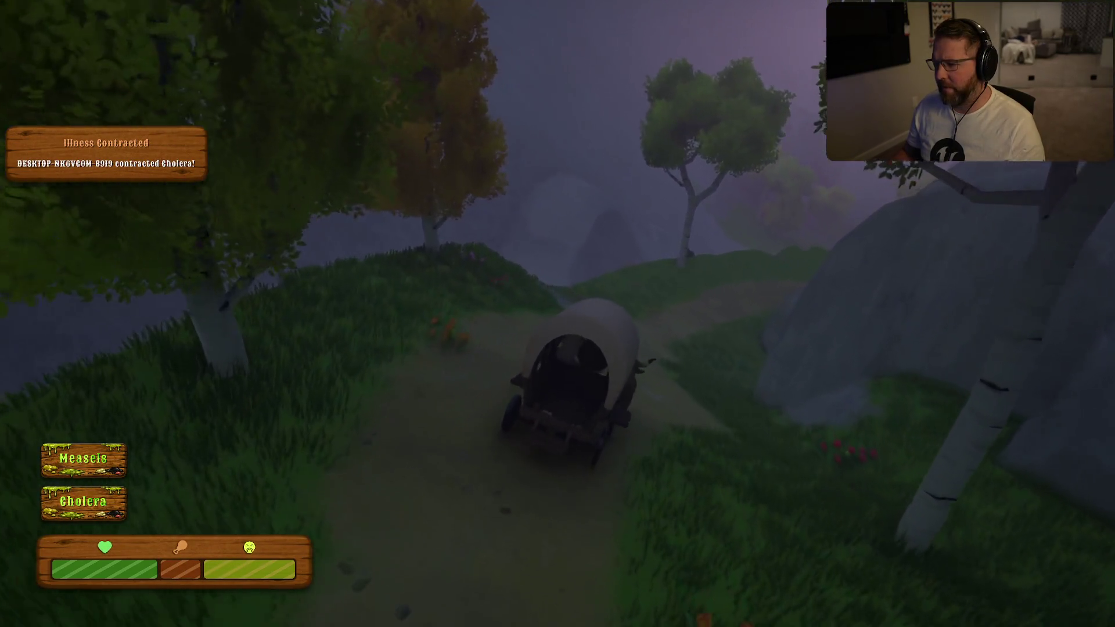
pyautogui.press('w')
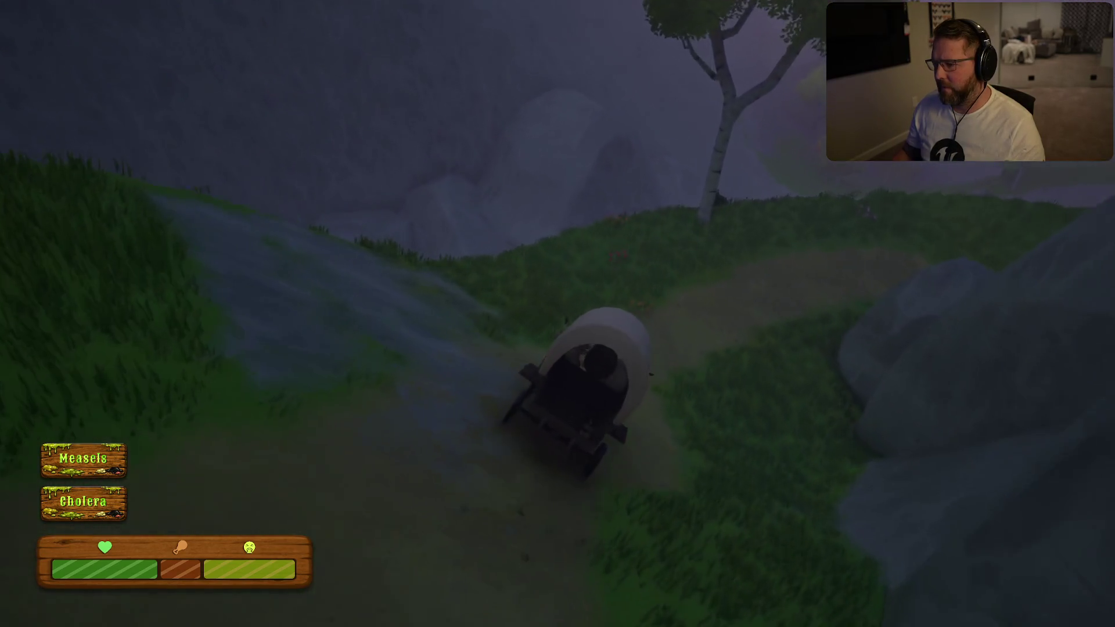
pyautogui.press('w')
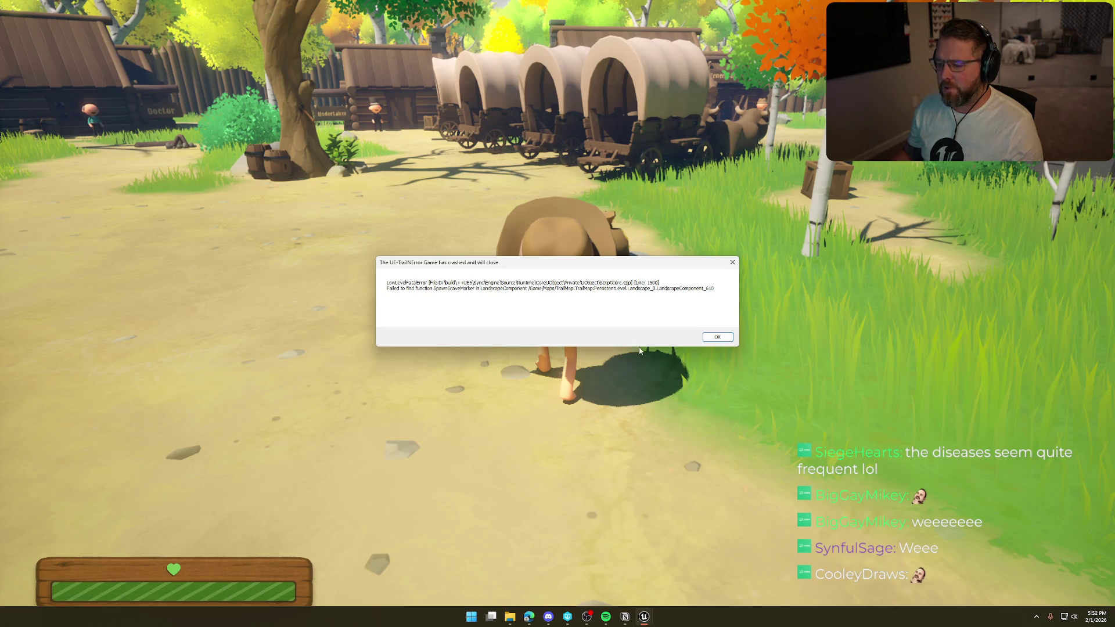
# Close the crashed TrailError game window from its taskbar icon
pyautogui.rightClick(645, 617)
pyautogui.click(644, 593)
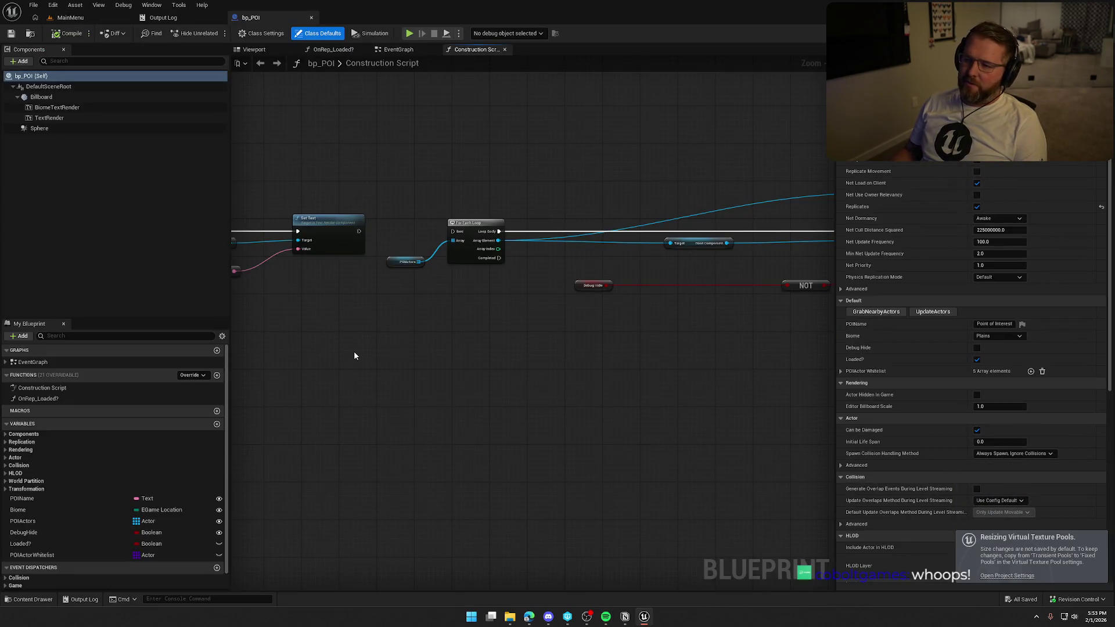
# Pan the bp_POI graph, glance at the Output Log, and go back to the MainMenu level
pyautogui.moveTo(353, 350)
pyautogui.mouseDown()
pyautogui.moveTo(455, 369)
pyautogui.moveTo(528, 343)
pyautogui.moveTo(661, 346)
pyautogui.moveTo(490, 356)
pyautogui.mouseUp()
pyautogui.scroll(1, 528, 344)
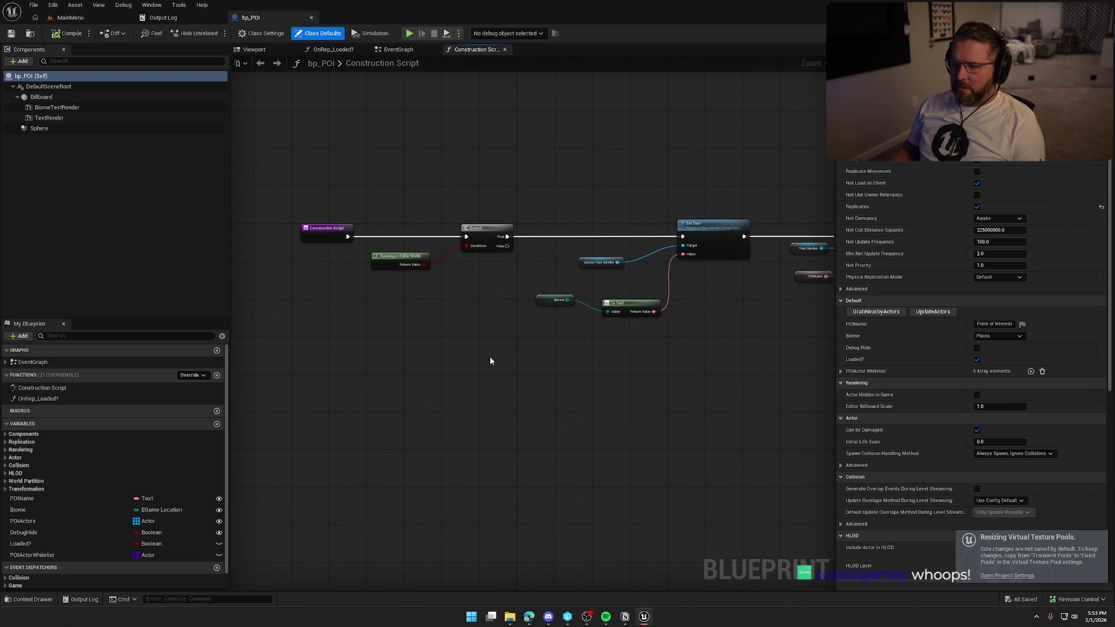
pyautogui.click(164, 17)
pyautogui.click(187, 18)
pyautogui.click(70, 18)
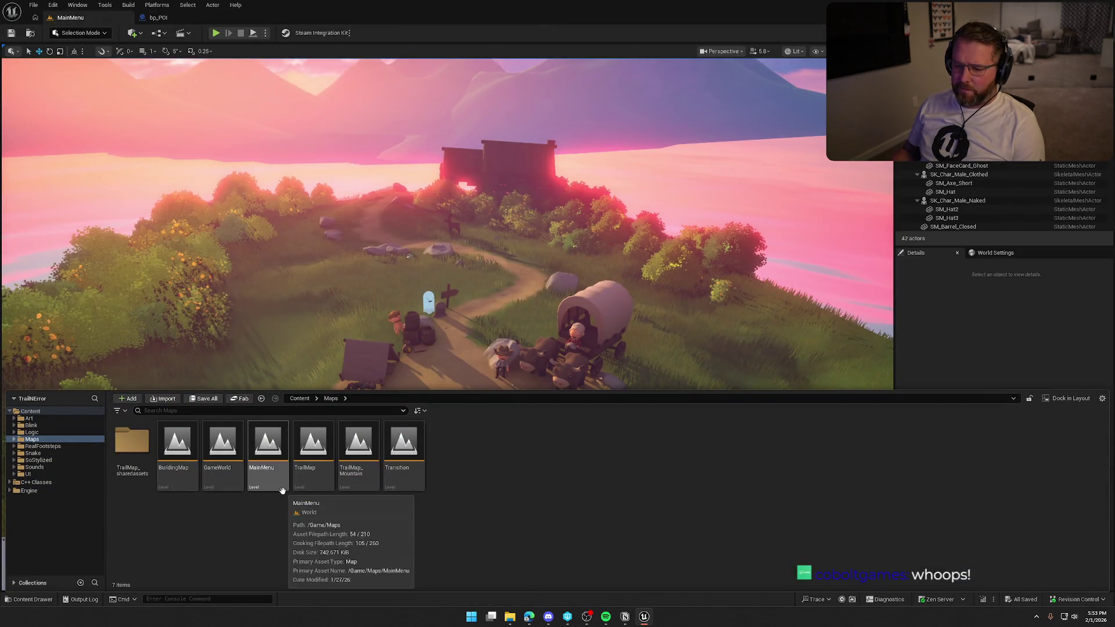
# Load the TrailMap level and fly the view over the village cabins
pyautogui.doubleClick(297, 490)
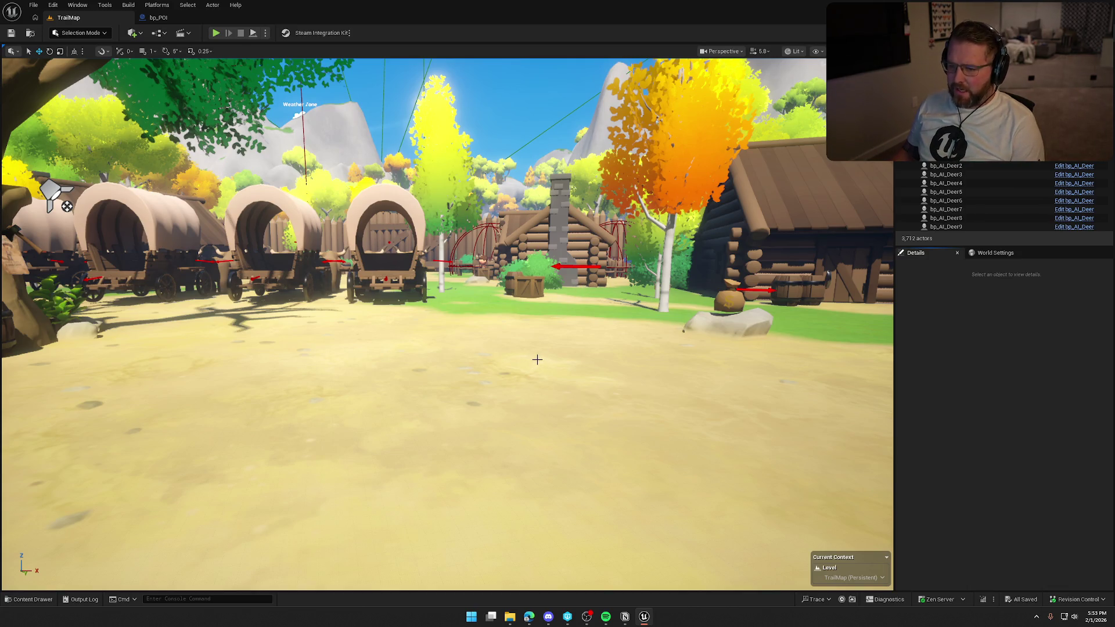
pyautogui.rightClick(589, 292)
pyautogui.press('Escape')
pyautogui.press('Escape')
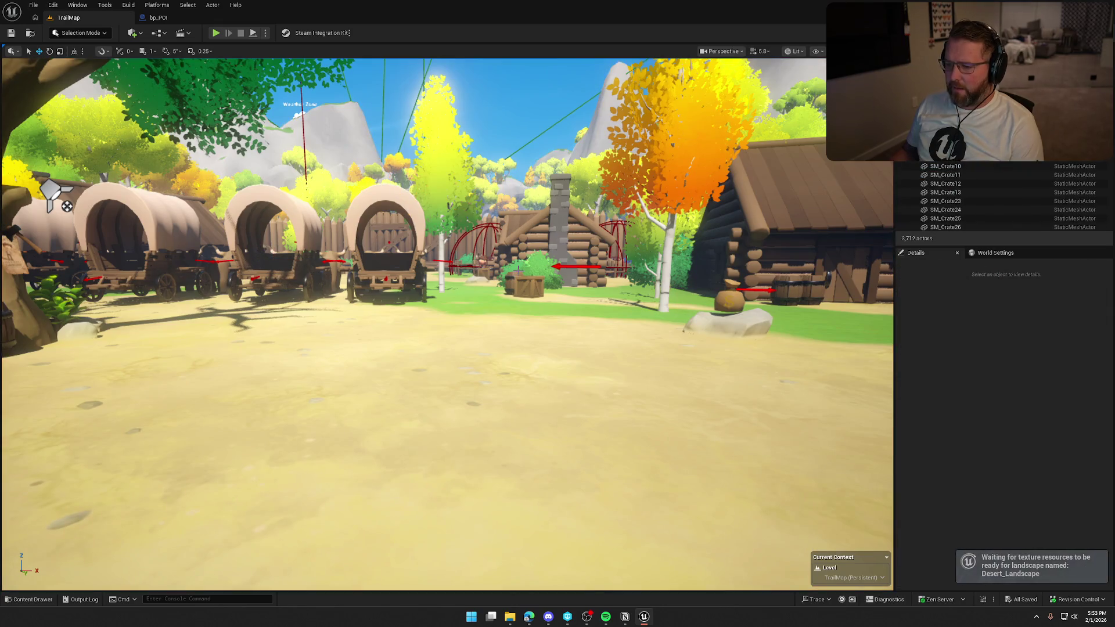
pyautogui.moveTo(447, 325); pyautogui.dragTo(447, 441)
pyautogui.moveTo(234, 536); pyautogui.dragTo(234, 535)
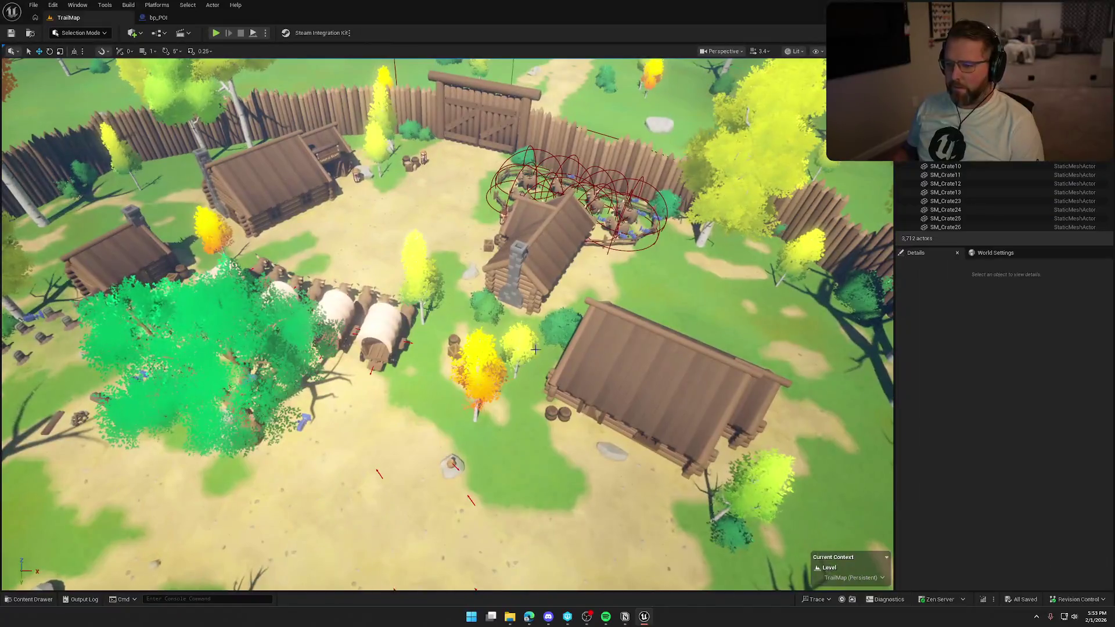
# Browse the Content Drawer to Logic > Player and select bp_Player
pyautogui.hotkey('ctrl', 'space')
pyautogui.click(31, 432)
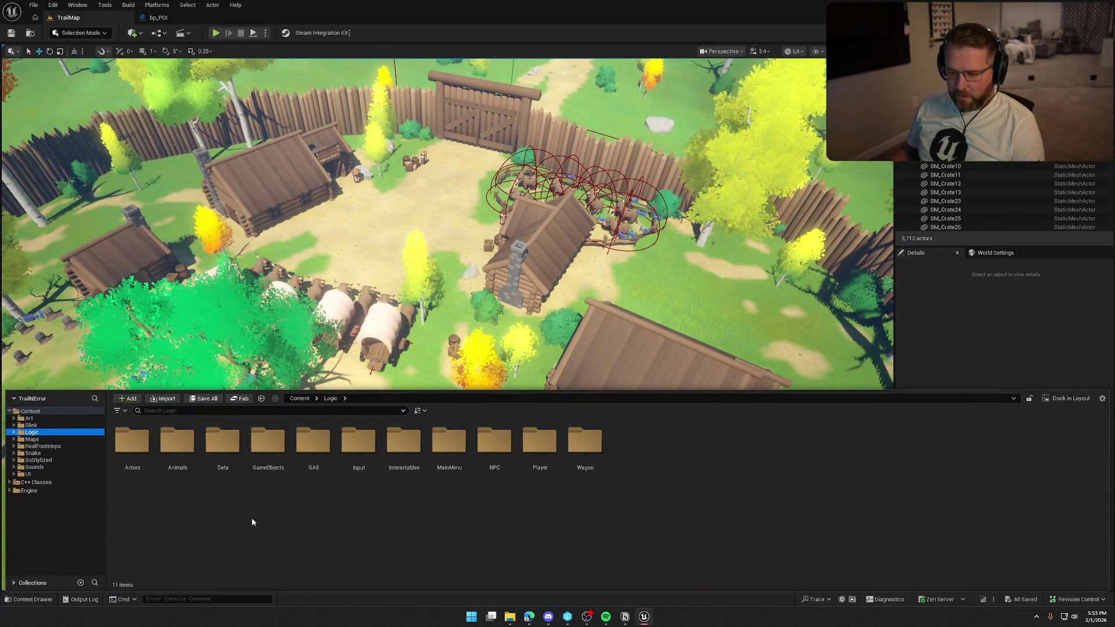
pyautogui.doubleClick(539, 462)
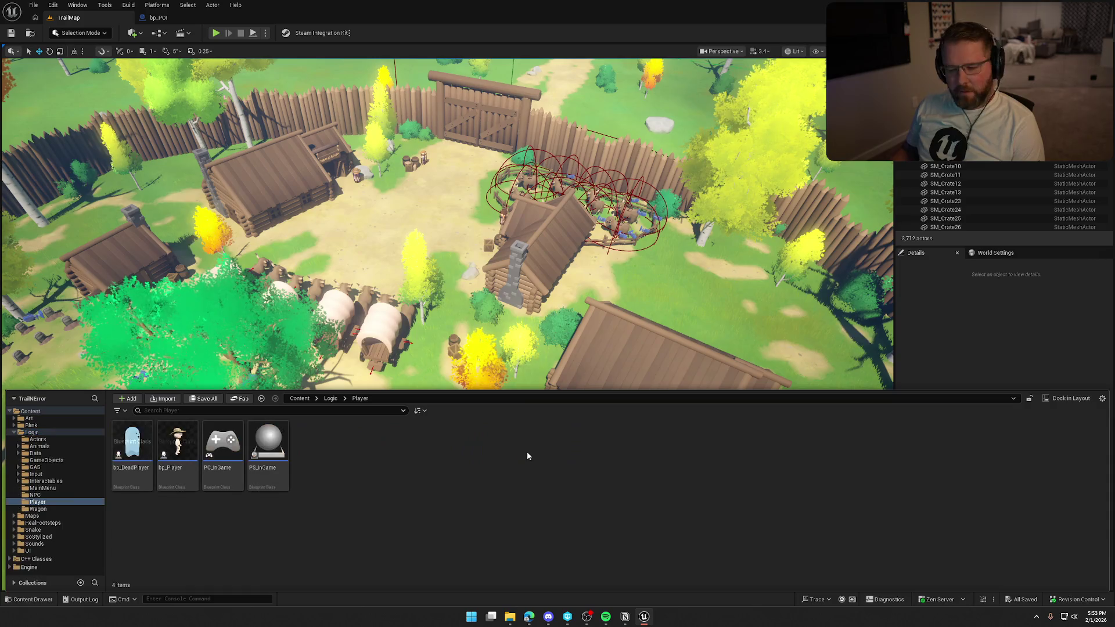
pyautogui.click(185, 452)
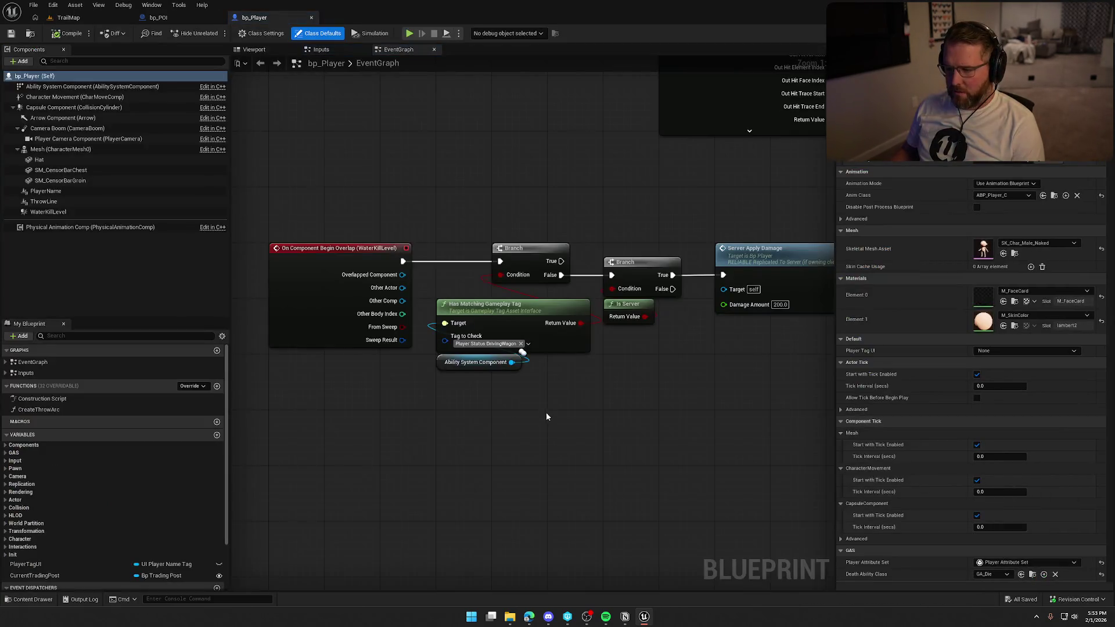
# Pan bp_Player's graph to Health Changed and browse to its Death Ability Class, GA_Die
pyautogui.moveTo(567, 419); pyautogui.dragTo(410, 445)
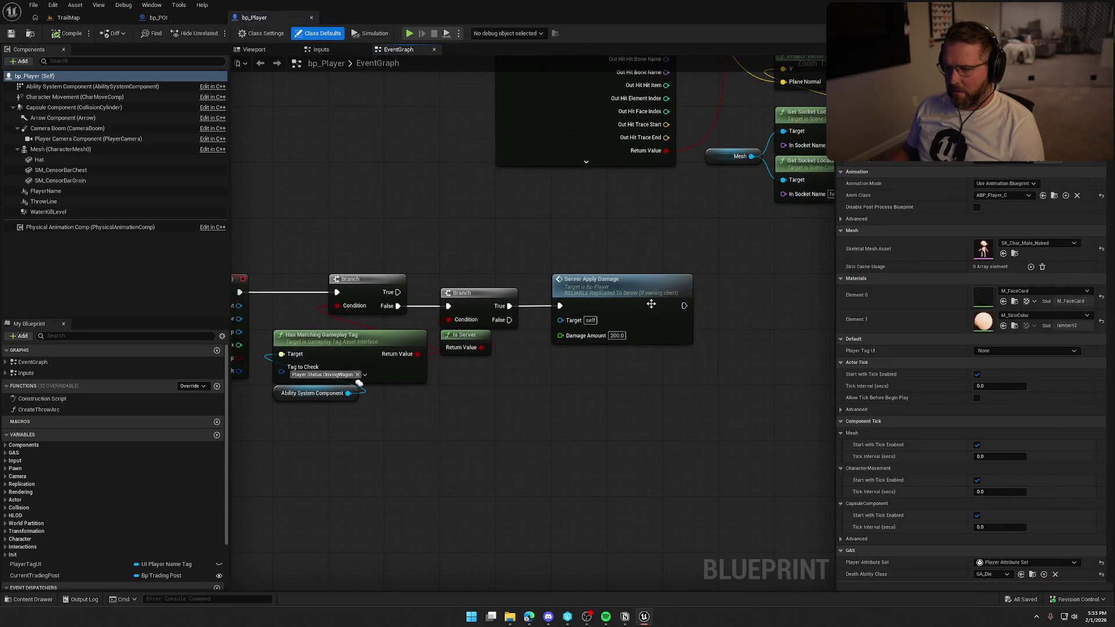
pyautogui.doubleClick(651, 305)
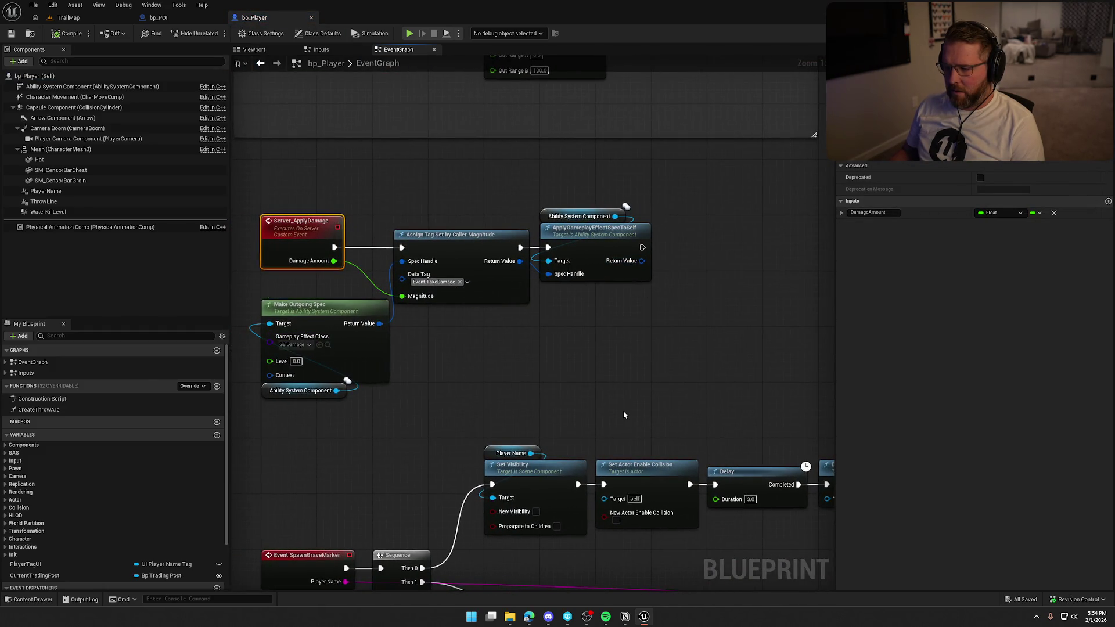
pyautogui.click(639, 400)
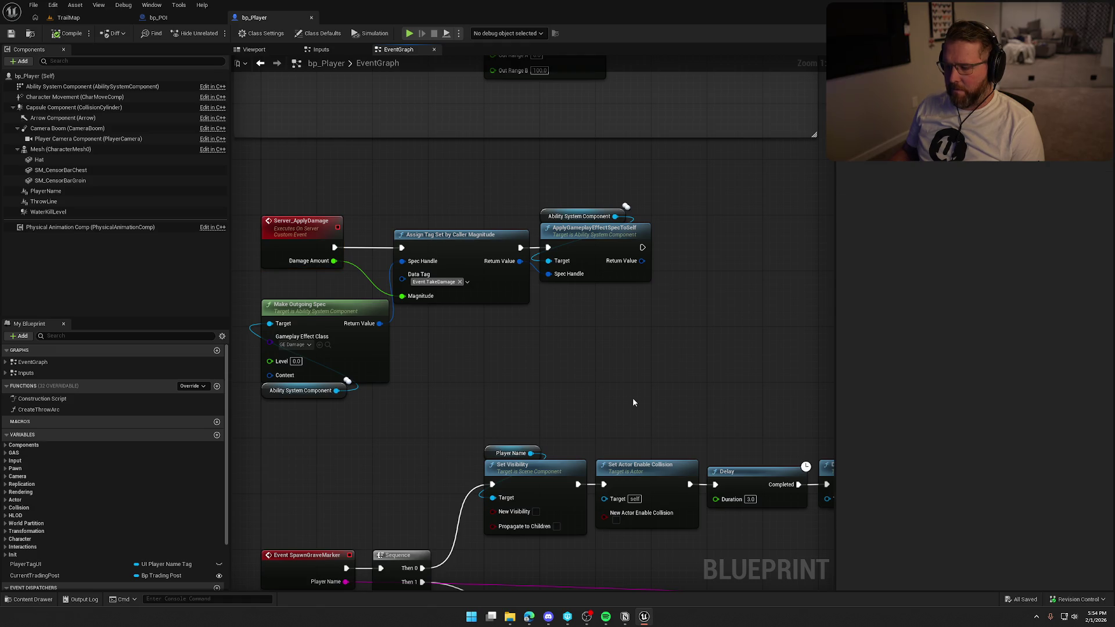
pyautogui.scroll(-3, 632, 397)
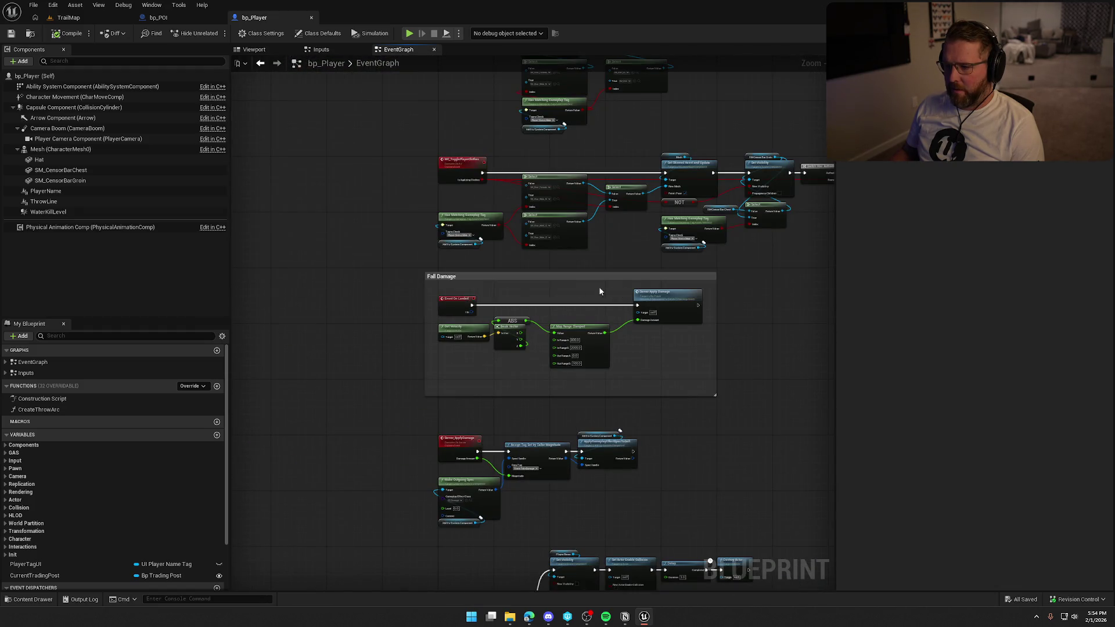
pyautogui.scroll(5, 600, 290)
pyautogui.moveTo(504, 521)
pyautogui.mouseDown()
pyautogui.moveTo(441, 545)
pyautogui.moveTo(375, 535)
pyautogui.moveTo(398, 337)
pyautogui.moveTo(551, 293)
pyautogui.mouseUp()
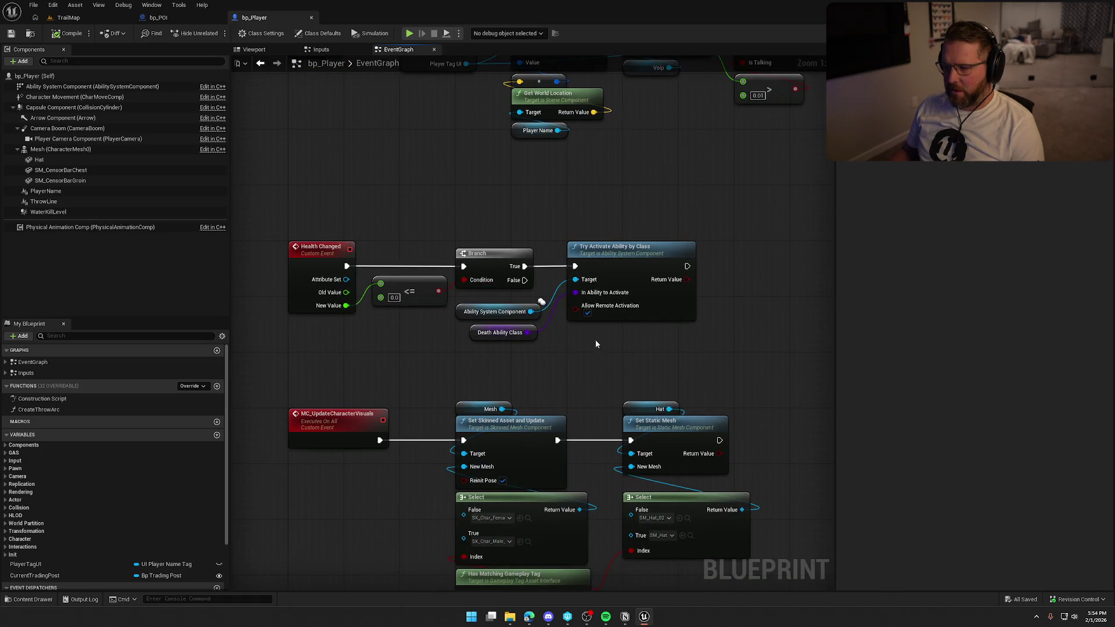
pyautogui.click(526, 333)
pyautogui.click(1035, 223)
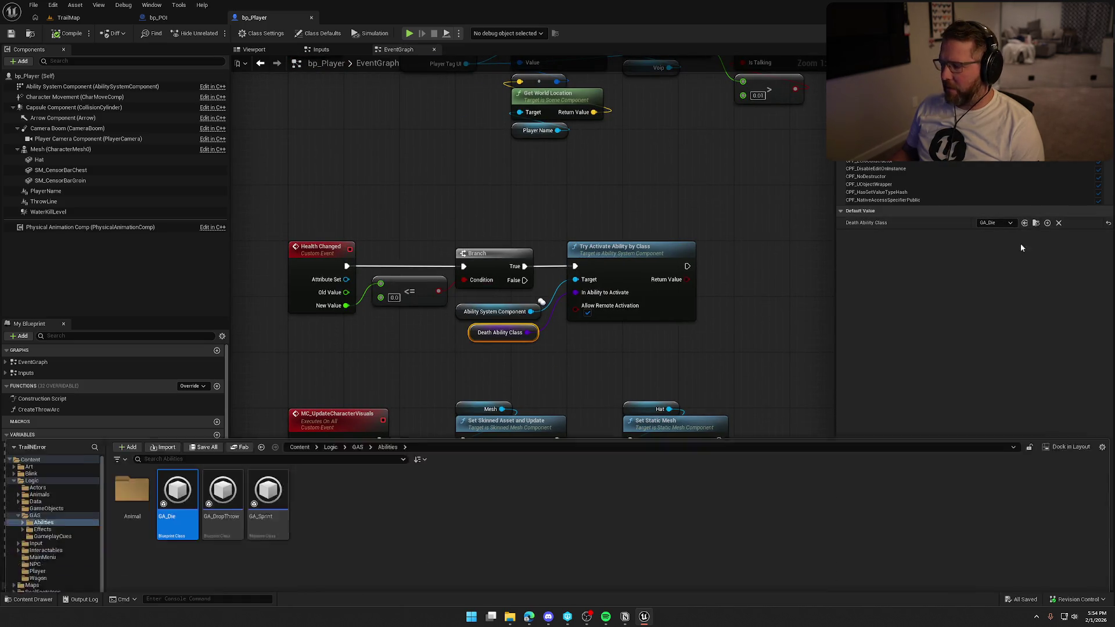
# Open GA_Die, survey its death graph, and select the Apply Death Effects node
pyautogui.doubleClick(177, 492)
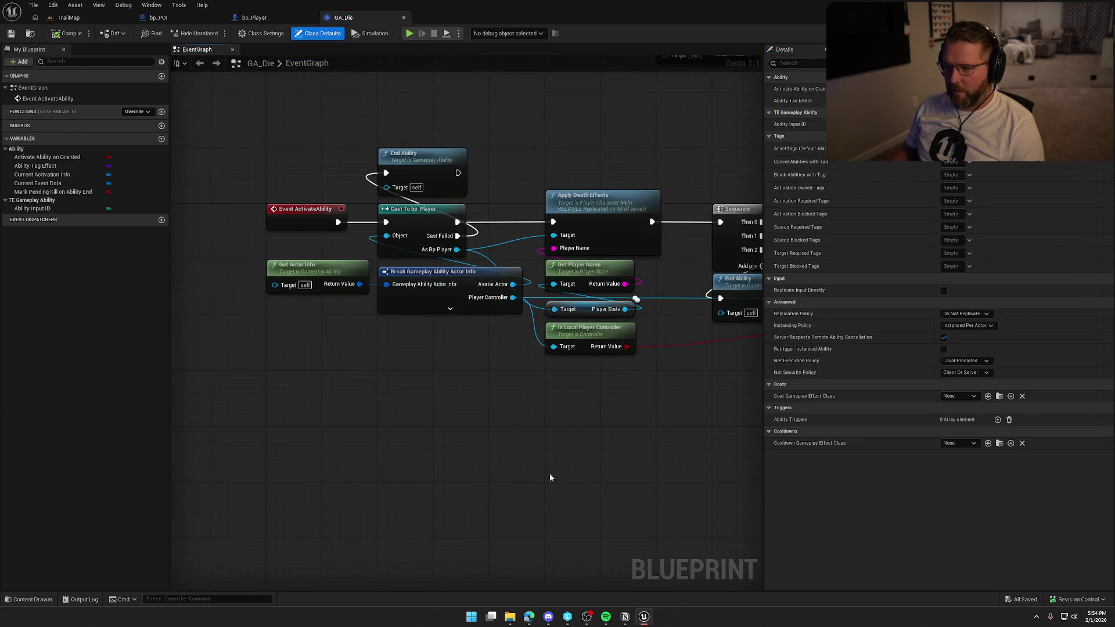
pyautogui.moveTo(658, 455); pyautogui.dragTo(492, 456)
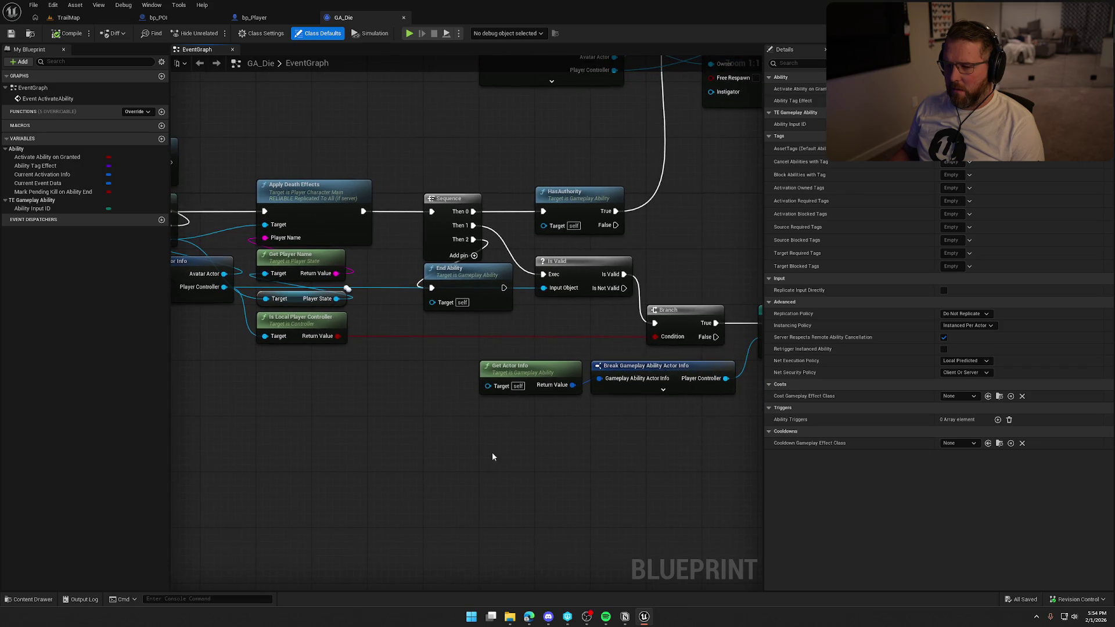
pyautogui.moveTo(588, 468)
pyautogui.mouseDown()
pyautogui.moveTo(416, 436)
pyautogui.moveTo(350, 402)
pyautogui.moveTo(577, 463)
pyautogui.mouseUp()
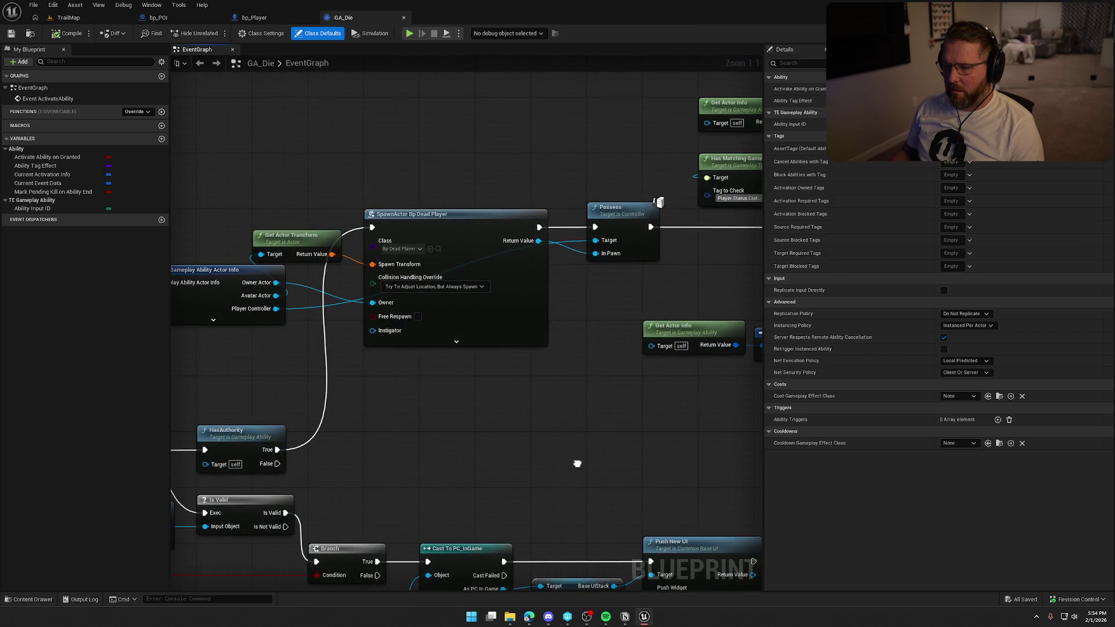
pyautogui.moveTo(459, 287)
pyautogui.mouseDown()
pyautogui.moveTo(475, 430)
pyautogui.moveTo(250, 443)
pyautogui.moveTo(610, 487)
pyautogui.mouseUp()
pyautogui.scroll(-2, 311, 451)
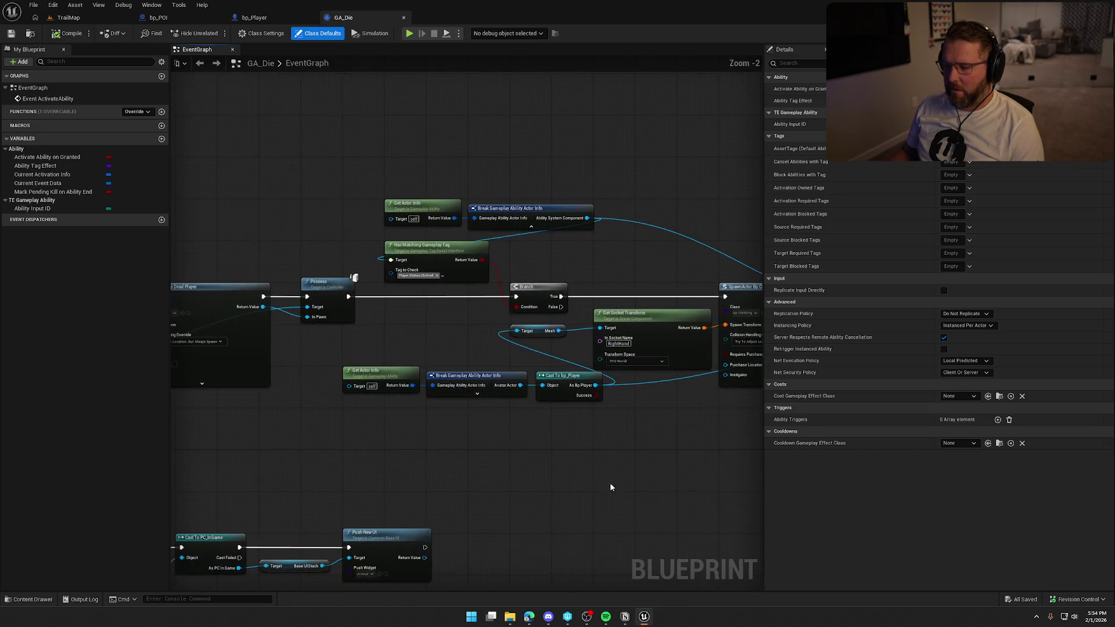
pyautogui.scroll(1, 423, 455)
pyautogui.moveTo(423, 455)
pyautogui.mouseDown()
pyautogui.moveTo(647, 448)
pyautogui.moveTo(585, 418)
pyautogui.moveTo(638, 330)
pyautogui.mouseUp()
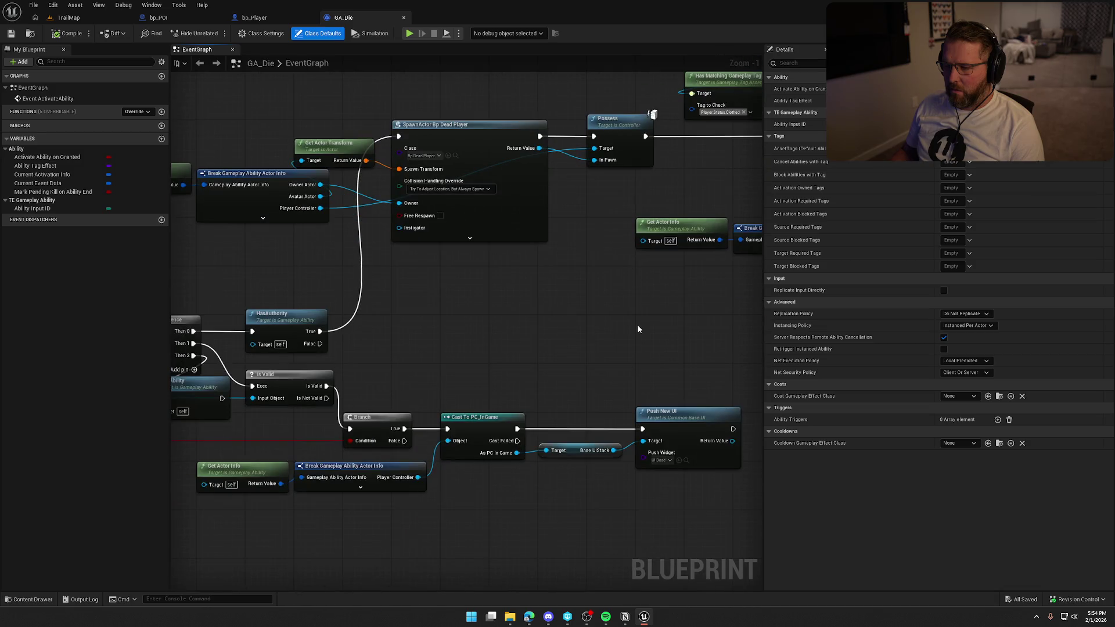
pyautogui.moveTo(586, 358); pyautogui.dragTo(882, 331)
pyautogui.moveTo(380, 370)
pyautogui.mouseDown()
pyautogui.moveTo(520, 358)
pyautogui.moveTo(595, 302)
pyautogui.mouseUp()
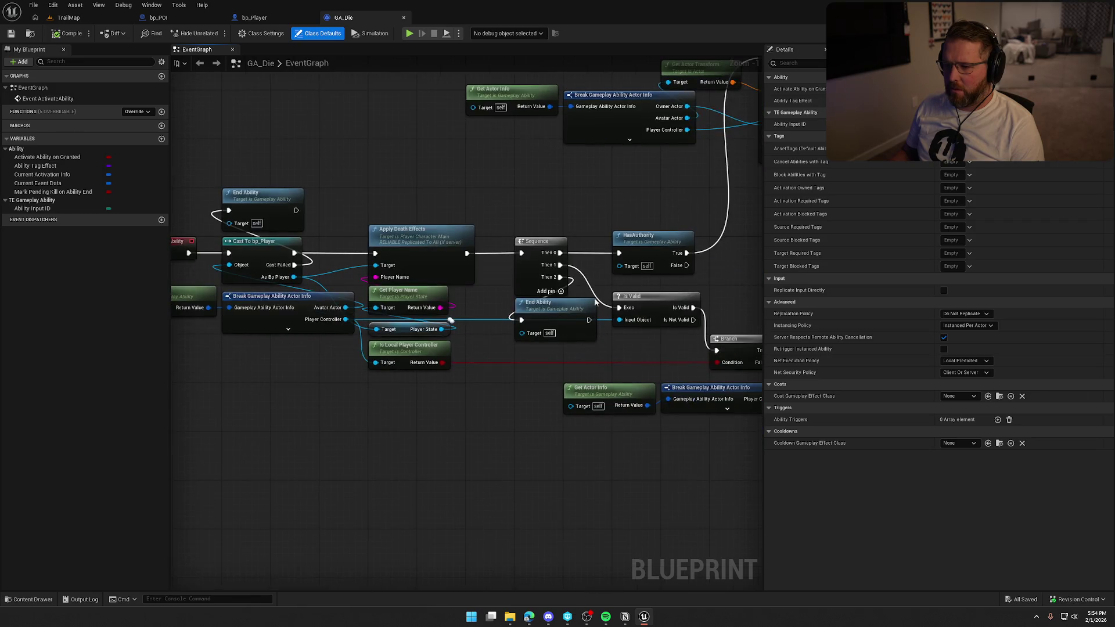
pyautogui.click(404, 231)
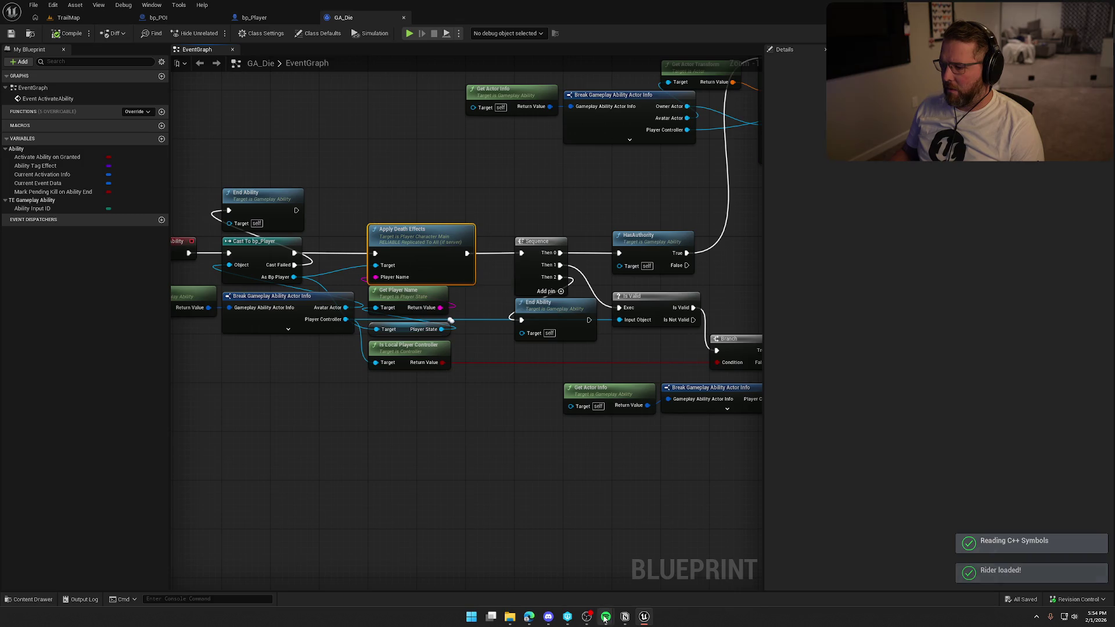
# Compare GA_Die's branch, cast and clothing spawn nodes with bp_Player, then move to the code editor
pyautogui.click(254, 17)
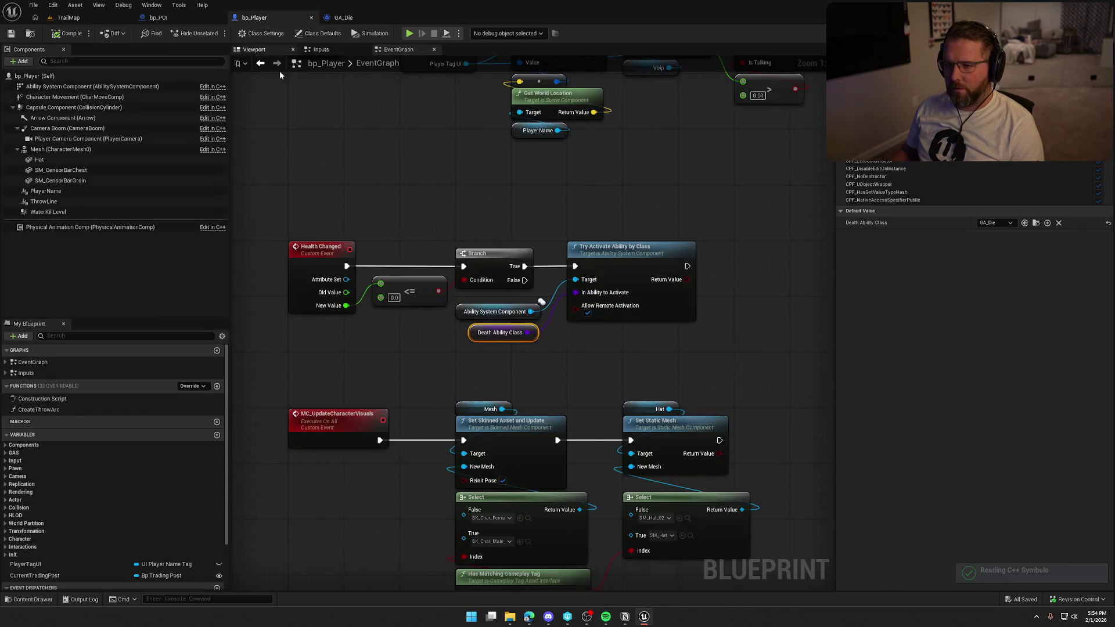
pyautogui.click(343, 18)
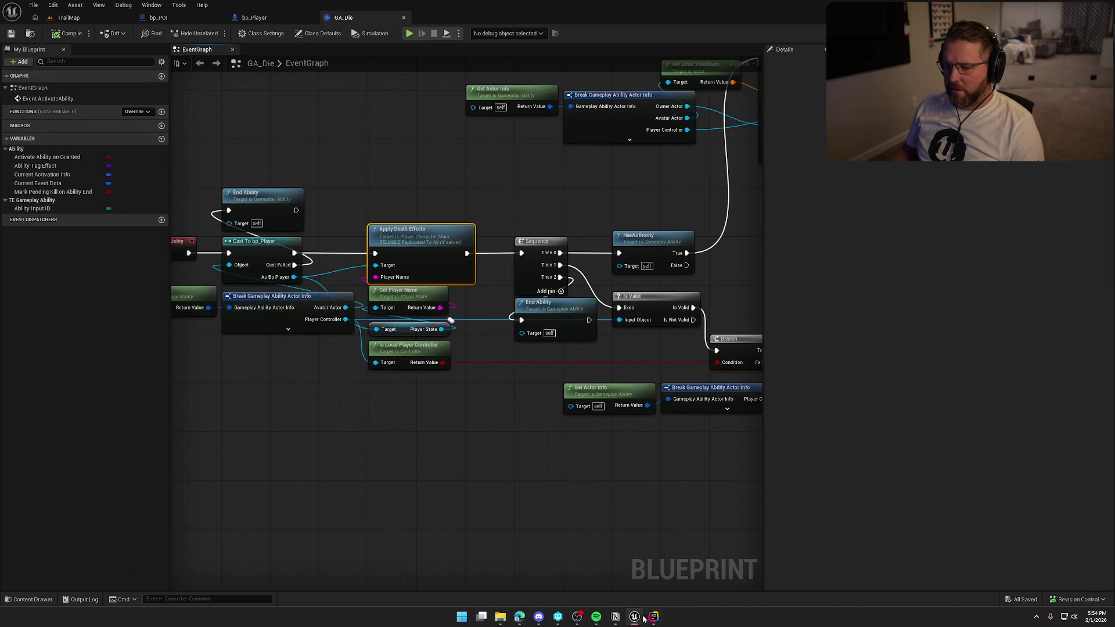
pyautogui.moveTo(578, 201)
pyautogui.mouseDown()
pyautogui.moveTo(374, 198)
pyautogui.moveTo(234, 361)
pyautogui.mouseUp()
pyautogui.moveTo(495, 399); pyautogui.dragTo(290, 382)
pyautogui.moveTo(375, 398)
pyautogui.mouseDown()
pyautogui.moveTo(284, 389)
pyautogui.moveTo(259, 401)
pyautogui.mouseUp()
pyautogui.click(256, 17)
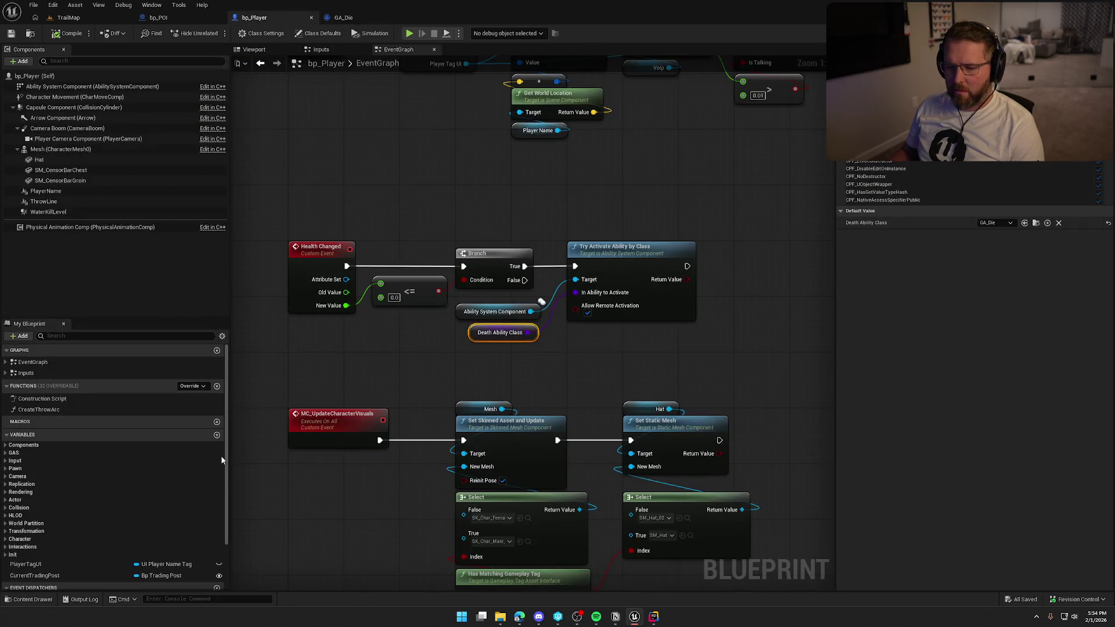
pyautogui.click(412, 361)
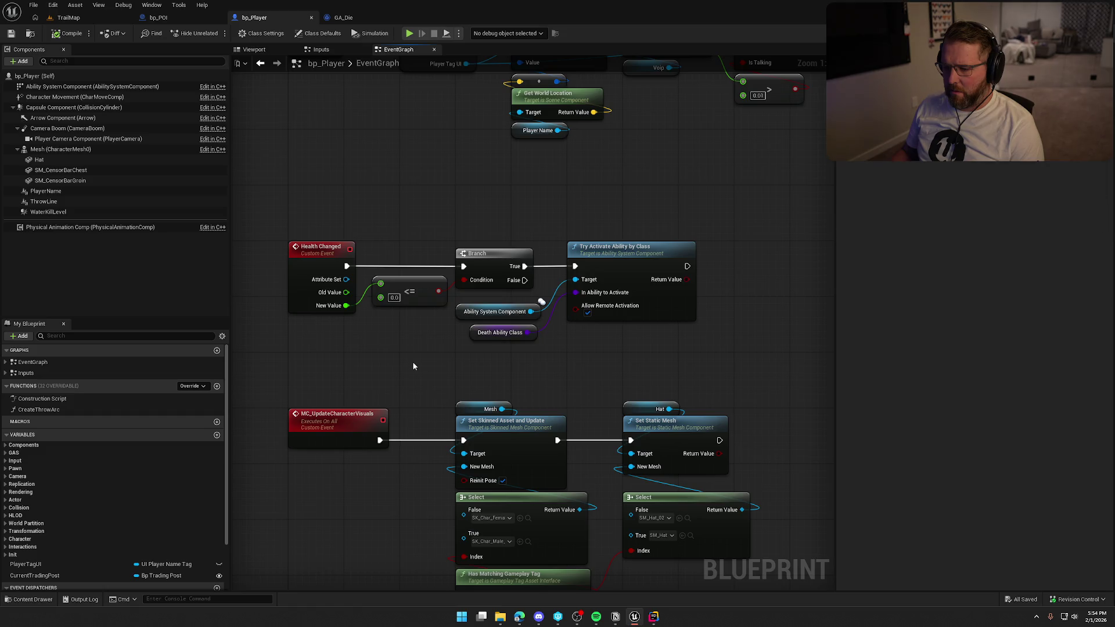
pyautogui.scroll(-10, 414, 365)
pyautogui.hotkey('alt', 'Tab')
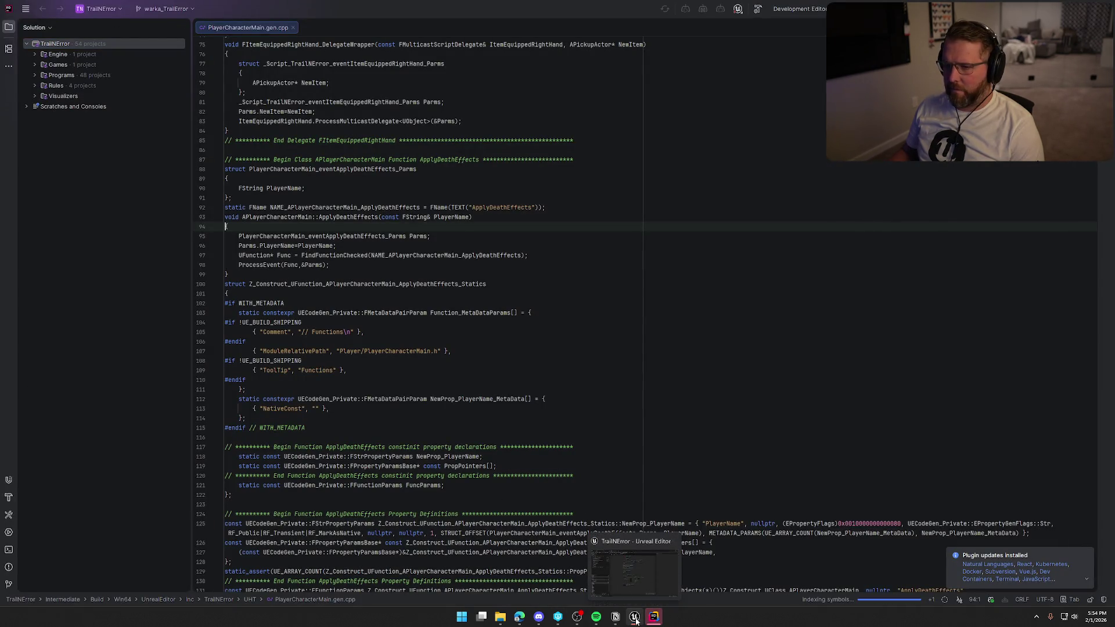
# Close the .gen.cpp file, open PlayerCharacterMain.cpp from TrailNError's Source > Player, and return to Unreal
pyautogui.hotkey('ctrl', 'F4')
pyautogui.click(35, 65)
pyautogui.click(43, 75)
pyautogui.click(51, 116)
pyautogui.click(60, 127)
pyautogui.click(67, 200)
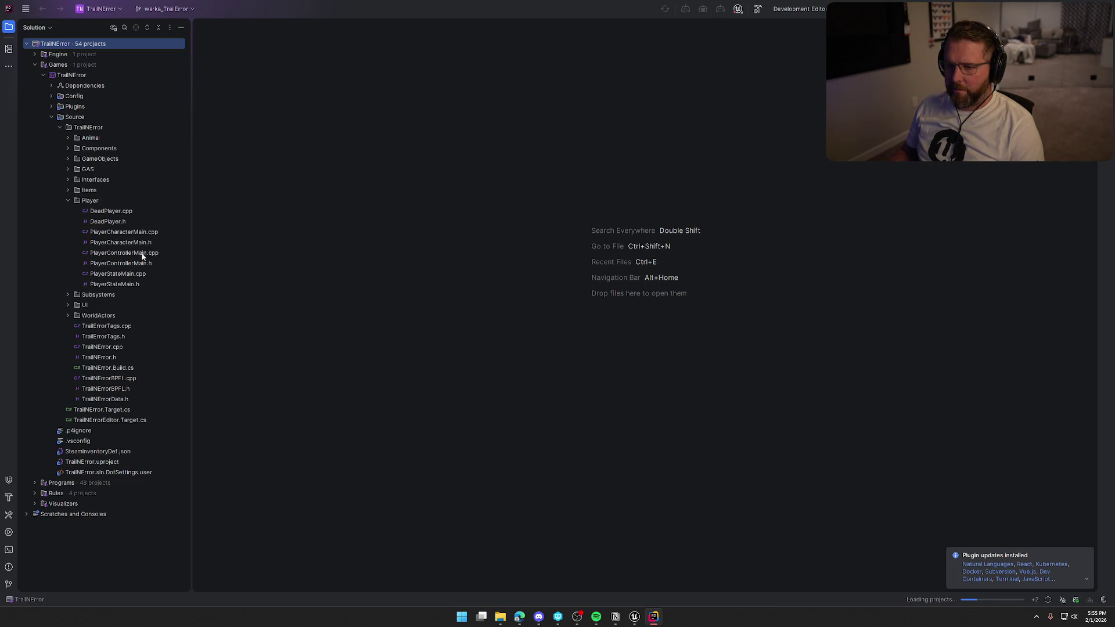
pyautogui.doubleClick(123, 232)
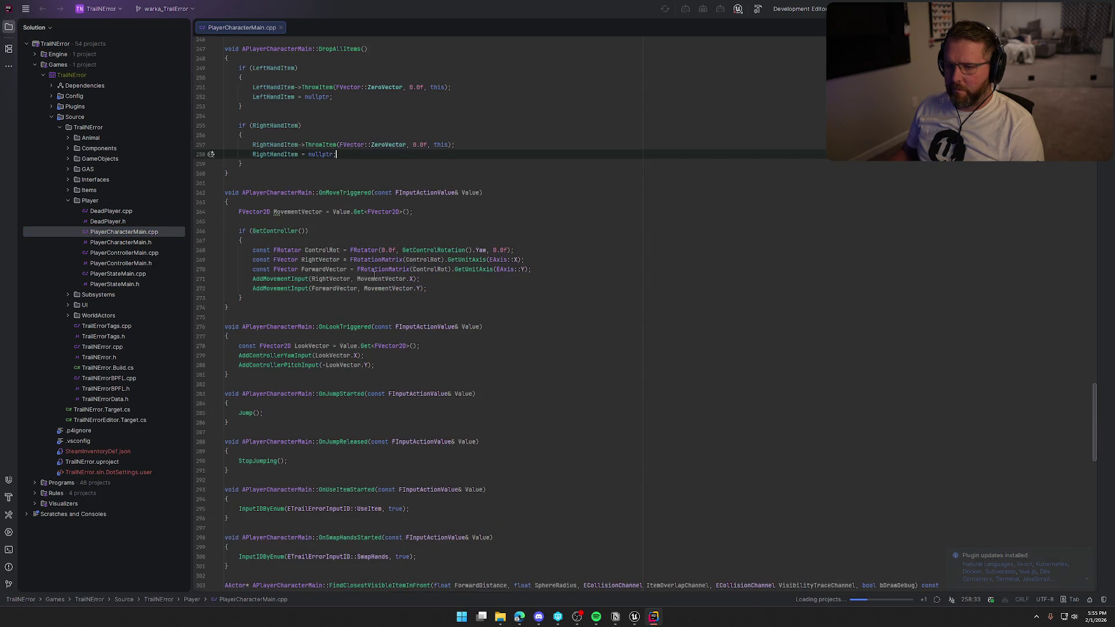
pyautogui.click(634, 616)
pyautogui.hotkey('ctrl', 'space')
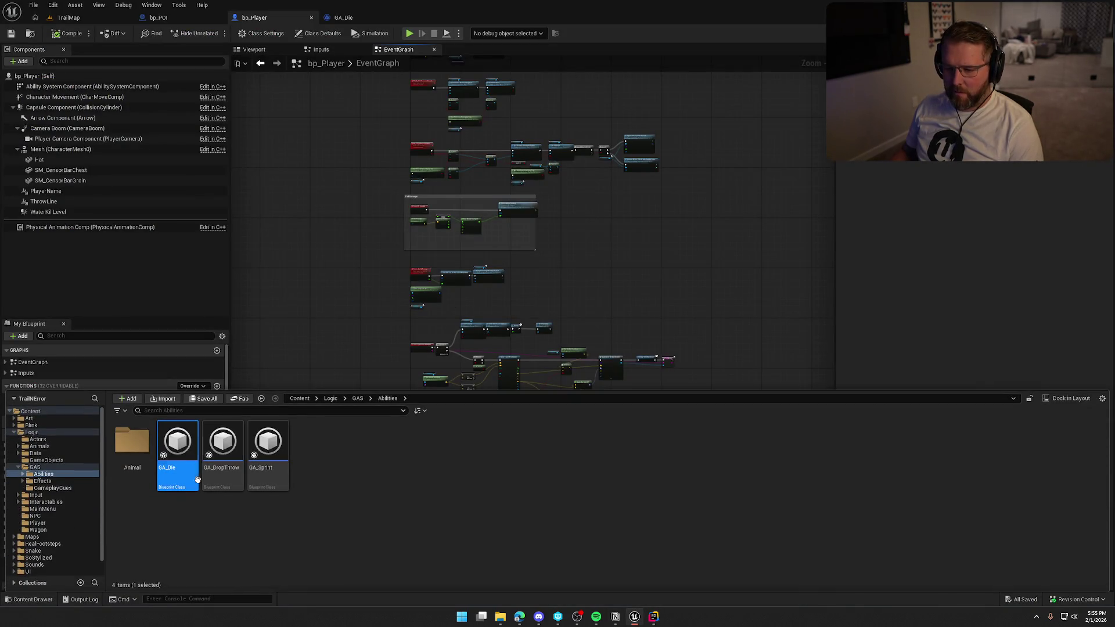
# Open bp_DeadPlayer and follow its Player Died node to PlayerDied in GameStateMain.cpp
pyautogui.hotkey('ctrl', 'b')
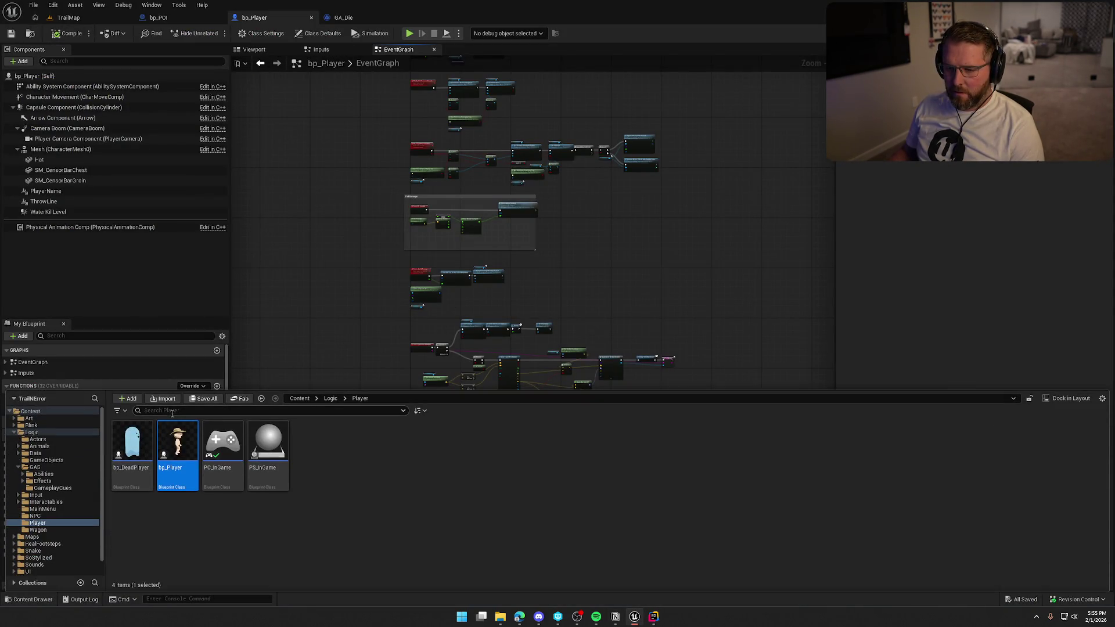
pyautogui.doubleClick(131, 449)
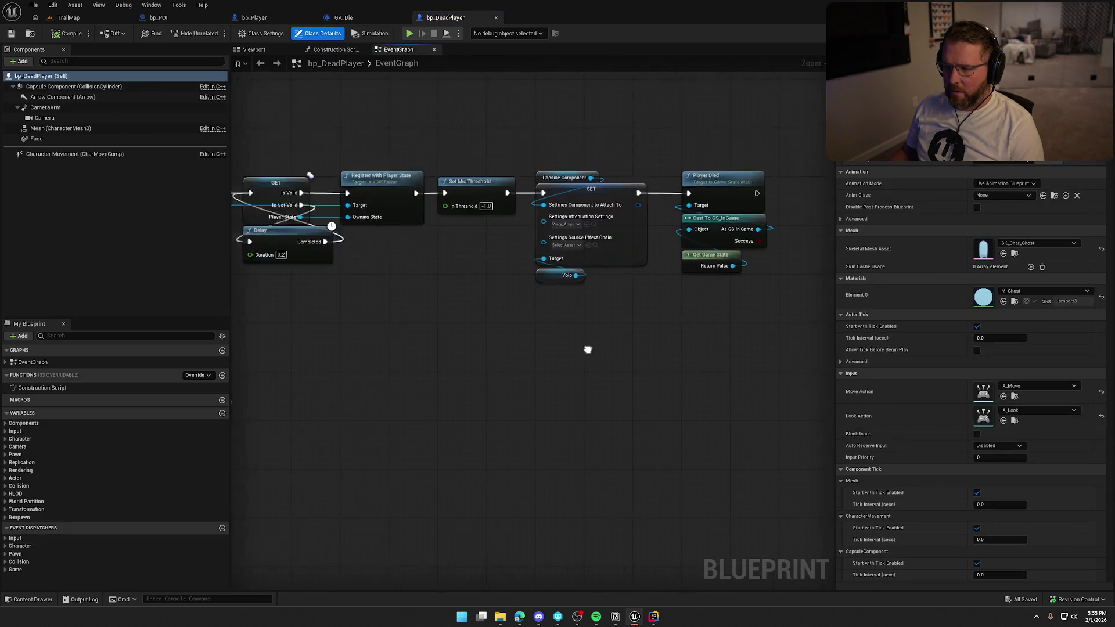
pyautogui.moveTo(833, 412)
pyautogui.mouseDown()
pyautogui.moveTo(709, 386)
pyautogui.moveTo(580, 391)
pyautogui.moveTo(344, 374)
pyautogui.moveTo(615, 364)
pyautogui.moveTo(794, 341)
pyautogui.moveTo(405, 492)
pyautogui.mouseUp()
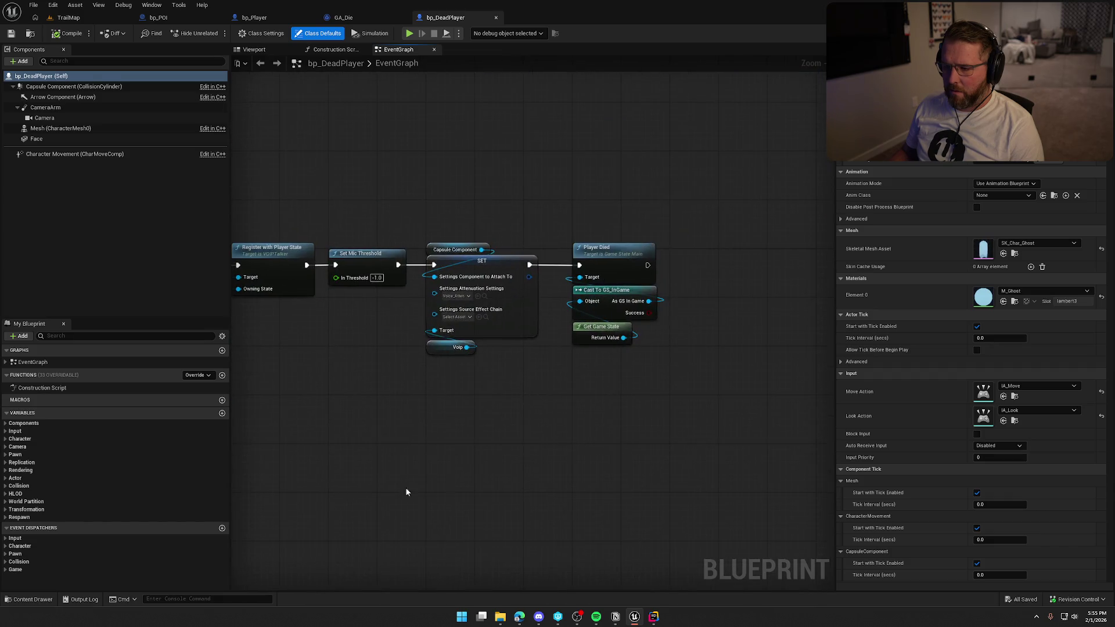
pyautogui.doubleClick(614, 251)
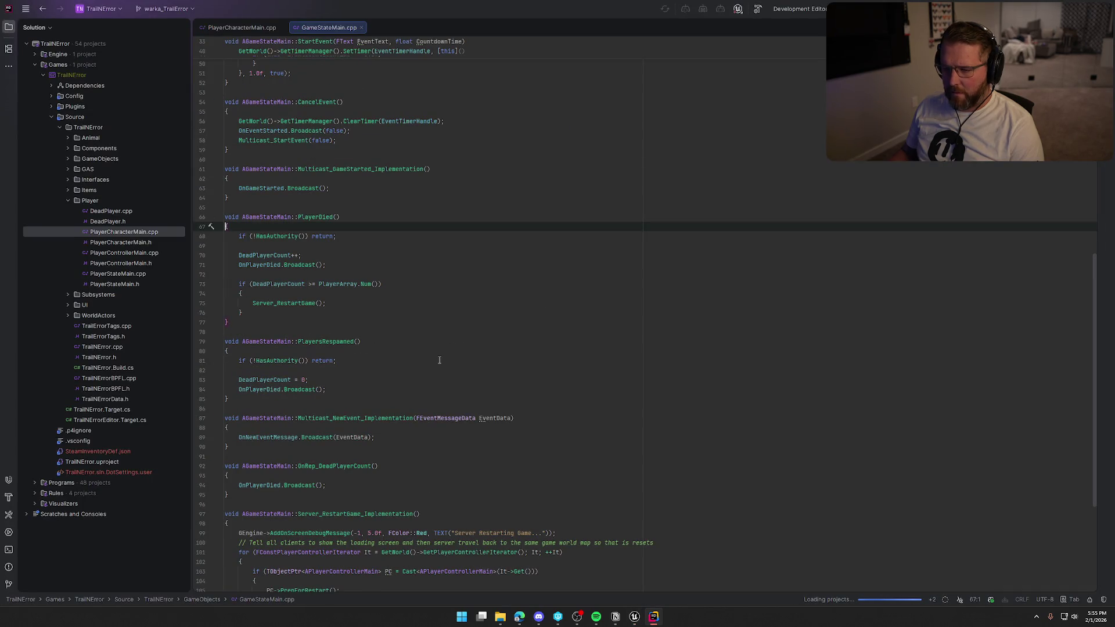
# Search PlayerCharacterMain.cpp for 'dead', close the Unreal Editor Log, and locate the death timer code
pyautogui.scroll(-6, 448, 361)
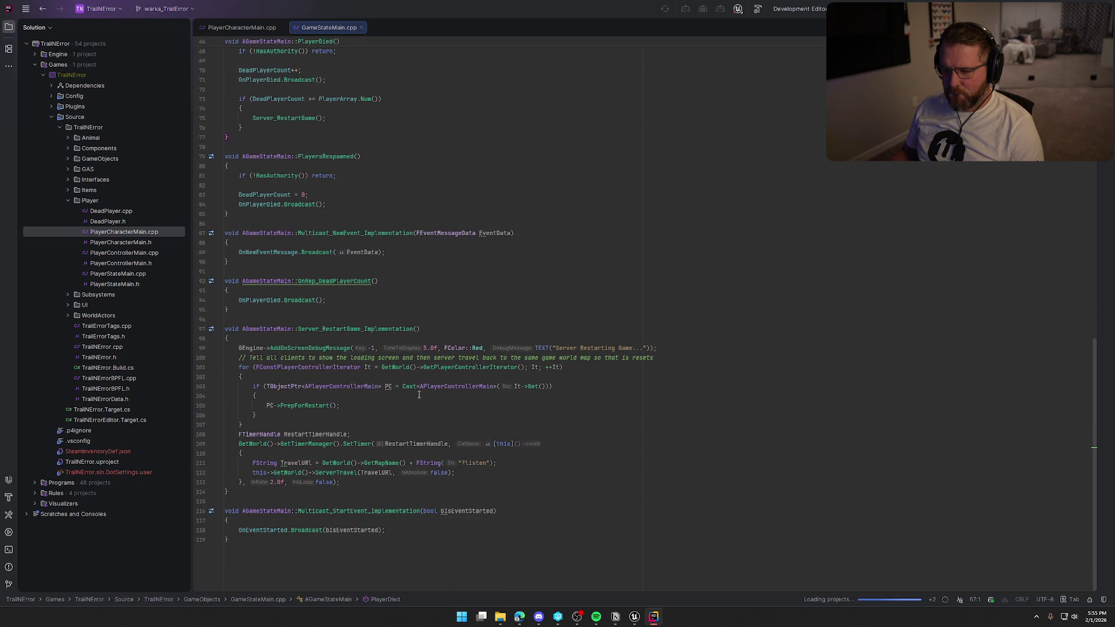
pyautogui.scroll(5, 426, 389)
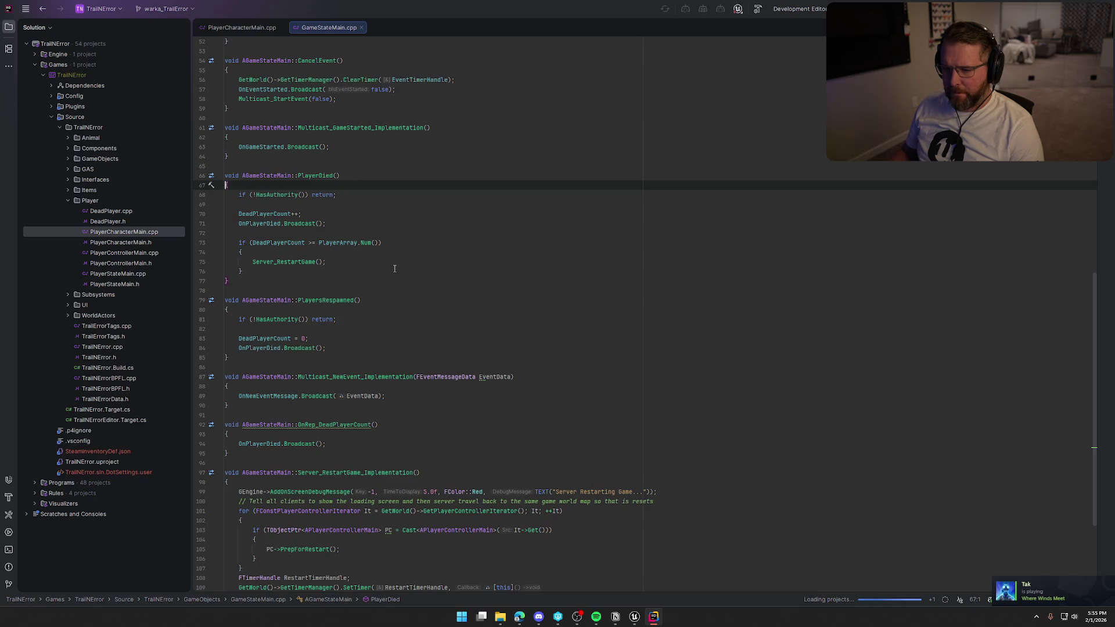
pyautogui.click(229, 28)
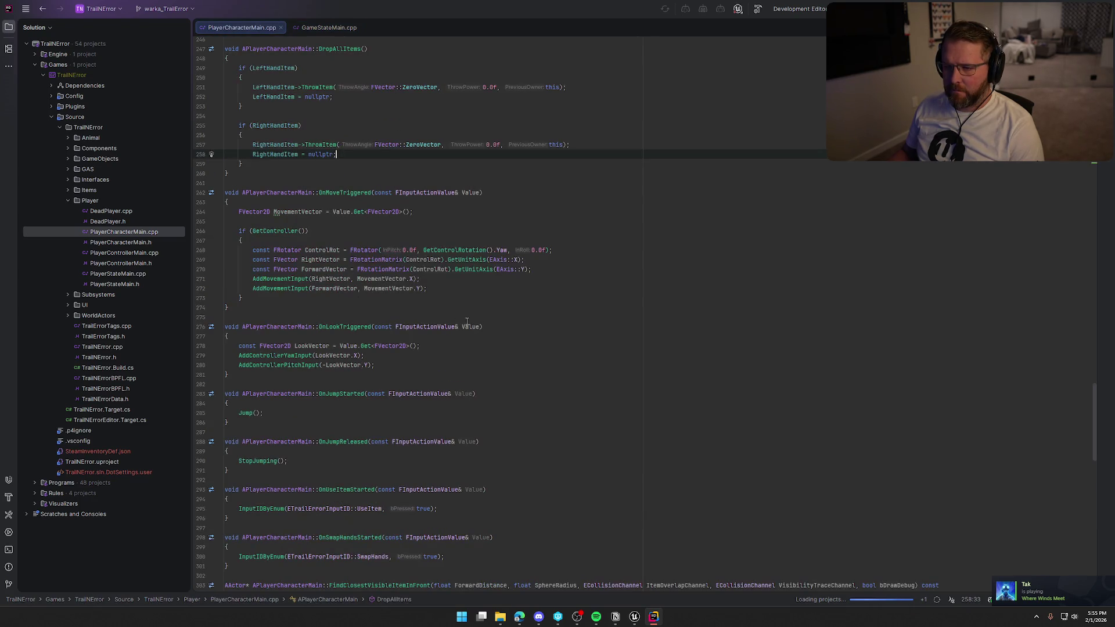
pyautogui.hotkey('ctrl', 'f')
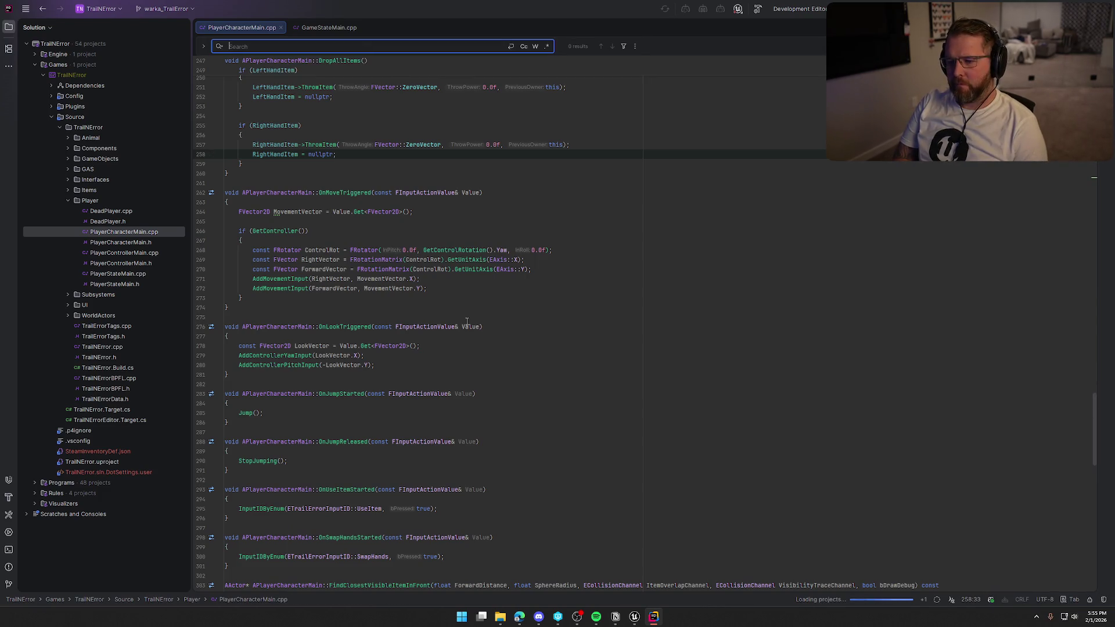
pyautogui.write('dead')
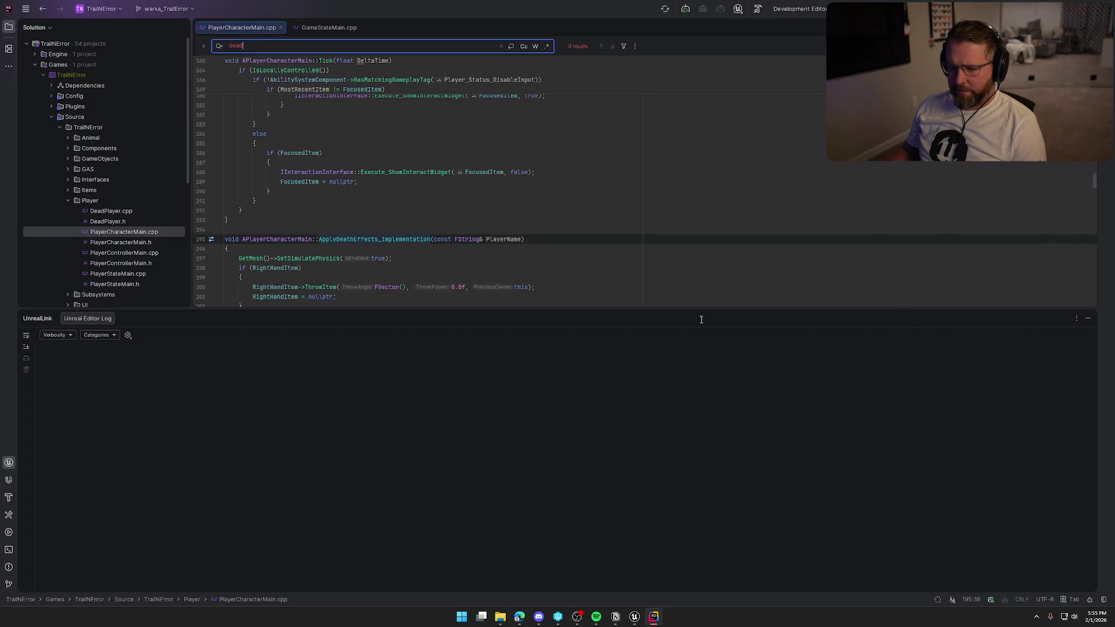
pyautogui.click(1087, 319)
pyautogui.click(592, 404)
pyautogui.scroll(-4, 595, 378)
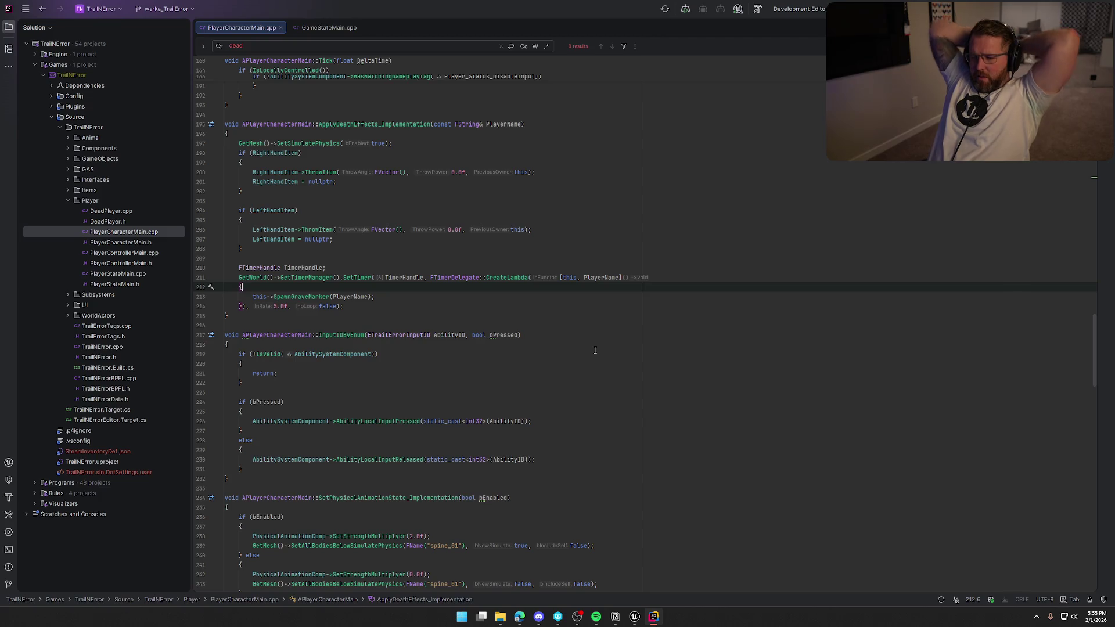
# Jump to the SpawnGraveMarker declaration in PlayerCharacterMain.h, then return to bp_Player in Unreal
pyautogui.keyDown('ctrl'); pyautogui.click(292, 297); pyautogui.keyUp('ctrl')
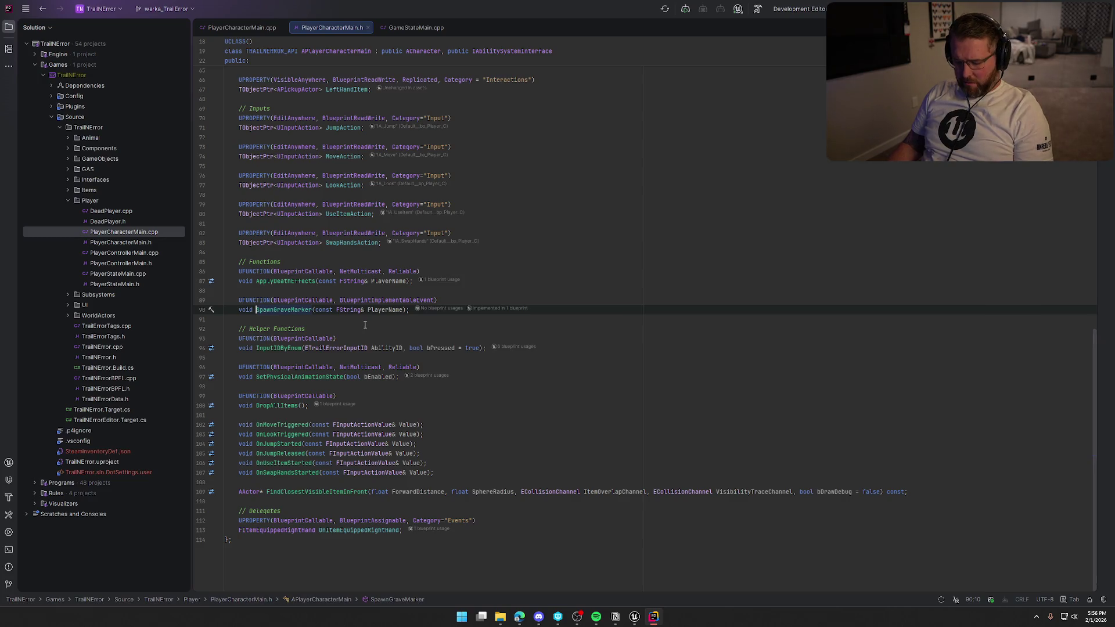
pyautogui.hotkey('ctrl', '-')
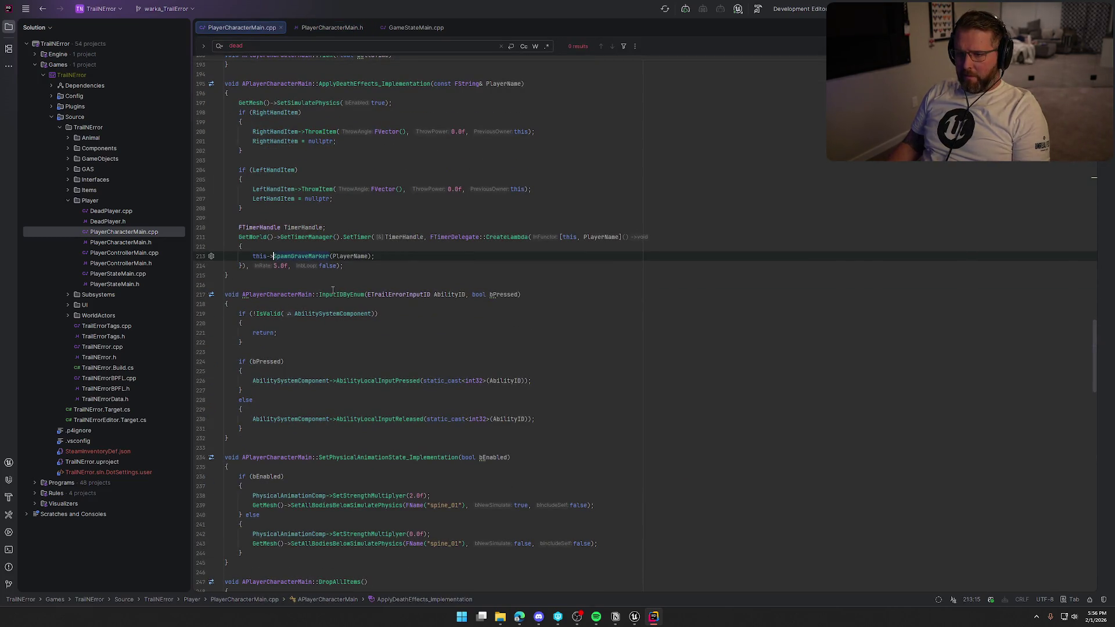
pyautogui.hotkey('ctrl', 'shift', '-')
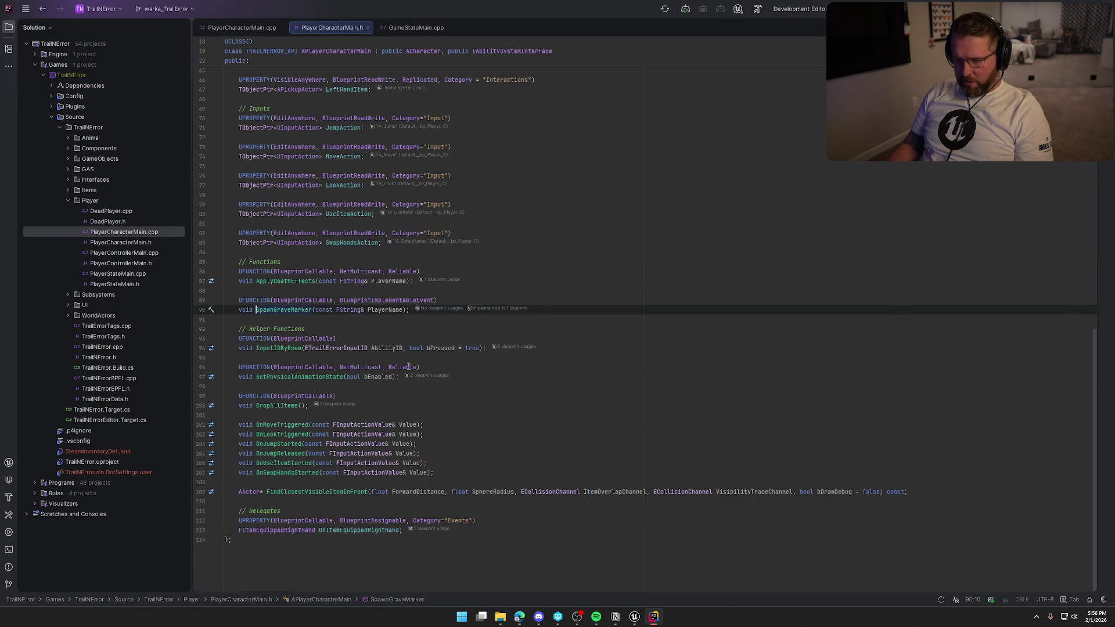
pyautogui.click(634, 617)
pyautogui.click(256, 17)
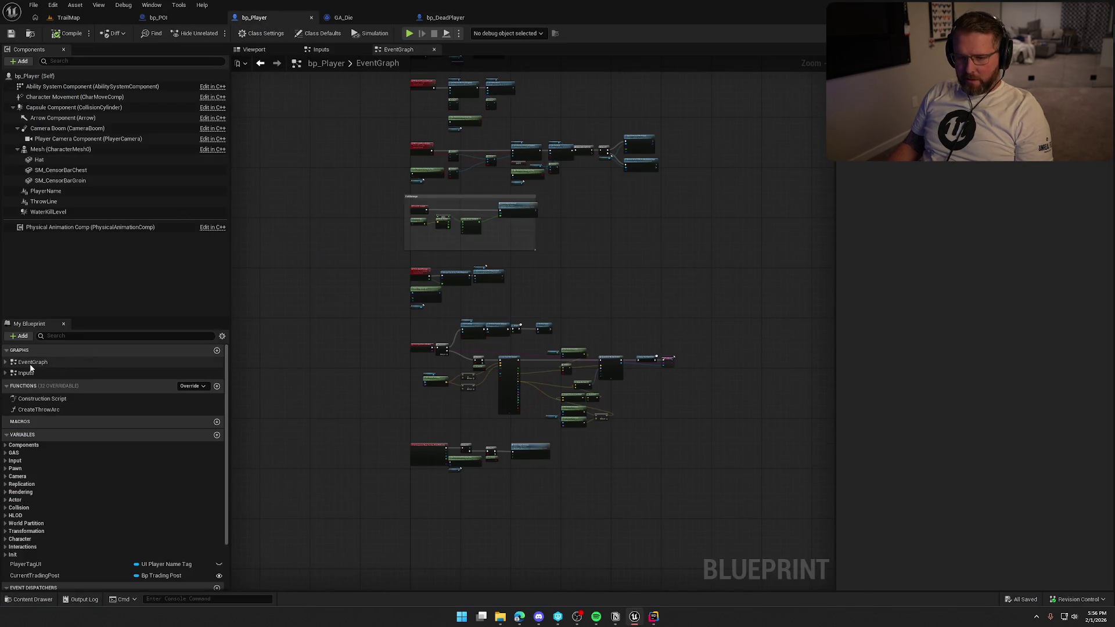
# Trace bp_Player's Event SpawnGraveMarker from its line trace to the bp_Gravestone spawn, then return to Rider
pyautogui.click(6, 362)
pyautogui.doubleClick(58, 438)
pyautogui.moveTo(553, 407); pyautogui.dragTo(331, 360)
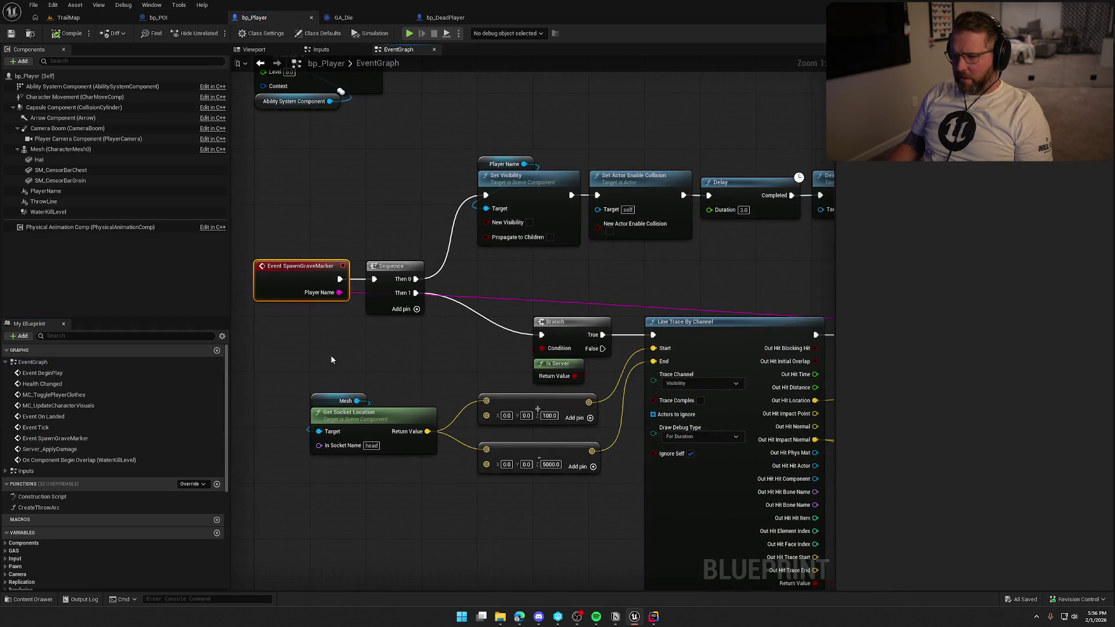
pyautogui.scroll(-2, 349, 363)
pyautogui.moveTo(462, 285)
pyautogui.mouseDown()
pyautogui.moveTo(257, 207)
pyautogui.moveTo(349, 217)
pyautogui.mouseUp()
pyautogui.scroll(2, 256, 208)
pyautogui.scroll(-2, 349, 217)
pyautogui.scroll(-2, 349, 216)
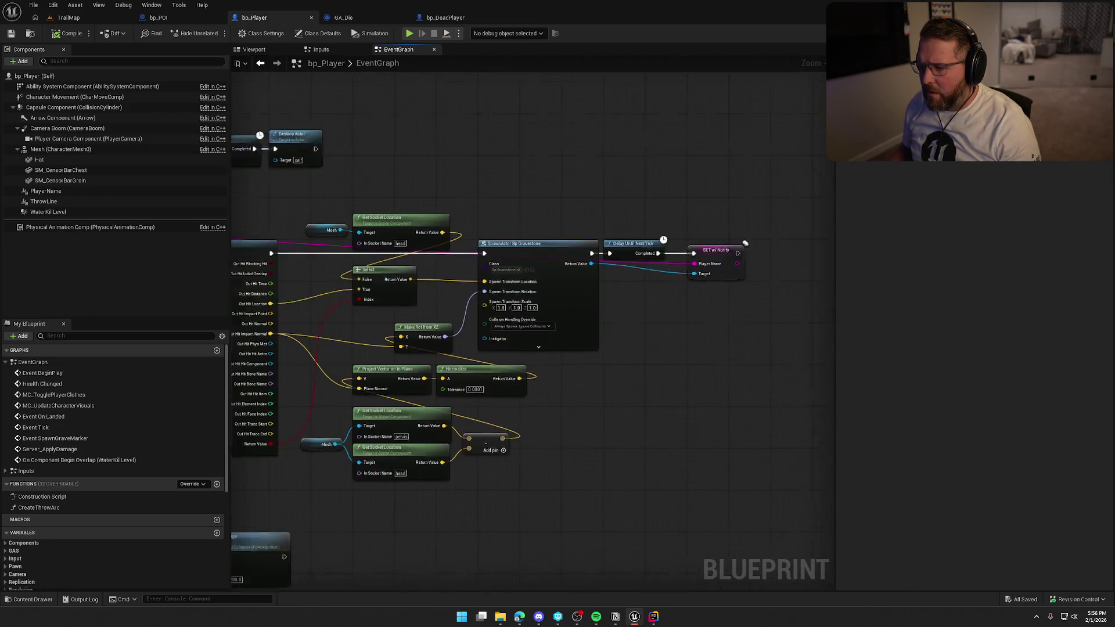
pyautogui.scroll(2, 477, 405)
pyautogui.click(656, 616)
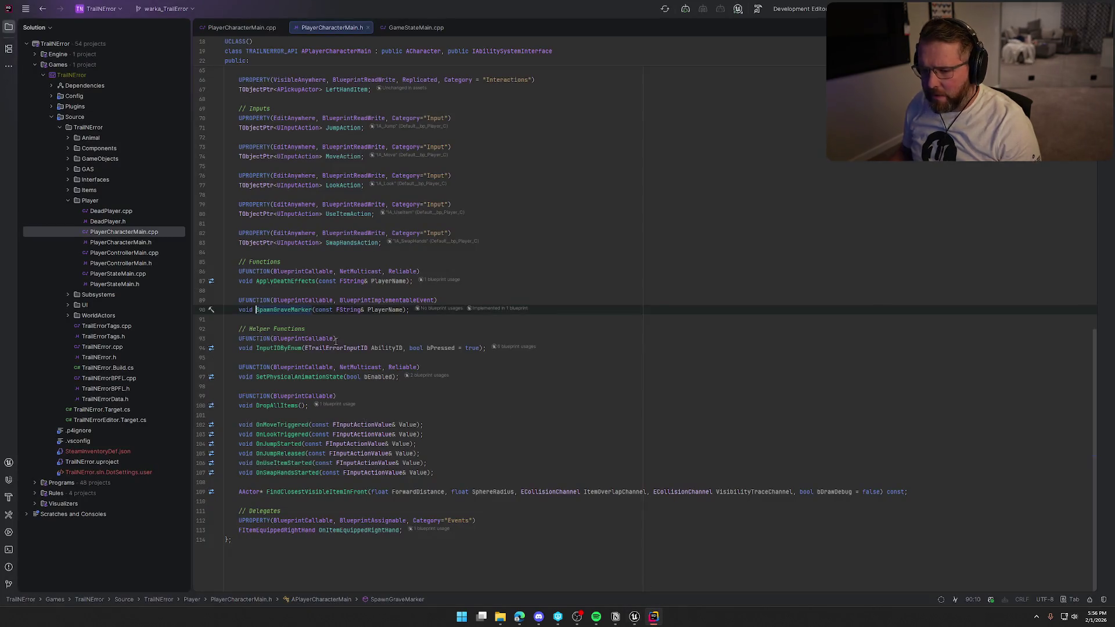
# Show PlayerCharacterMain.cpp in a split beside the header with the solution tree hidden
pyautogui.click(242, 28)
pyautogui.hotkey('ctrl', 'shift', 'F12')
pyautogui.moveTo(51, 27)
pyautogui.mouseDown()
pyautogui.moveTo(675, 212)
pyautogui.moveTo(759, 217)
pyautogui.moveTo(695, 163)
pyautogui.mouseUp()
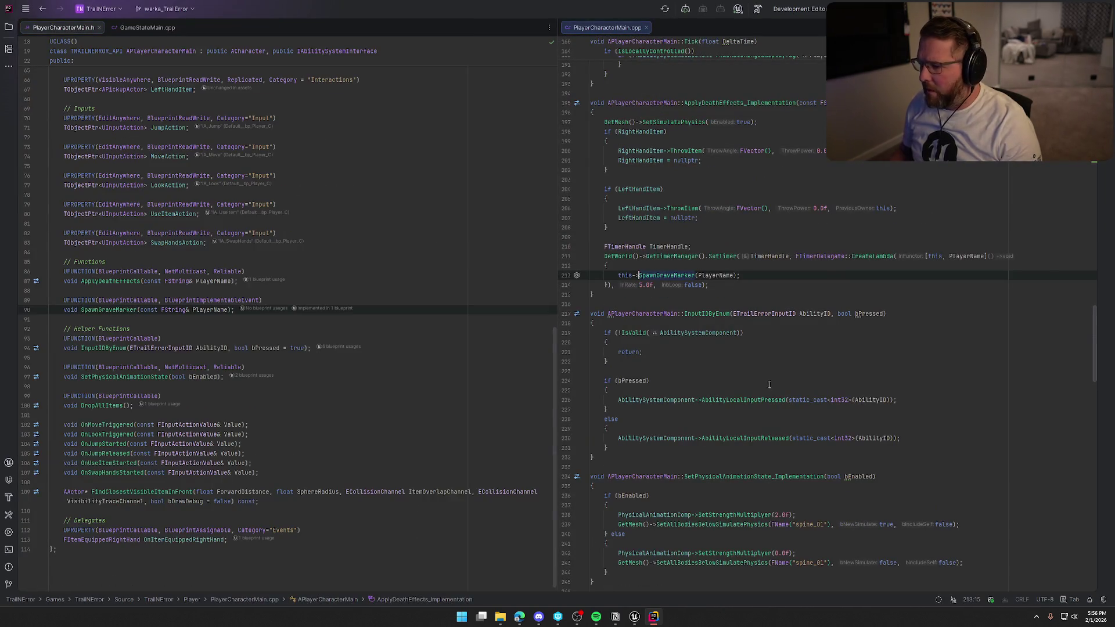
# Leave a blank line after FTimerHandle TimerHandle; and bring up the AI chat panel
pyautogui.click(942, 256)
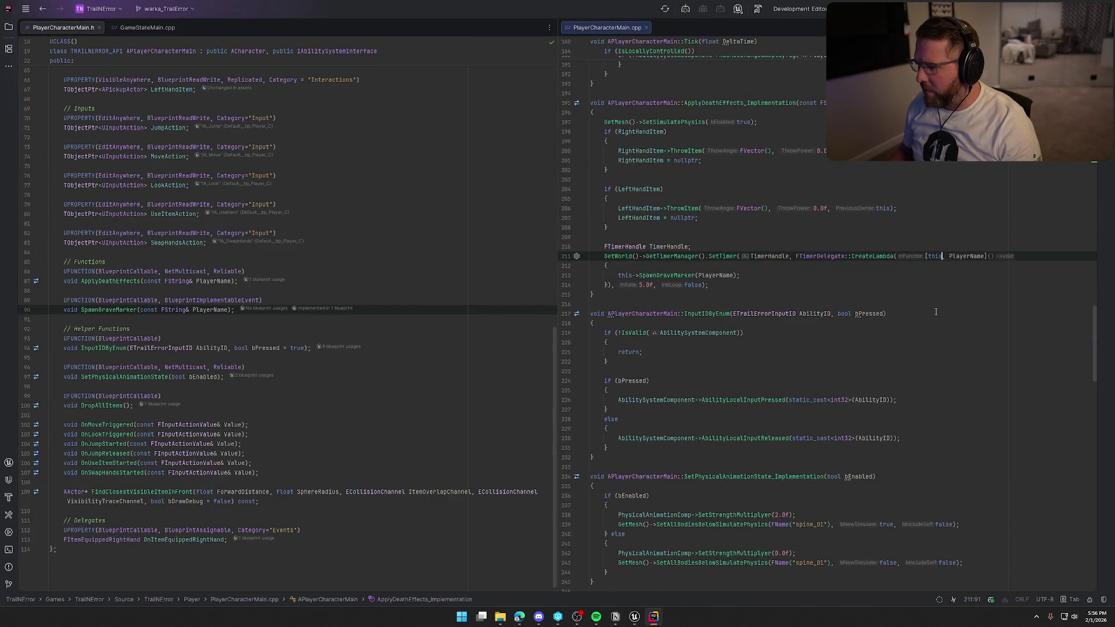
pyautogui.press('Up')
pyautogui.moveTo(720, 258)
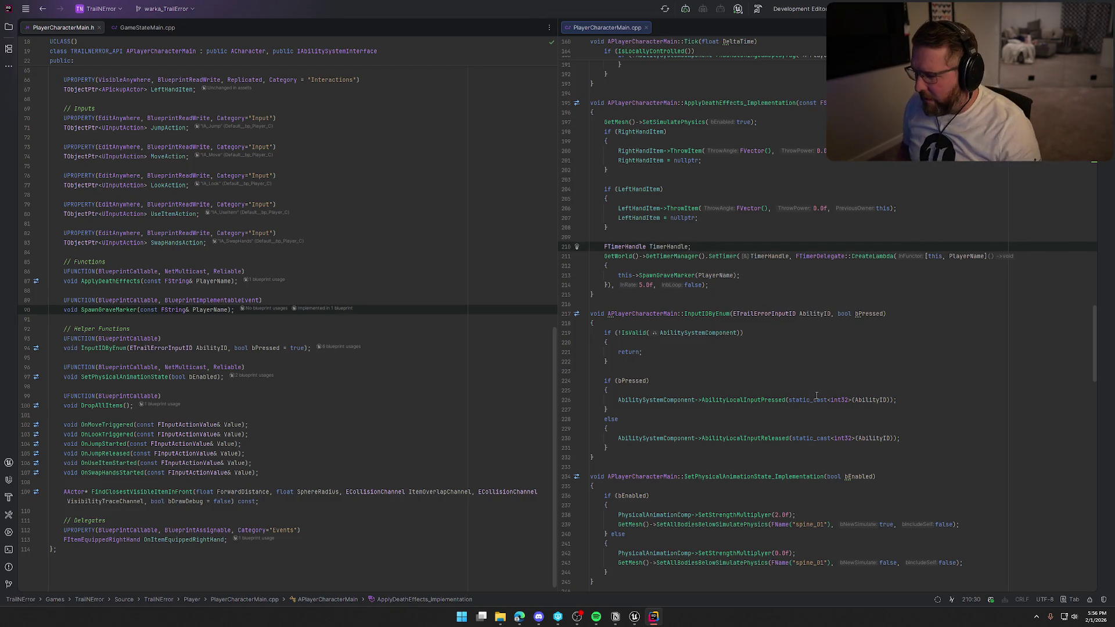
pyautogui.press('Return')
pyautogui.write('TWeak')
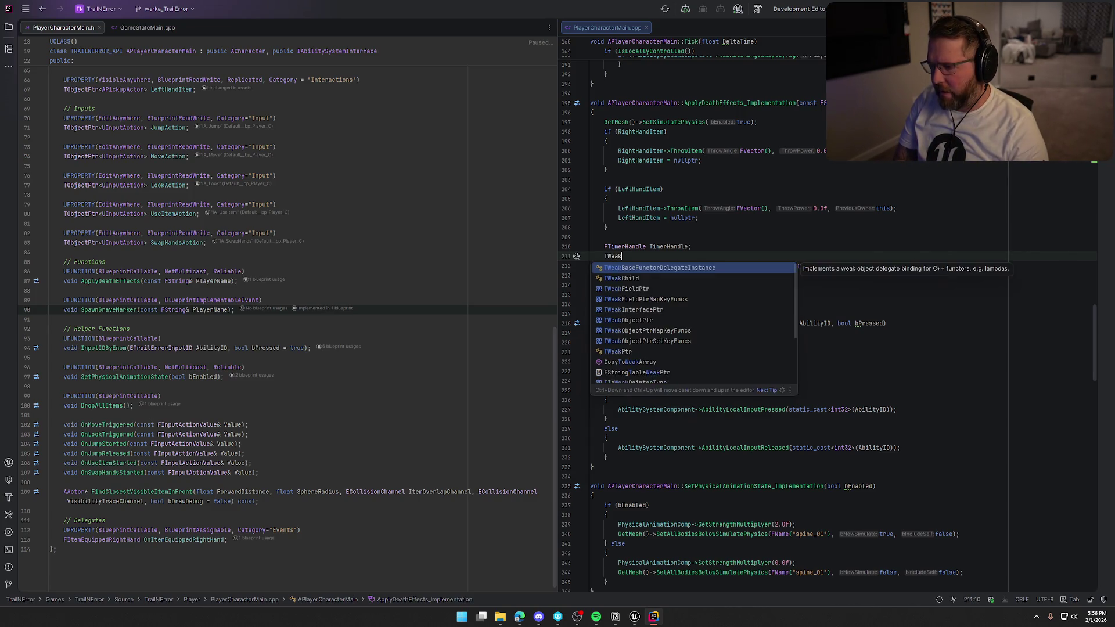
pyautogui.write('ObjectPtr')
pyautogui.press('Return')
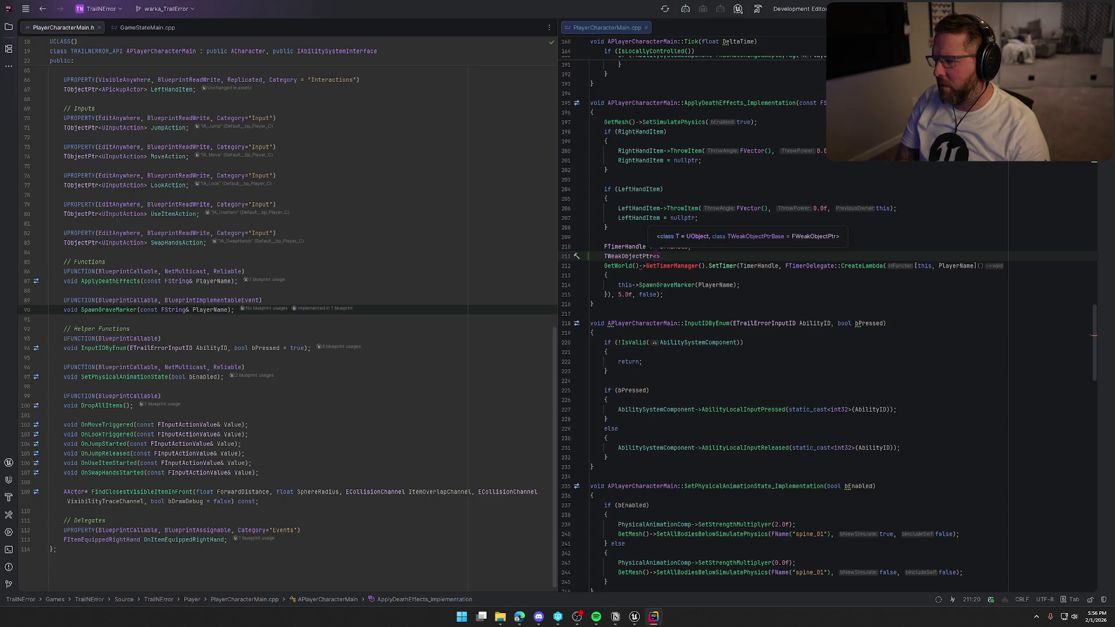
pyautogui.press('End')
pyautogui.hotkey('shift', 'Home')
pyautogui.press('BackSpace')
pyautogui.hotkey('ctrl', 'shift', 'c')
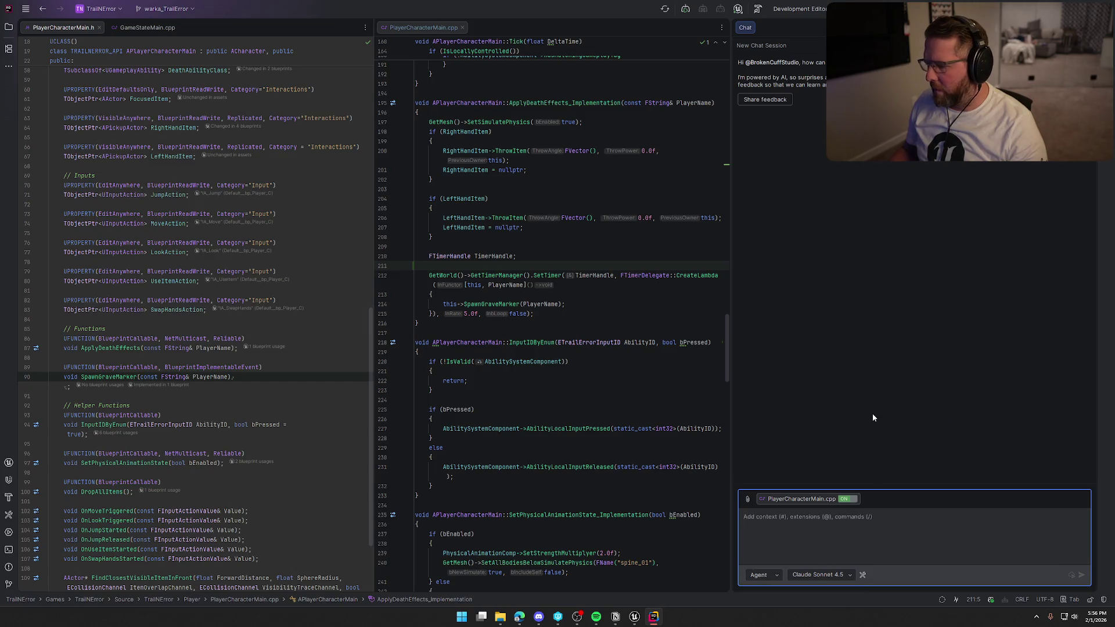
# Ask the AI assistant why the ApplyDeathEffects_Implementation timer crashes after a game reset
pyautogui.write('inmy apply death effects')
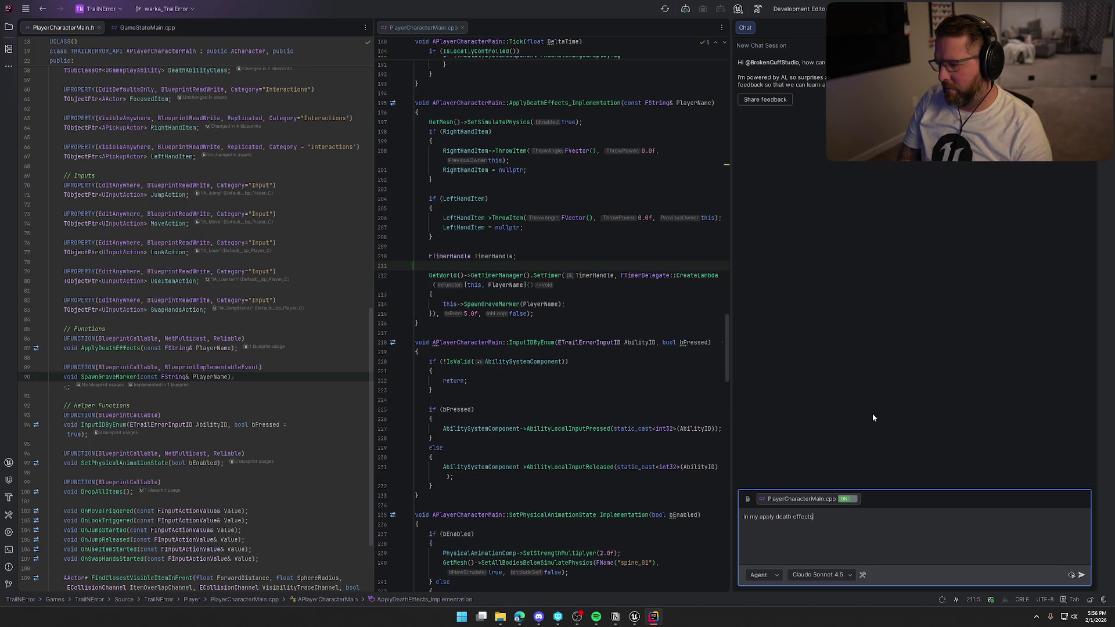
pyautogui.write(' implementation function i have a timer that runs and then calls a function to spawn a grave marker.')
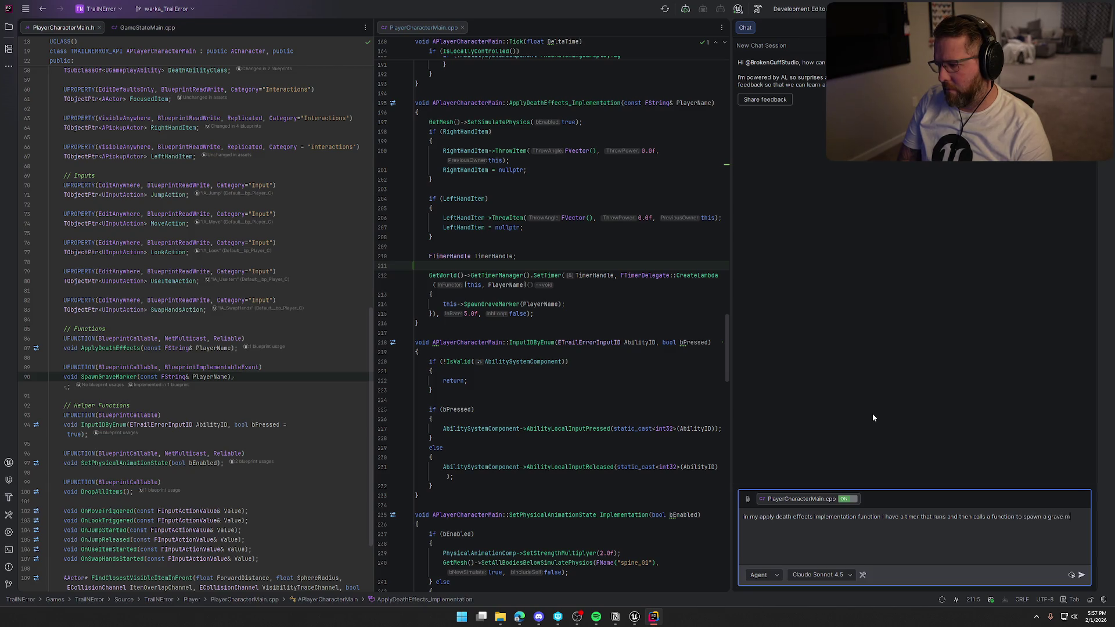
pyautogui.write('...the')
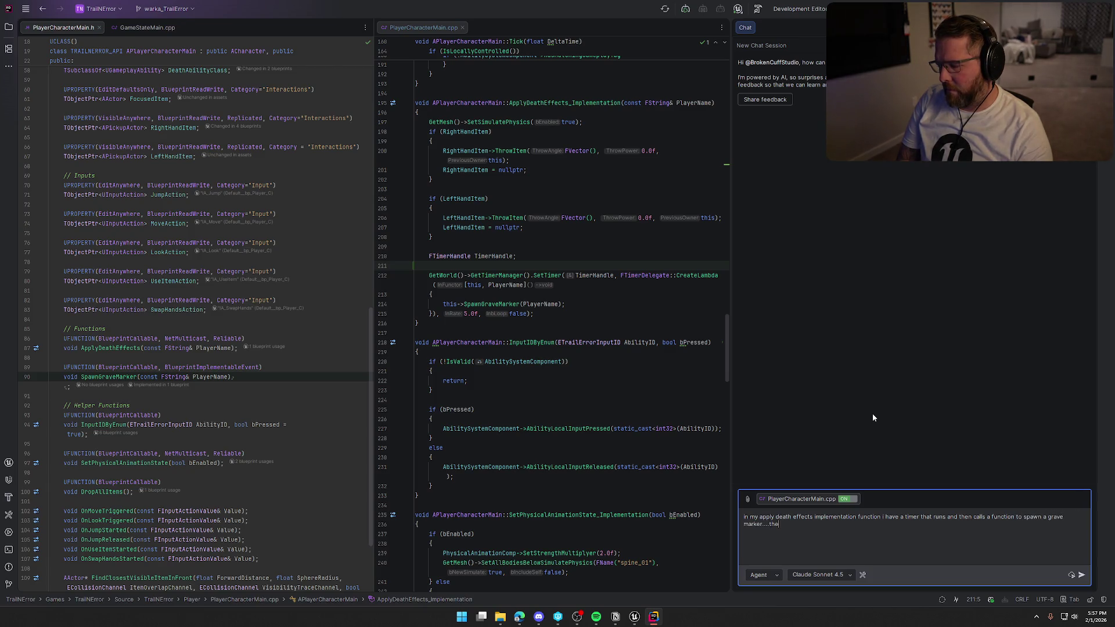
pyautogui.write(' issue is if everyone dies ')
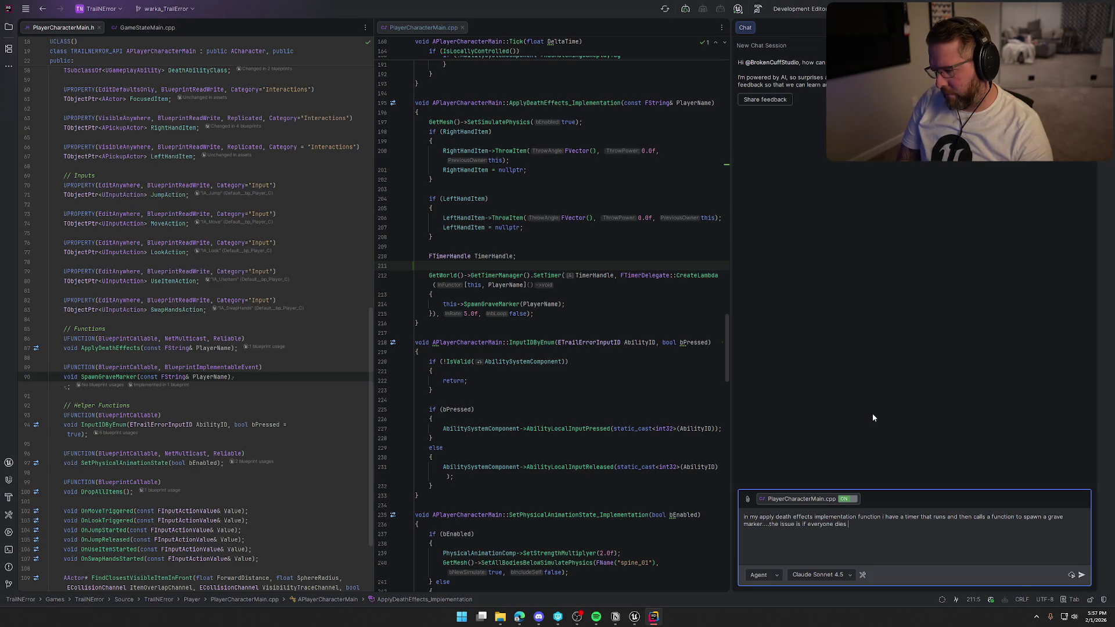
pyautogui.write('the ')
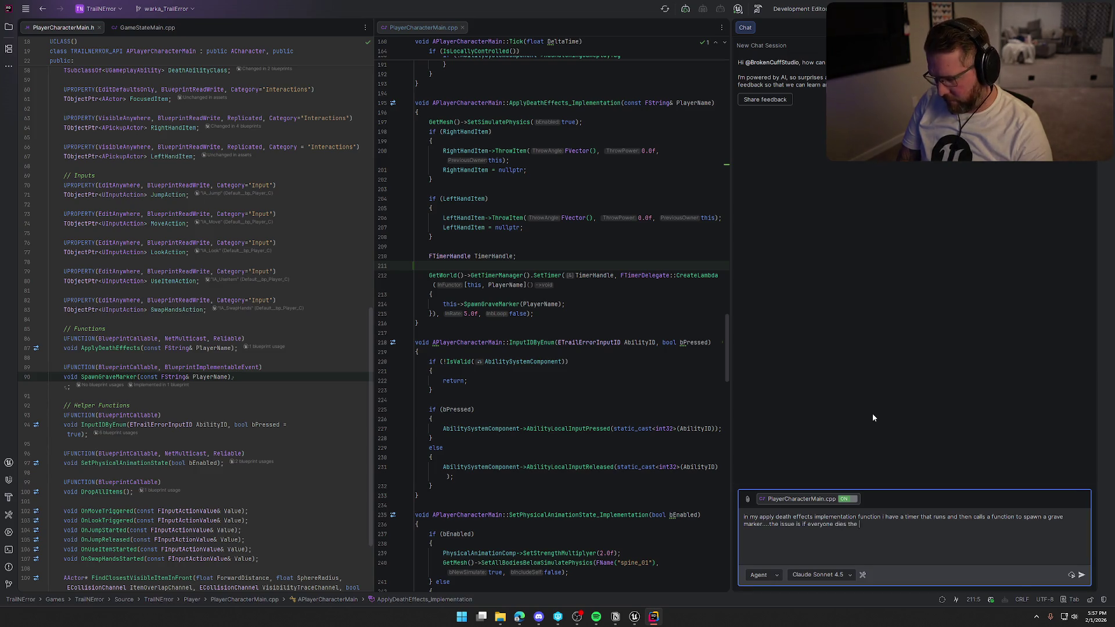
pyautogui.write('game resets but that timer still runs and then ')
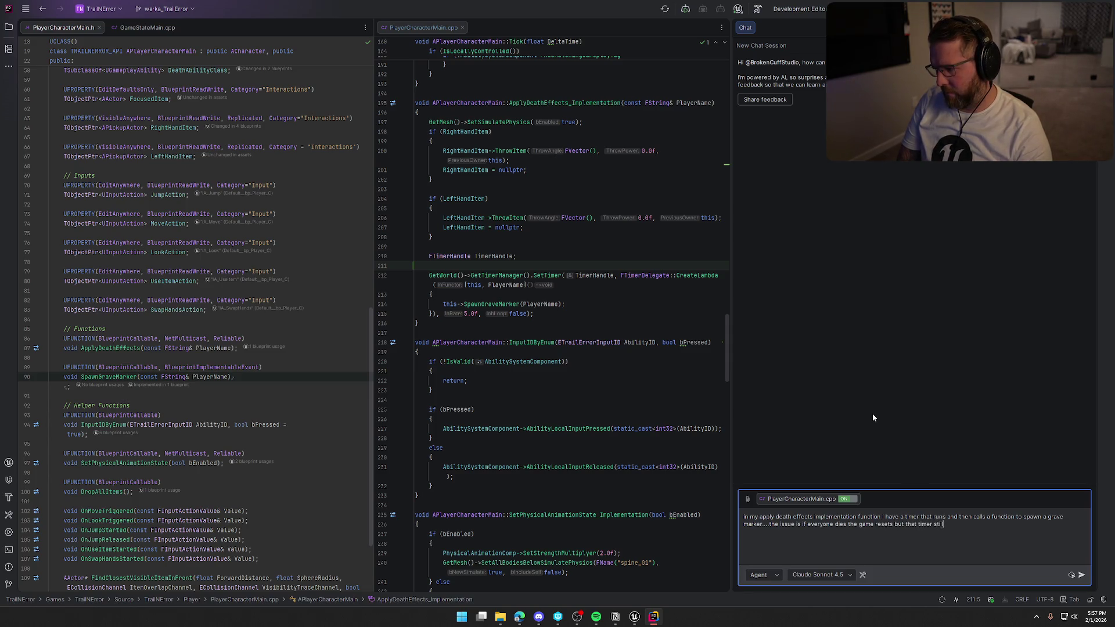
pyautogui.write('crashes the game. ')
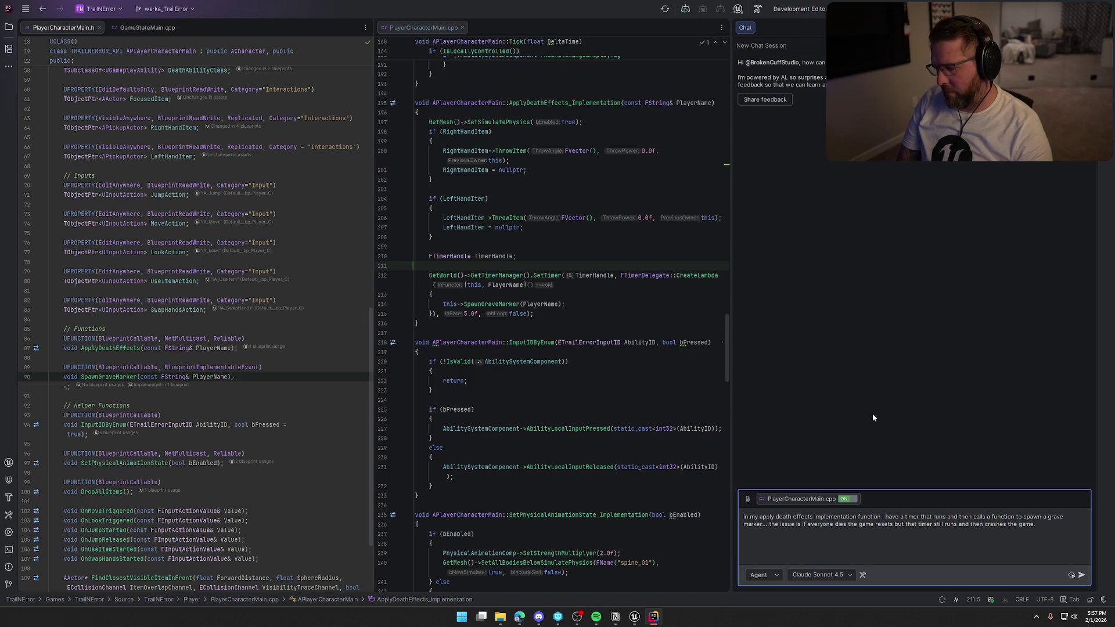
pyautogui.write('I think the solut')
pyautogui.write('ion is to ')
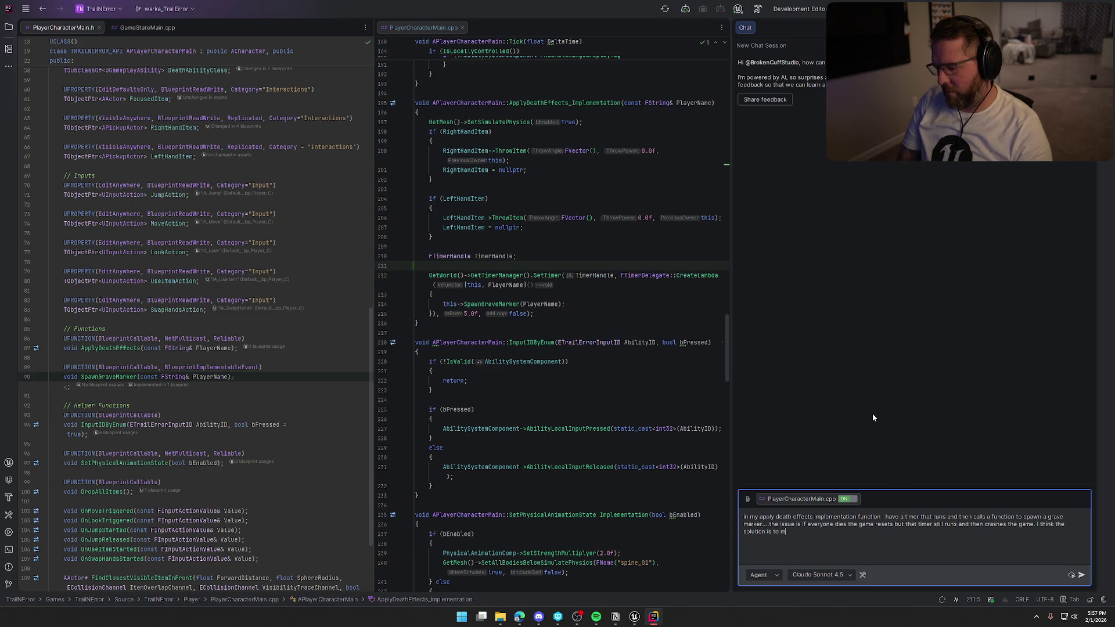
pyautogui.write('pass "this" in ')
pyautogui.write('as a weak o')
pyautogui.write('bject pointer')
pyautogui.write(' so that it')
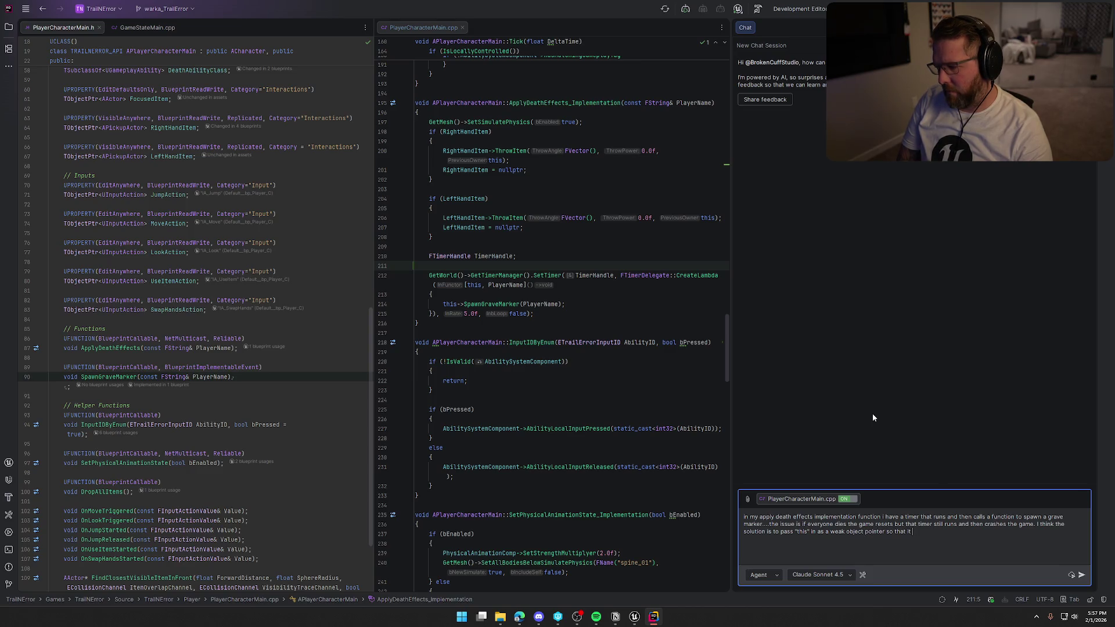
pyautogui.write(' wont try and spawn the grave ston')
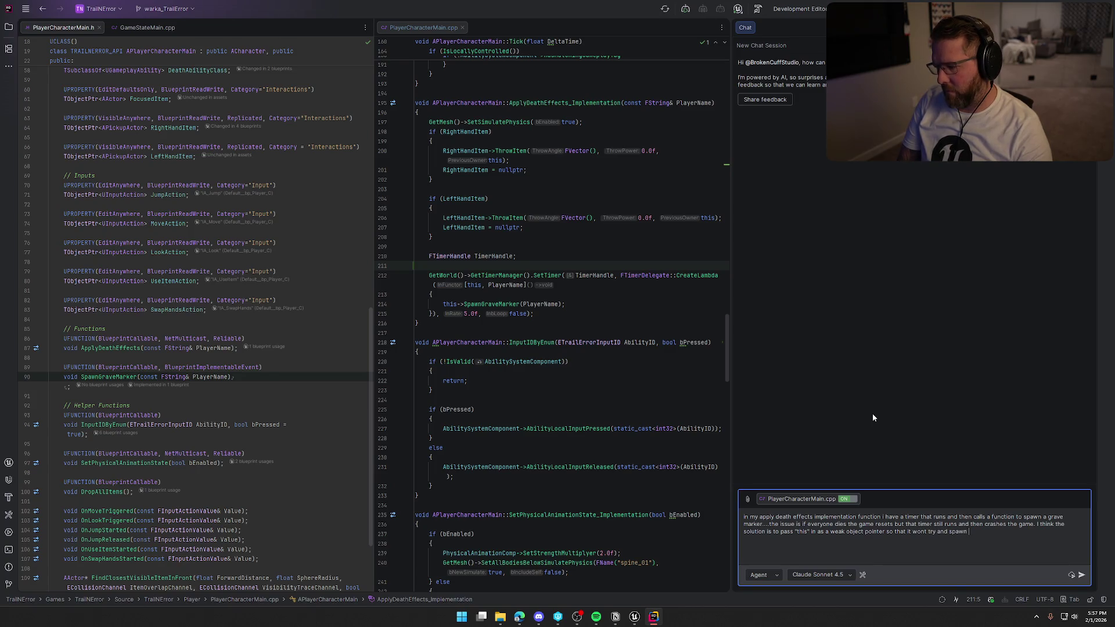
pyautogui.write('e ')
pyautogui.write('how do i set that')
pyautogui.write(' up?')
pyautogui.press('Return')
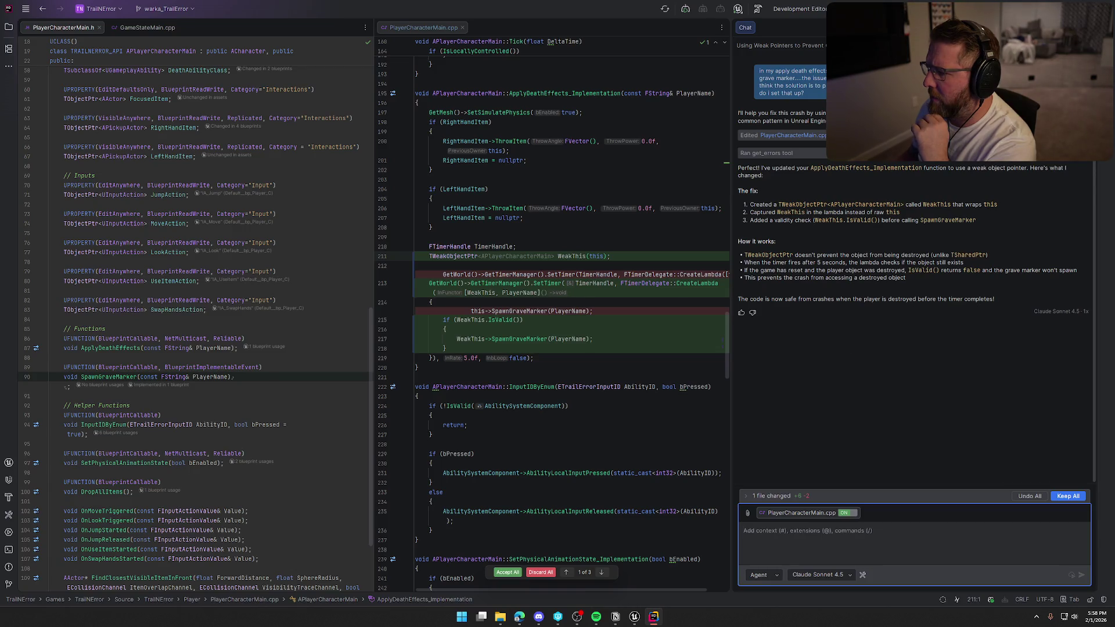
pyautogui.hotkey('shift', 'Escape')
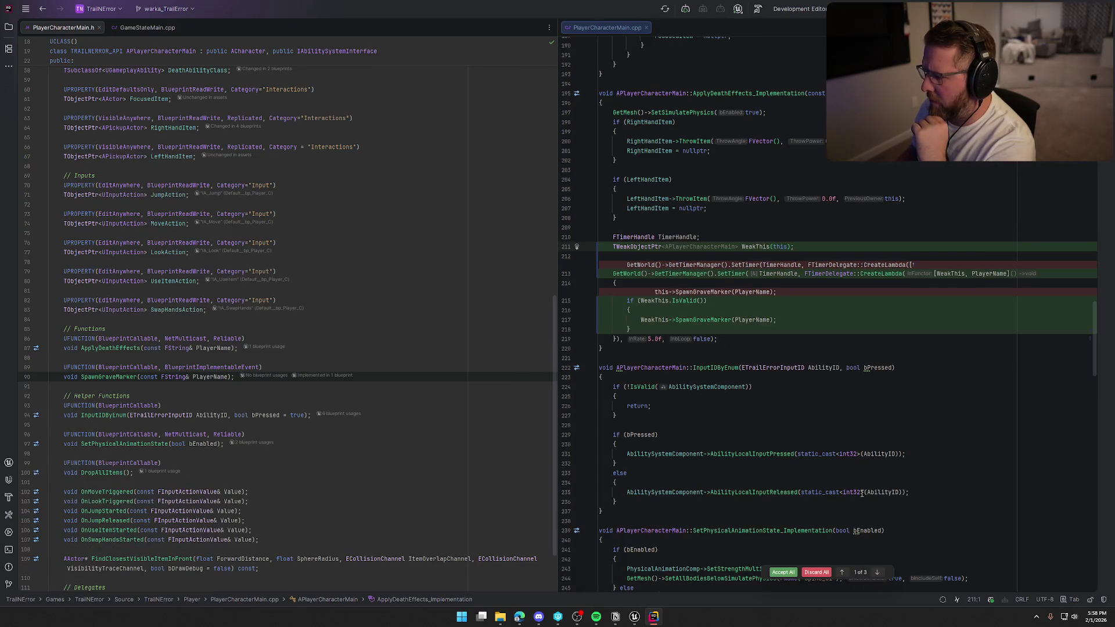
# Review the three changed blocks, accept all of the weak-pointer fix, and return to Unreal
pyautogui.click(876, 573)
pyautogui.click(877, 572)
pyautogui.click(877, 572)
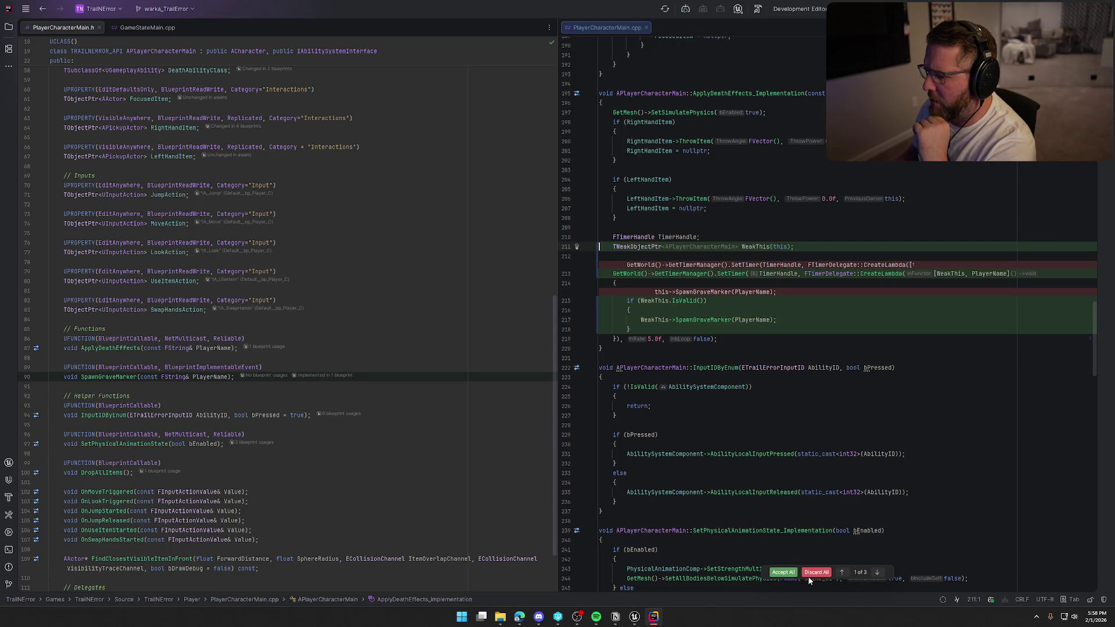
pyautogui.click(778, 574)
pyautogui.click(781, 305)
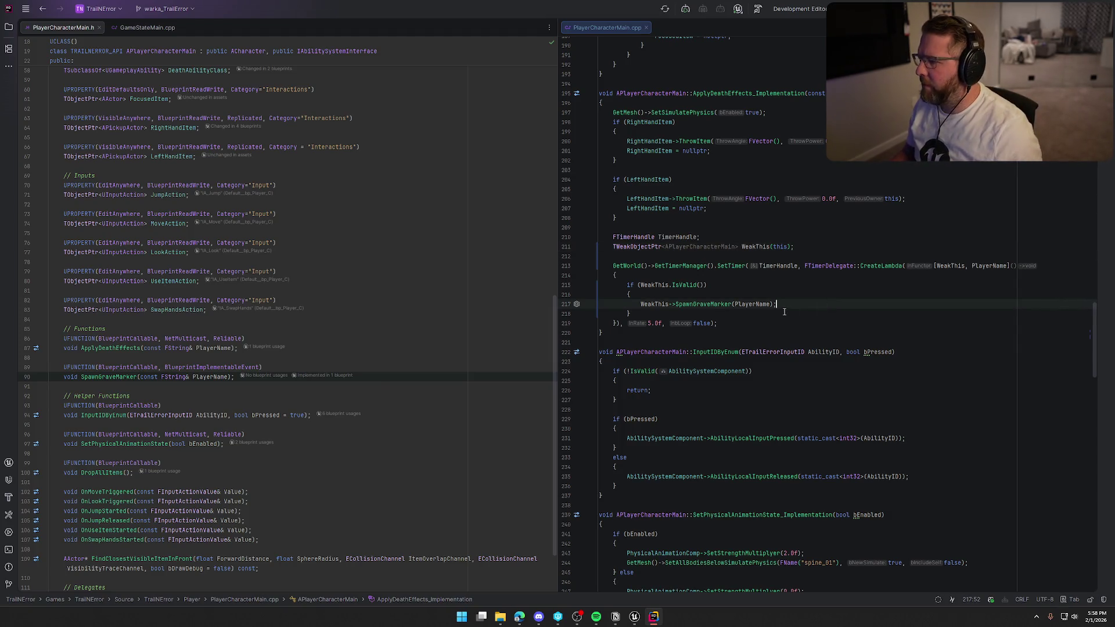
pyautogui.click(634, 617)
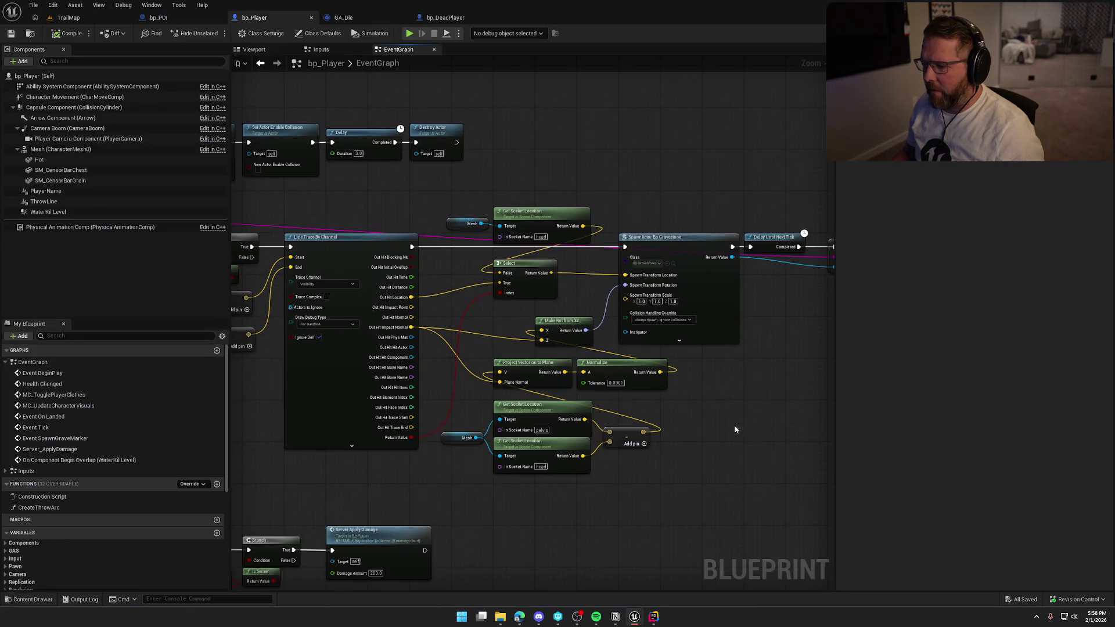
# Close the bp_Player, bp_POI, GA_Die and bp_DeadPlayer blueprint tabs
pyautogui.middleClick(259, 17)
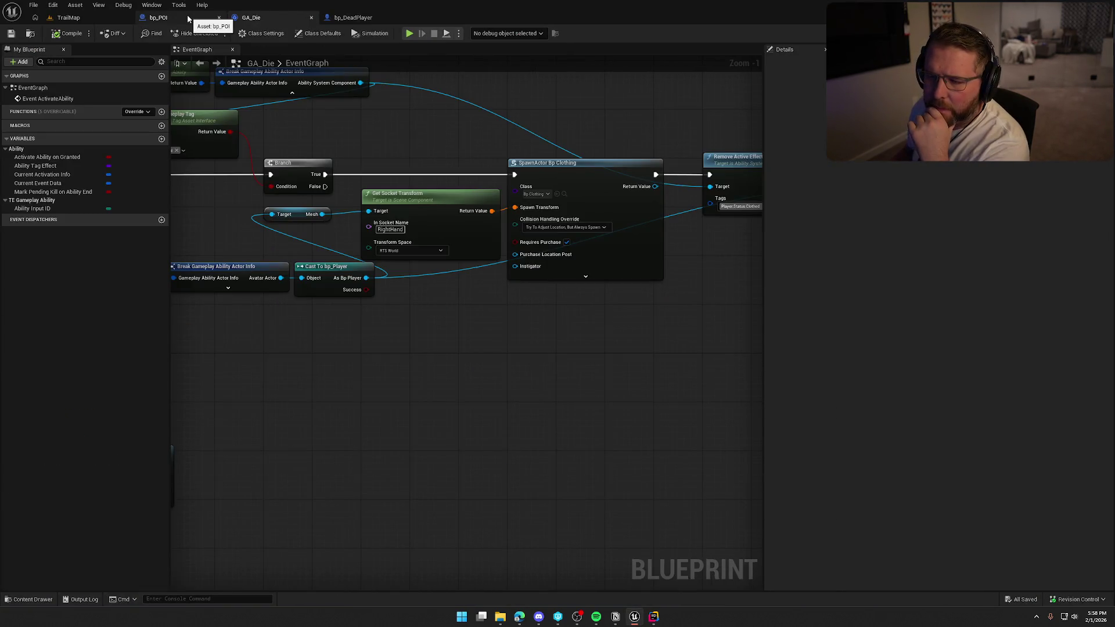
pyautogui.middleClick(187, 17)
pyautogui.middleClick(188, 17)
pyautogui.middleClick(187, 17)
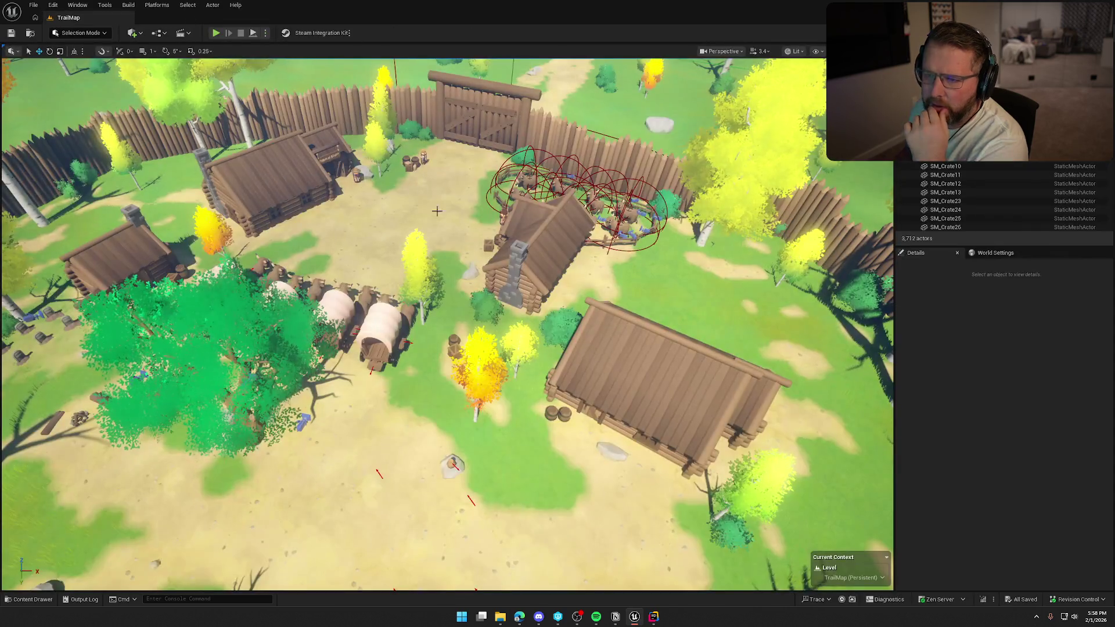
pyautogui.scroll(3, 525, 312)
# Open the wagon's bp_AVSWagon_Debug blueprint and inspect its RearSeat component settings
pyautogui.click(420, 428)
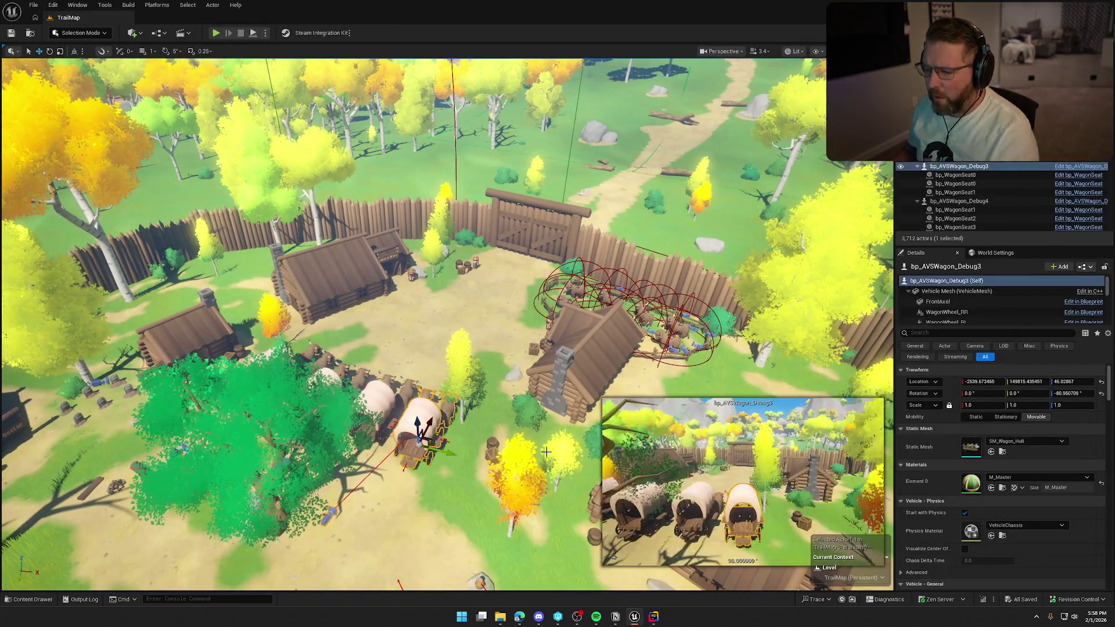
pyautogui.click(1071, 167)
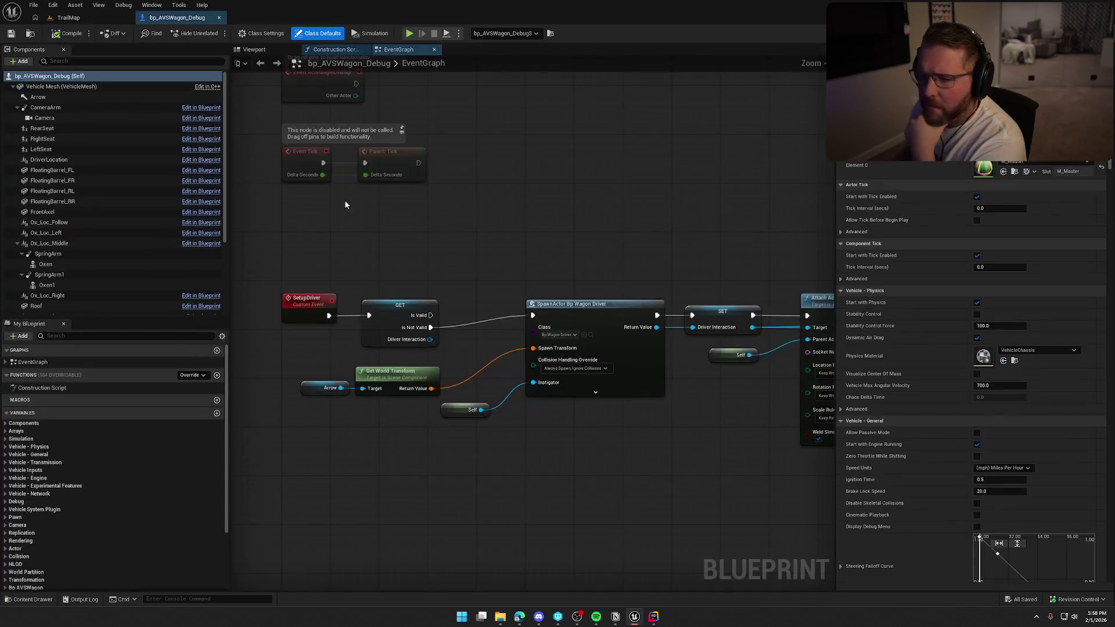
pyautogui.scroll(-5, 79, 240)
pyautogui.click(73, 264)
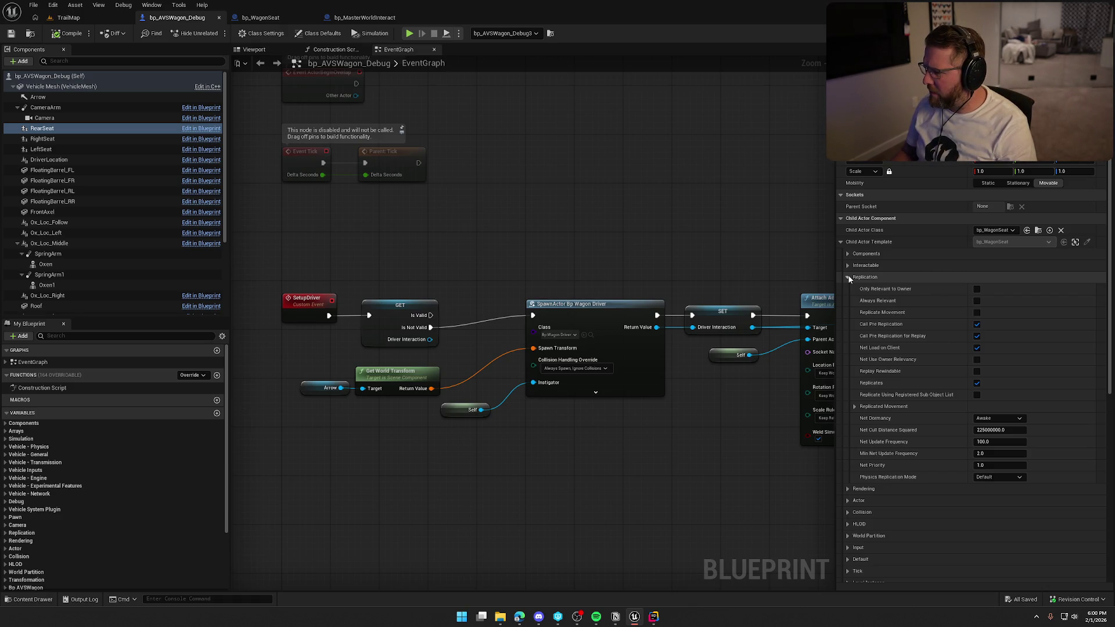
pyautogui.click(849, 277)
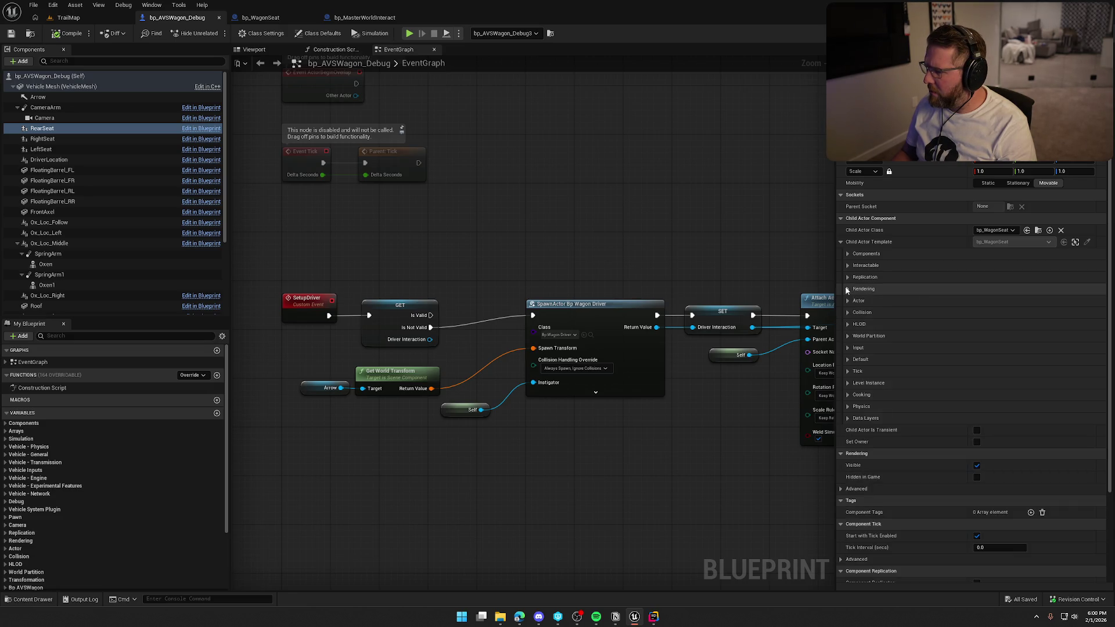
# Set the Interact Text of RearSeat, RightSeat and LeftSeat to Sit together
pyautogui.click(847, 360)
pyautogui.click(1020, 371)
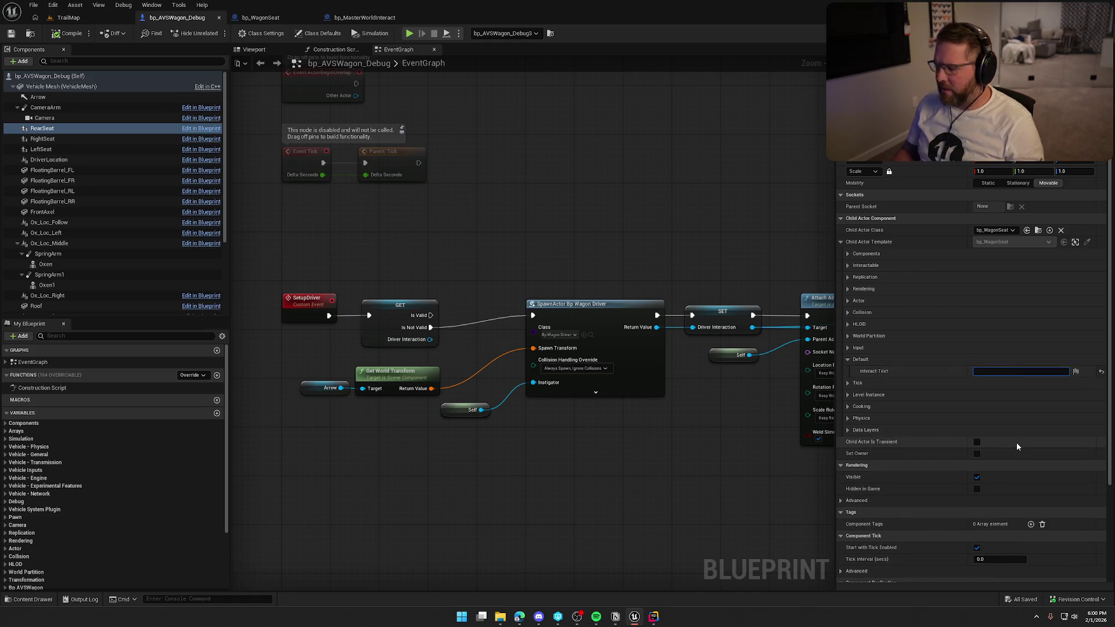
pyautogui.click(49, 149)
pyautogui.keyDown('shift'); pyautogui.click(57, 129); pyautogui.keyUp('shift')
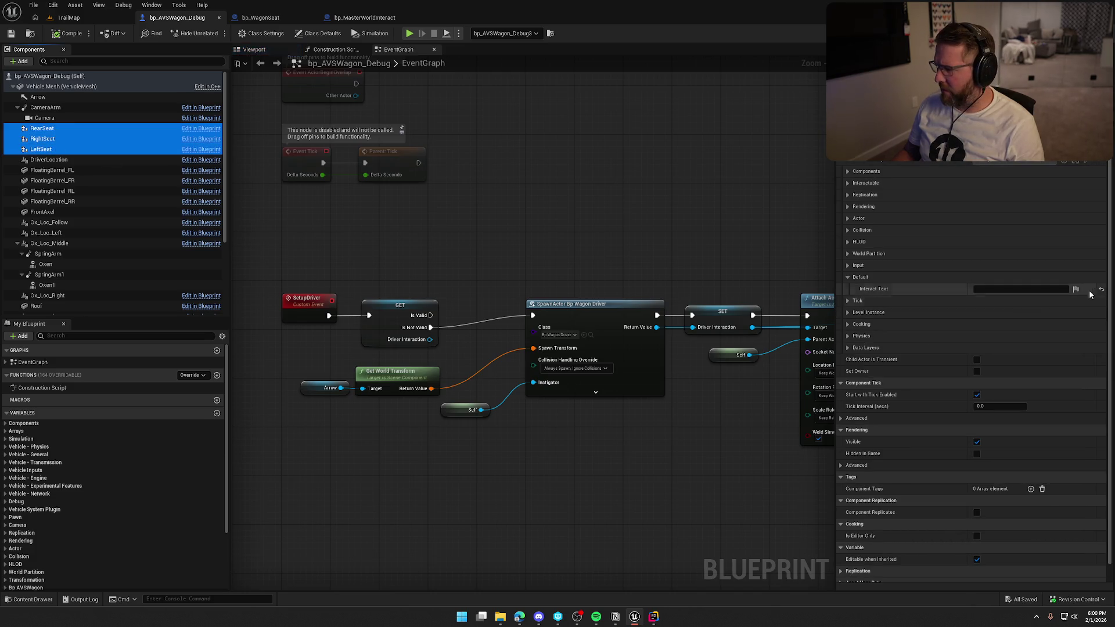
pyautogui.click(1021, 289)
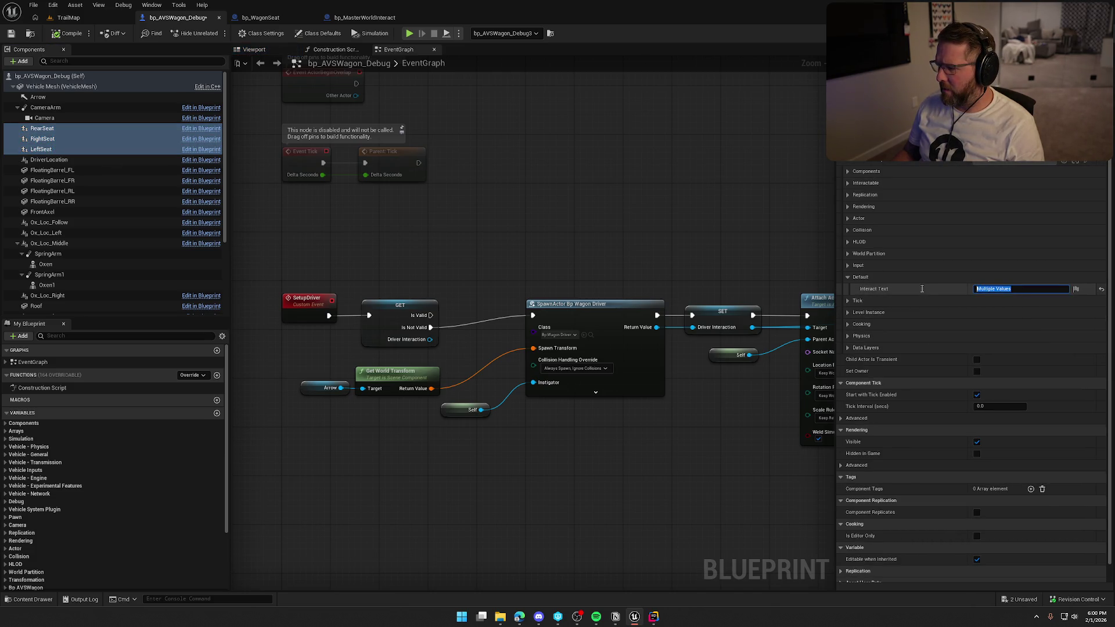
pyautogui.write('Site')
pyautogui.press('BackSpace')
pyautogui.press('Return')
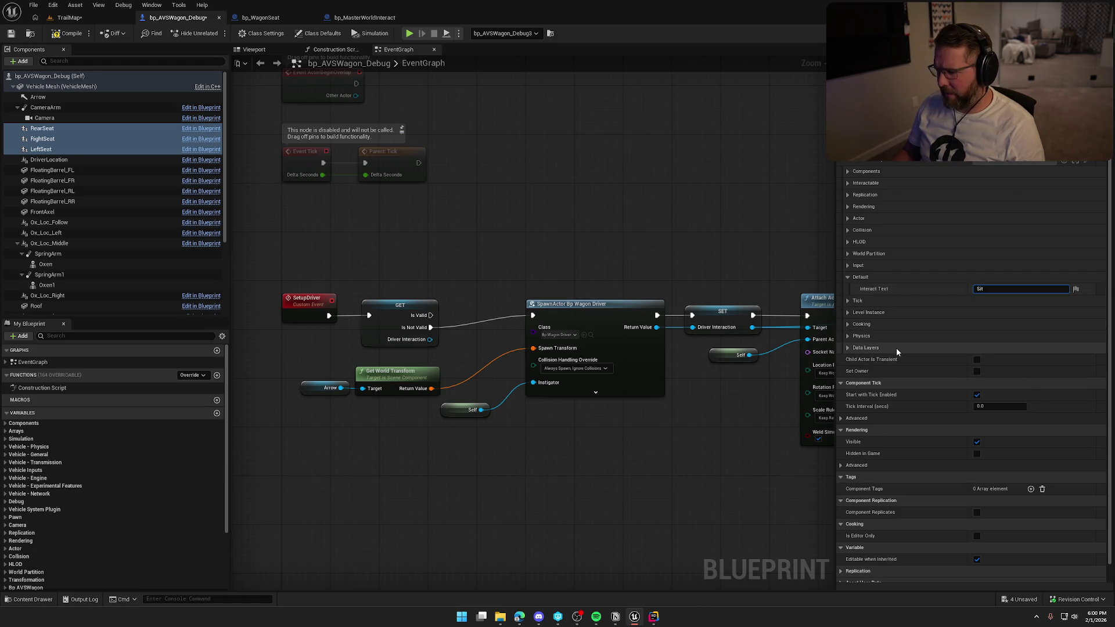
# Recompile bp_AVSWagon_Debug, then save it and check it out
pyautogui.press('F7')
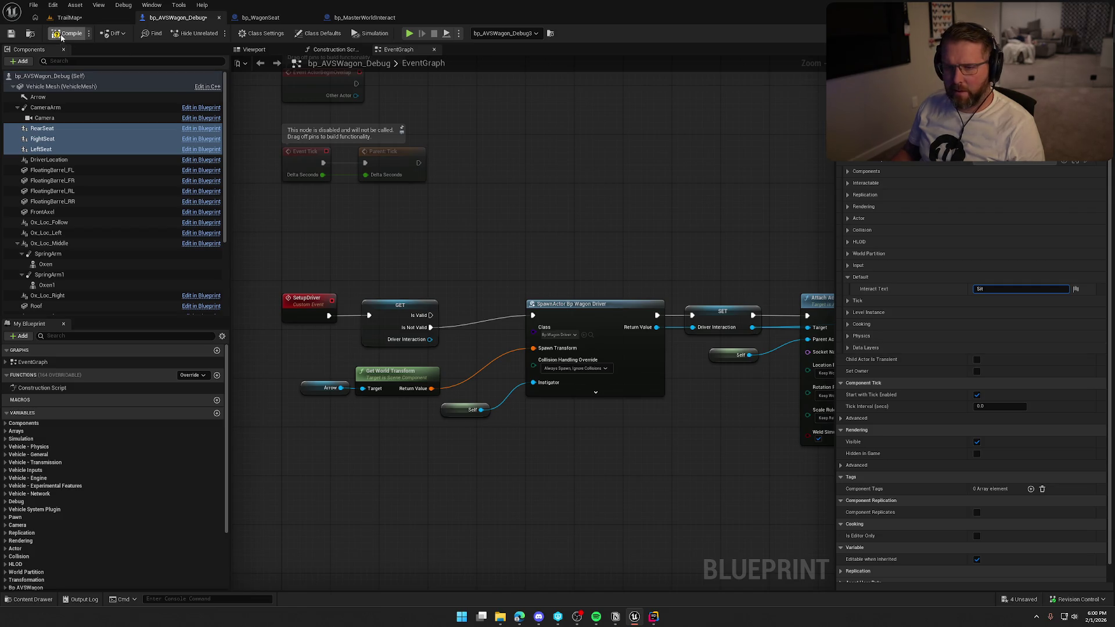
pyautogui.hotkey('ctrl', 'shift', 's')
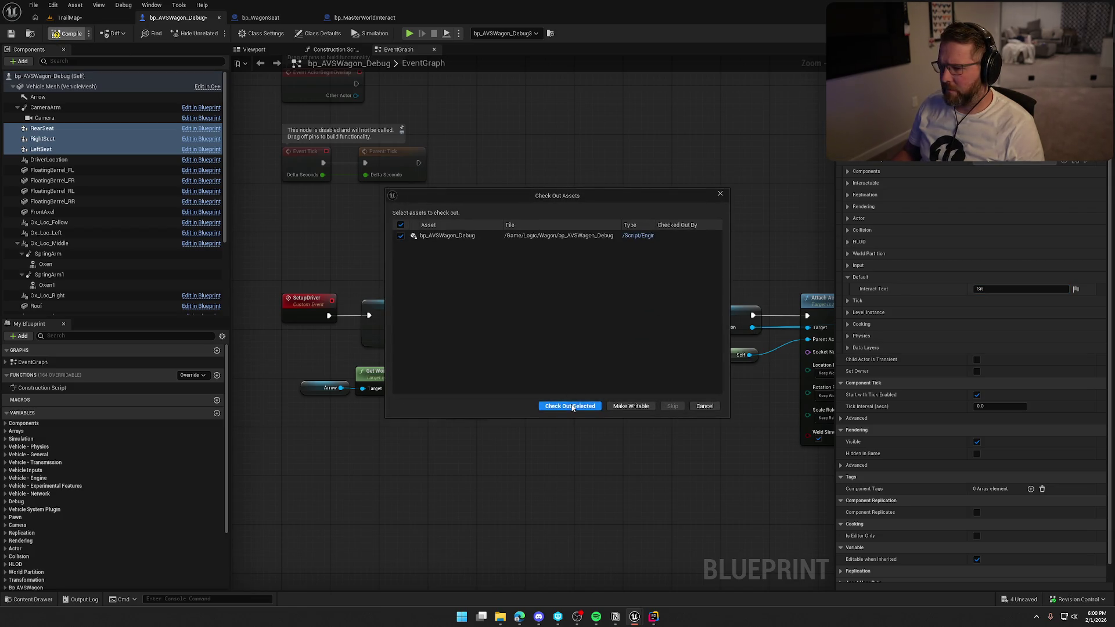
pyautogui.click(568, 406)
pyautogui.click(849, 172)
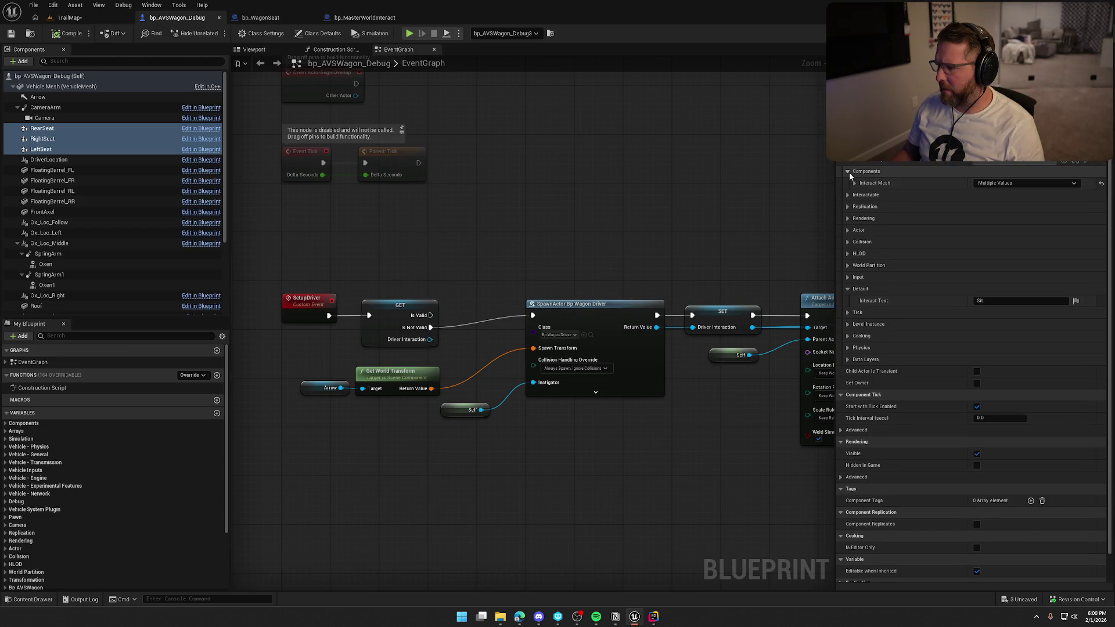
pyautogui.click(849, 171)
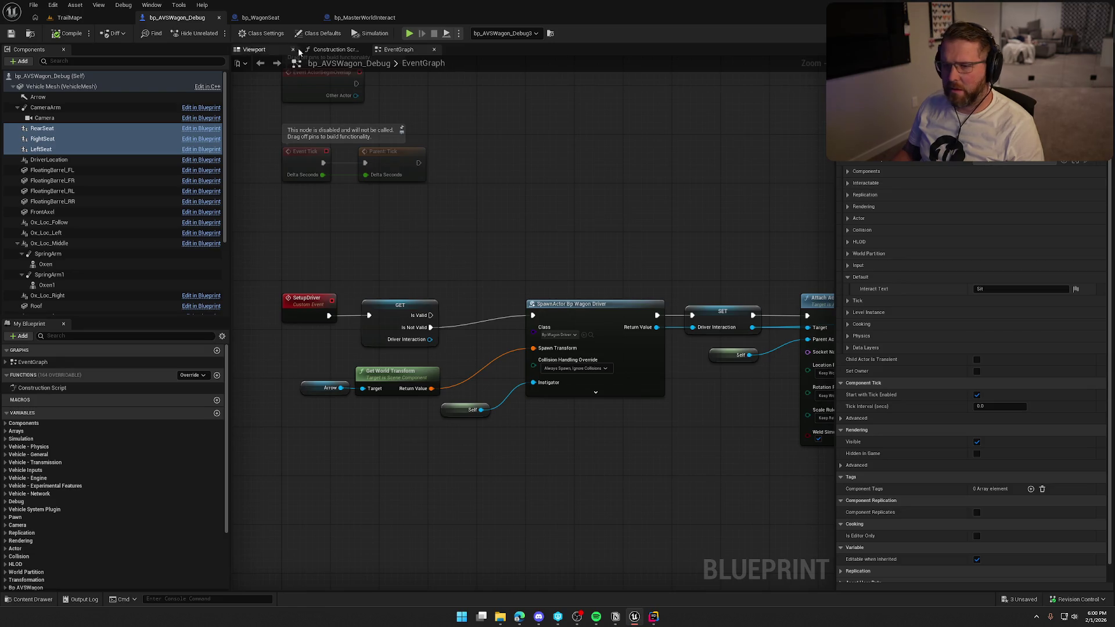
pyautogui.click(260, 18)
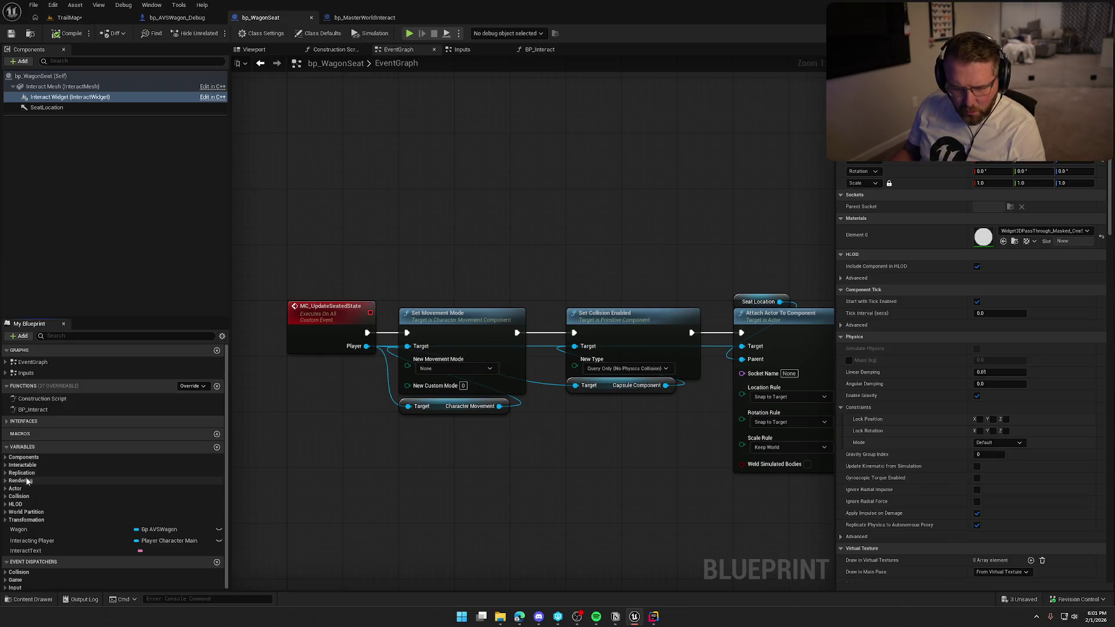
# Compare bp_WagonSeat's Interactable variables with the debug seats' Interact Widget rendering settings
pyautogui.click(7, 466)
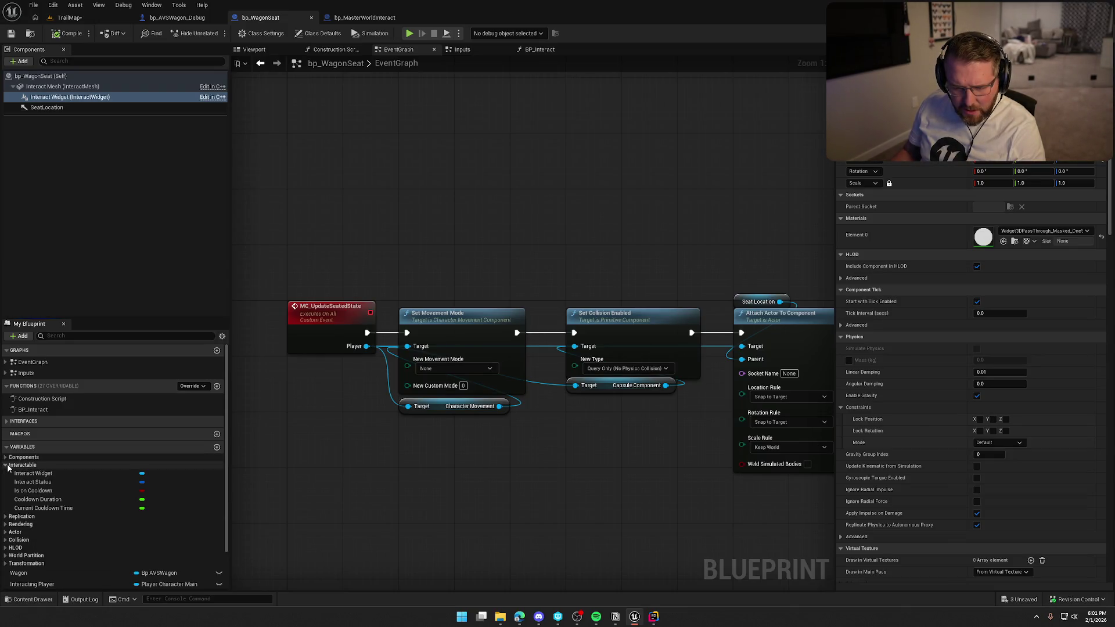
pyautogui.click(177, 17)
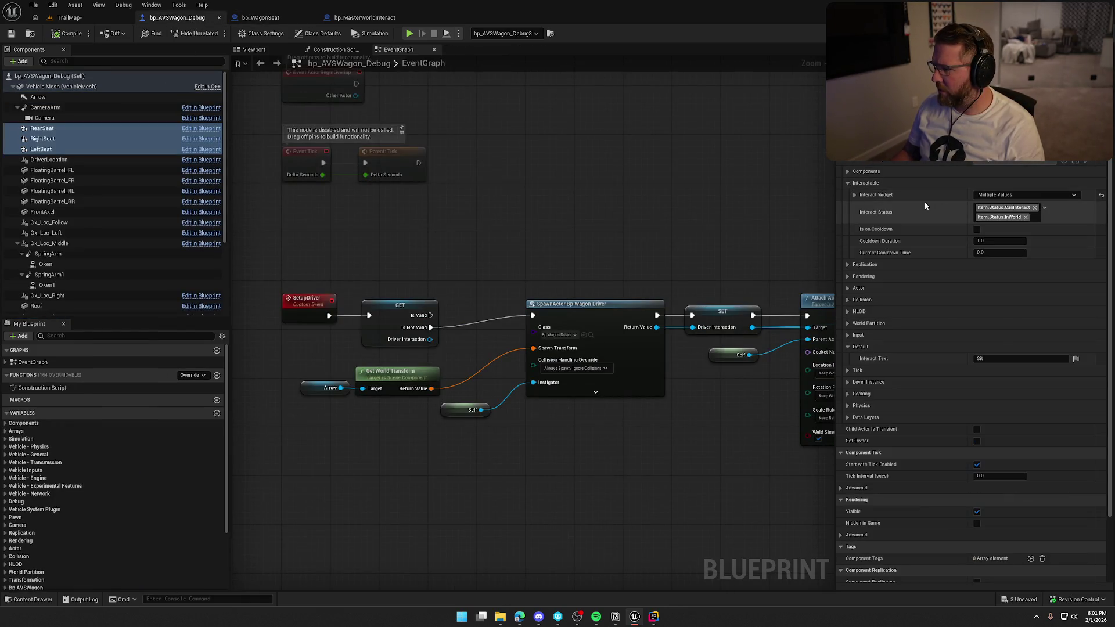
pyautogui.click(854, 196)
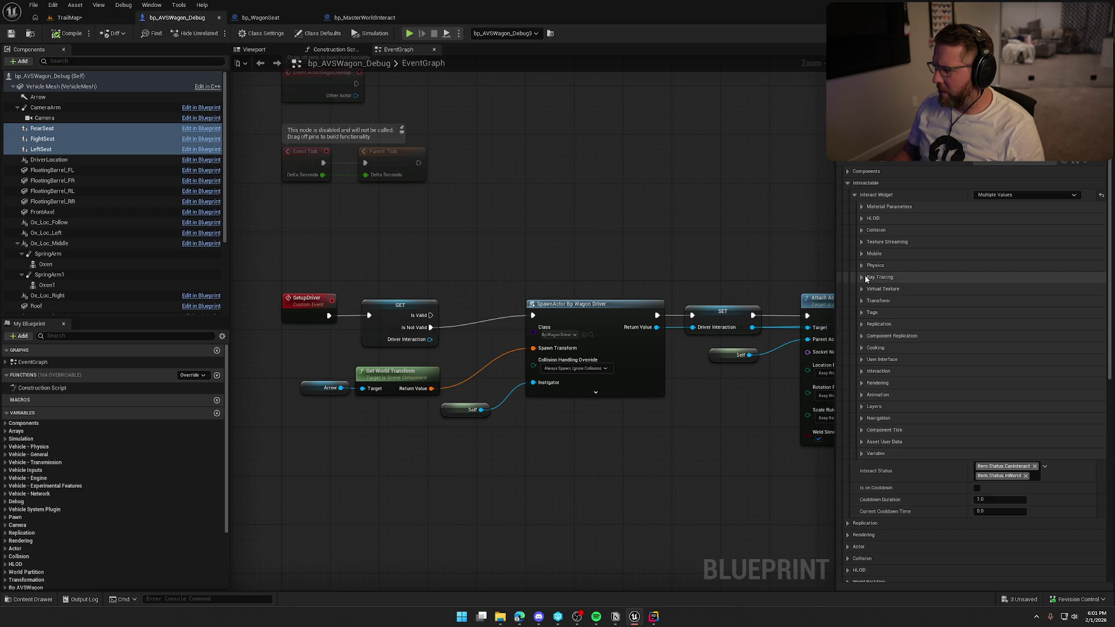
pyautogui.click(862, 383)
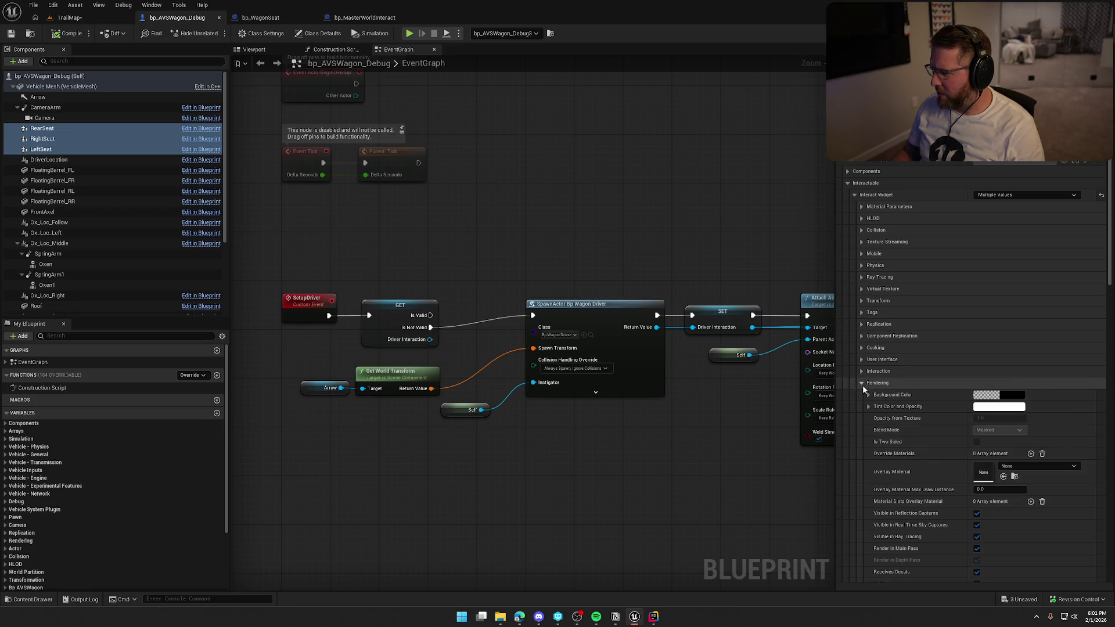
pyautogui.scroll(-5, 894, 442)
pyautogui.scroll(-3, 923, 481)
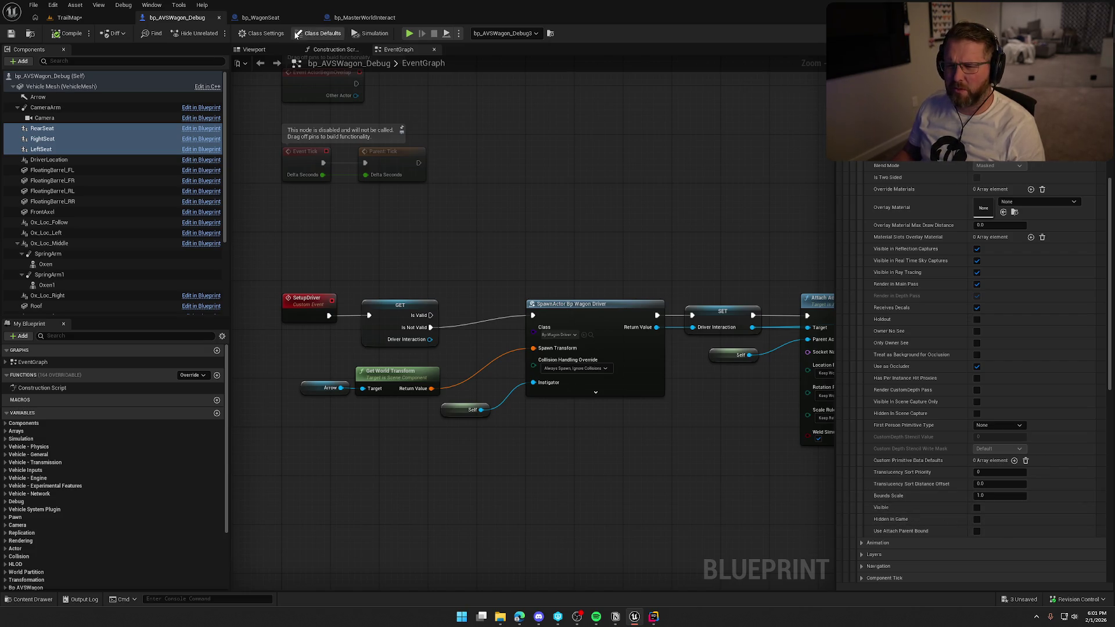
# Open the bp_AVSWagon blueprint and select its three seat components together
pyautogui.click(251, 19)
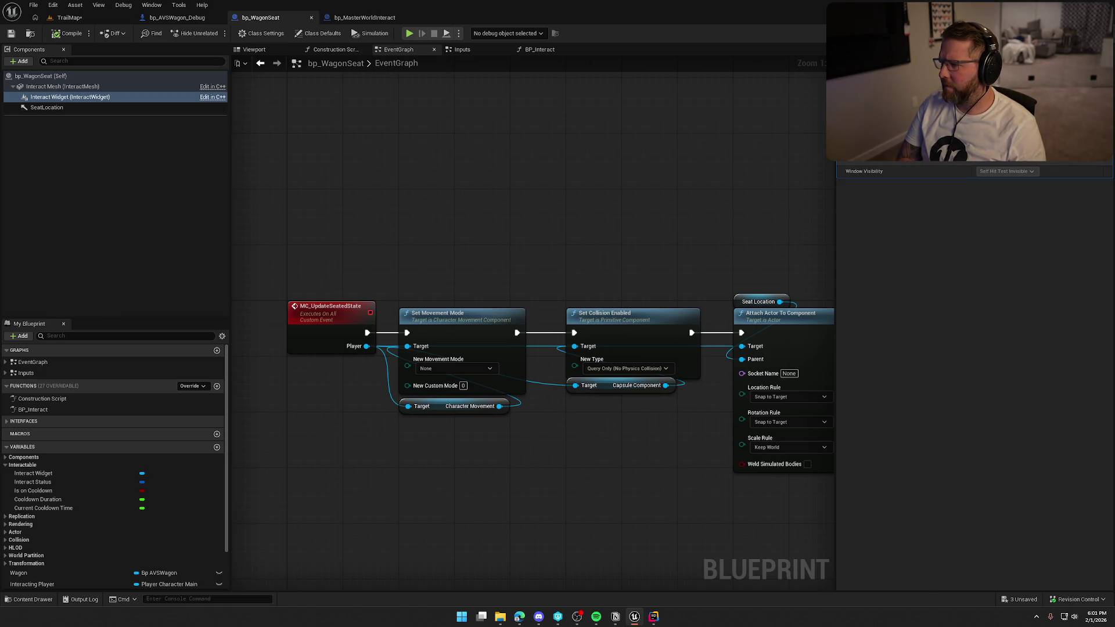
pyautogui.click(174, 17)
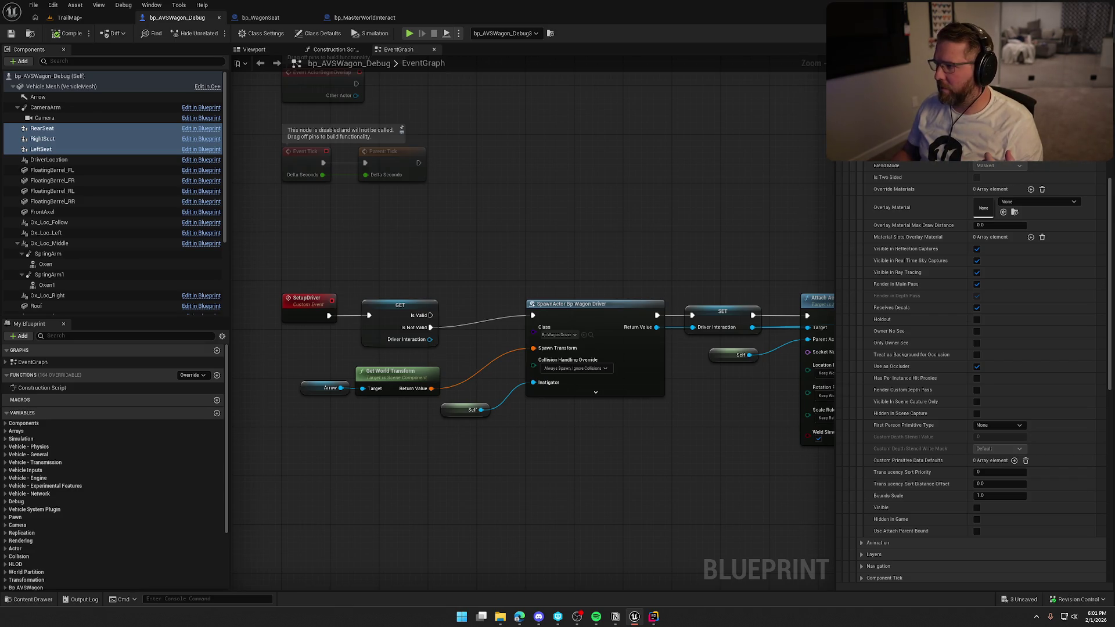
pyautogui.click(79, 119)
pyautogui.keyDown('shift'); pyautogui.click(81, 139); pyautogui.keyUp('shift')
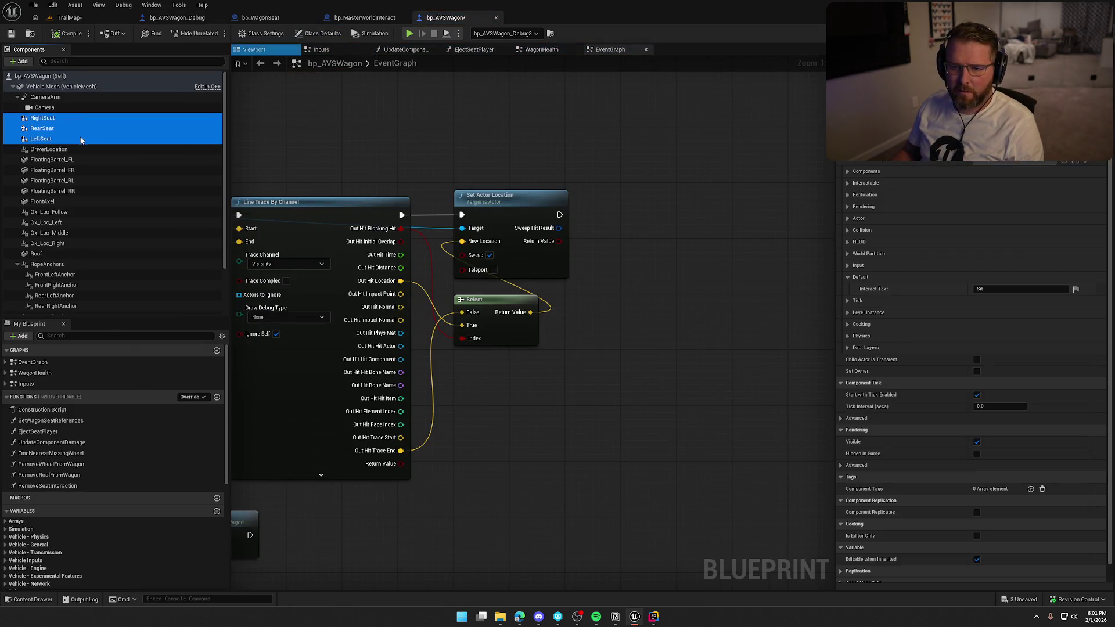
# Expand the seats' Interact Widget user interface settings and locate the UI_Interact_Item widget class asset
pyautogui.click(1017, 288)
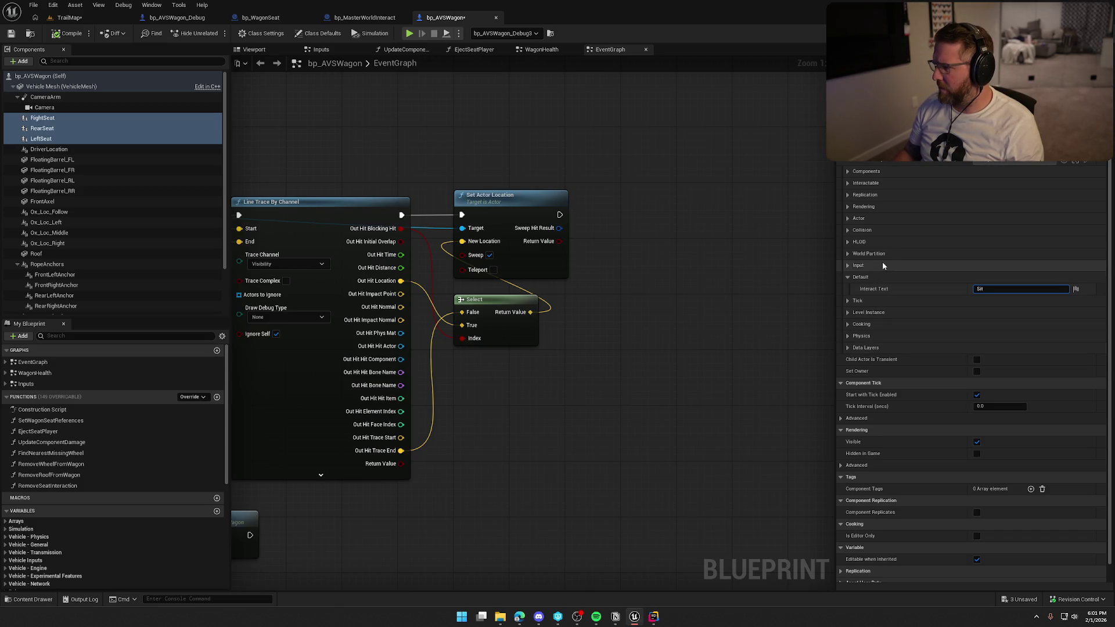
pyautogui.click(848, 184)
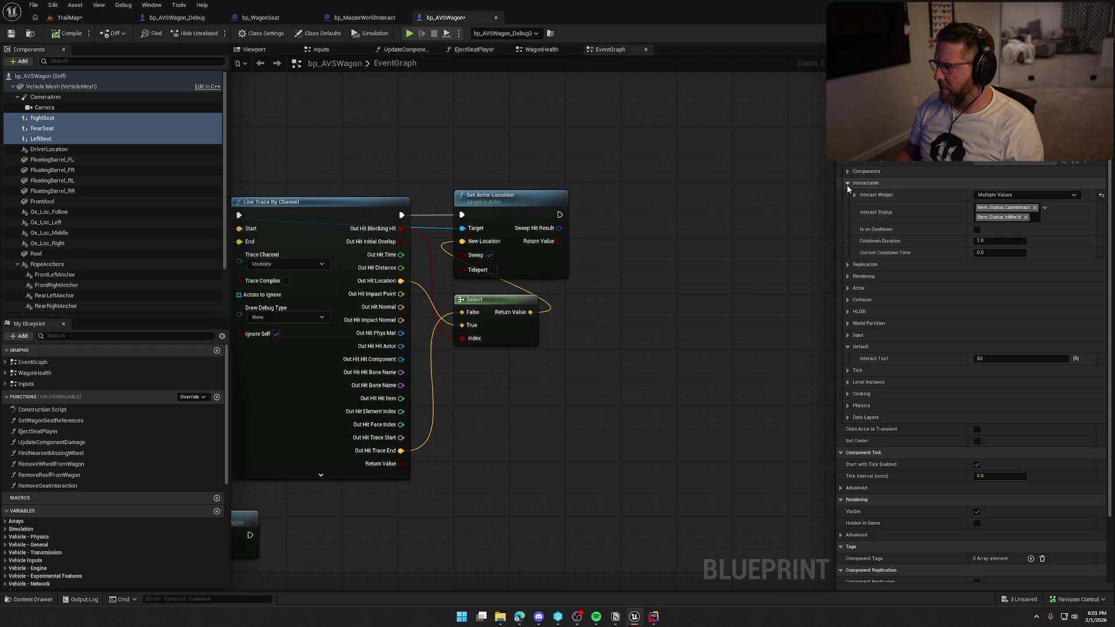
pyautogui.click(1073, 196)
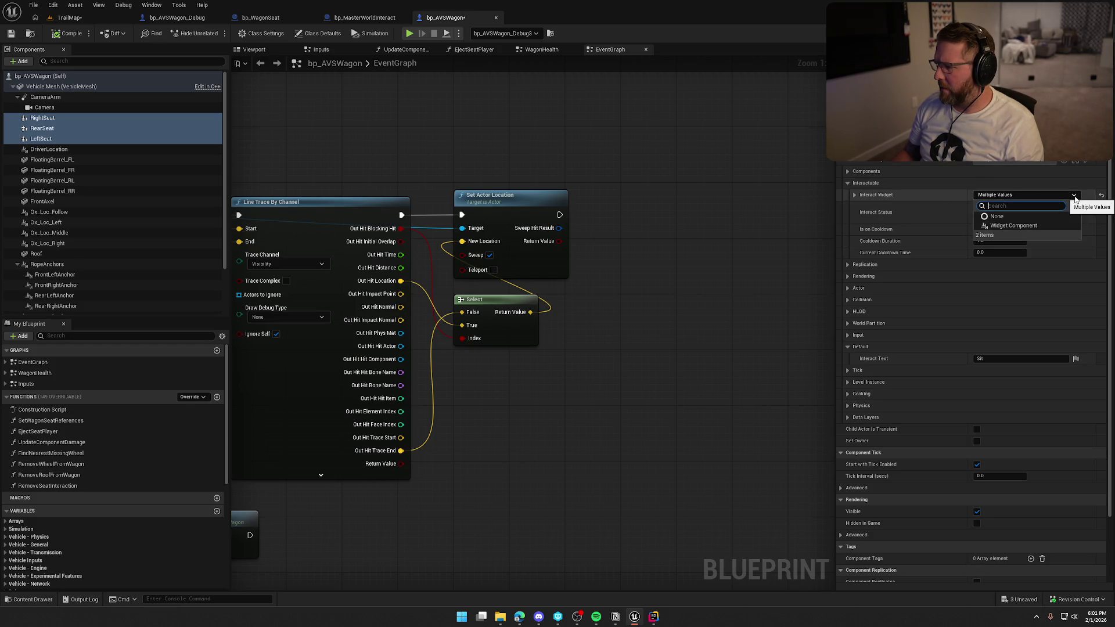
pyautogui.click(1073, 196)
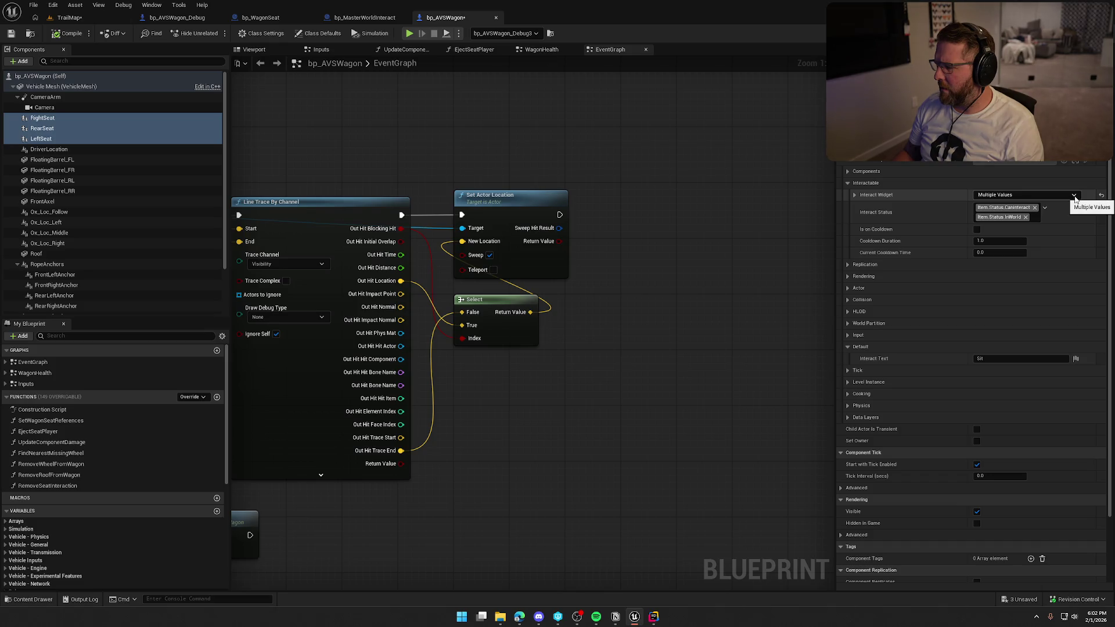
pyautogui.click(855, 194)
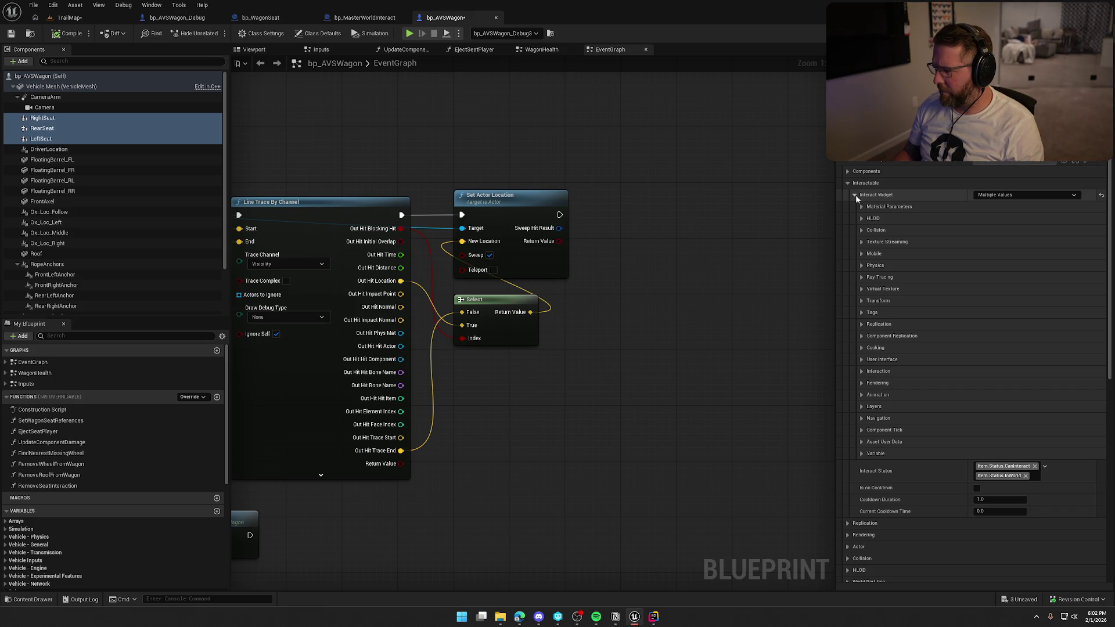
pyautogui.click(861, 360)
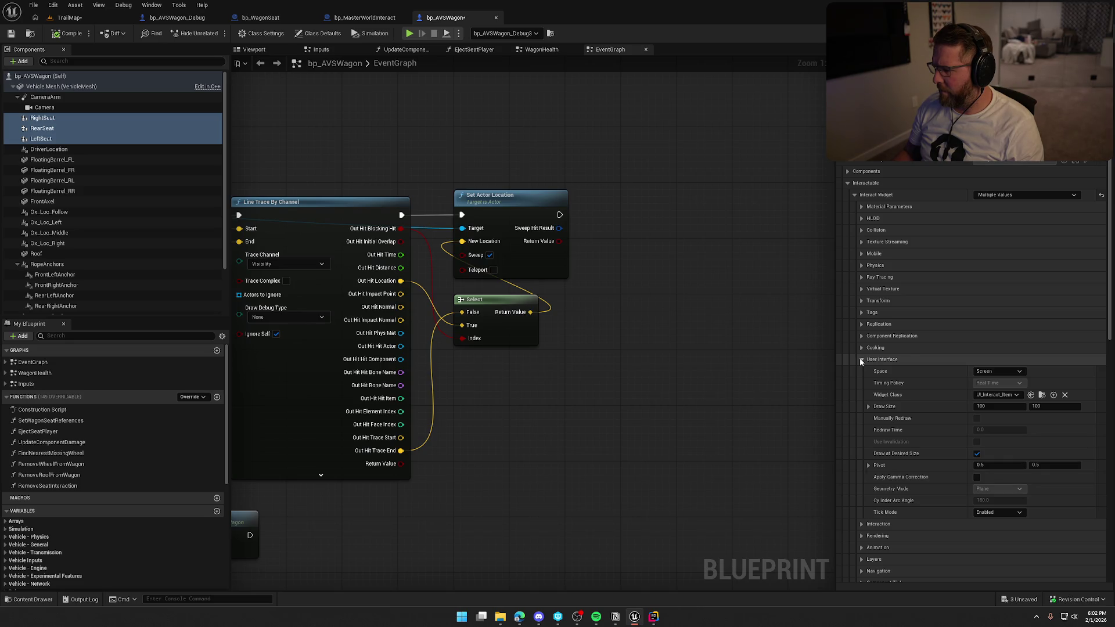
pyautogui.click(1030, 395)
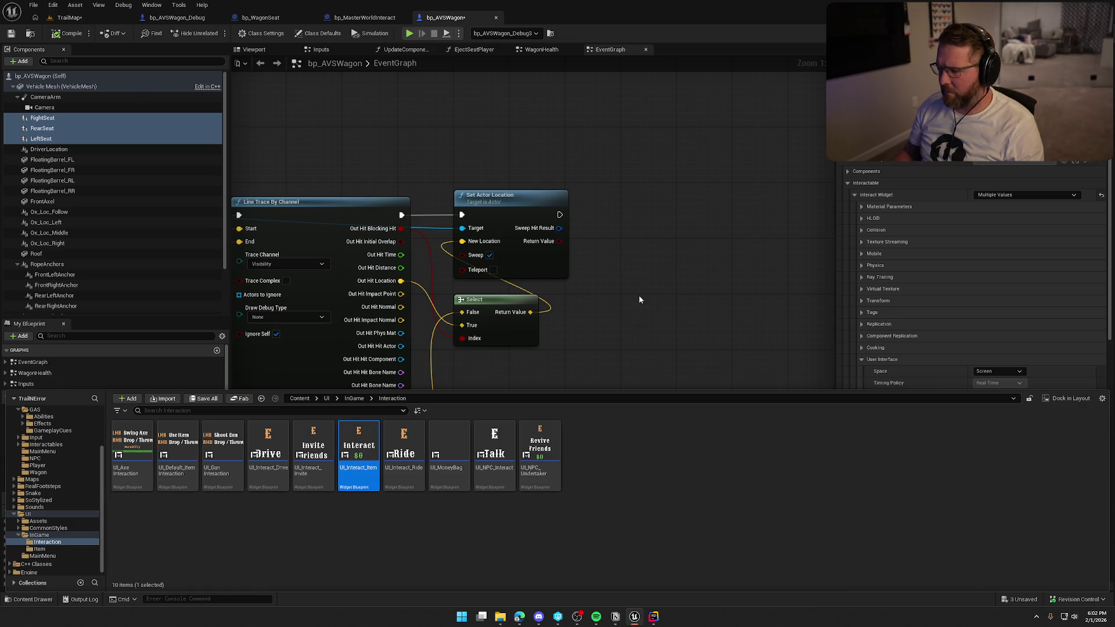
pyautogui.click(260, 18)
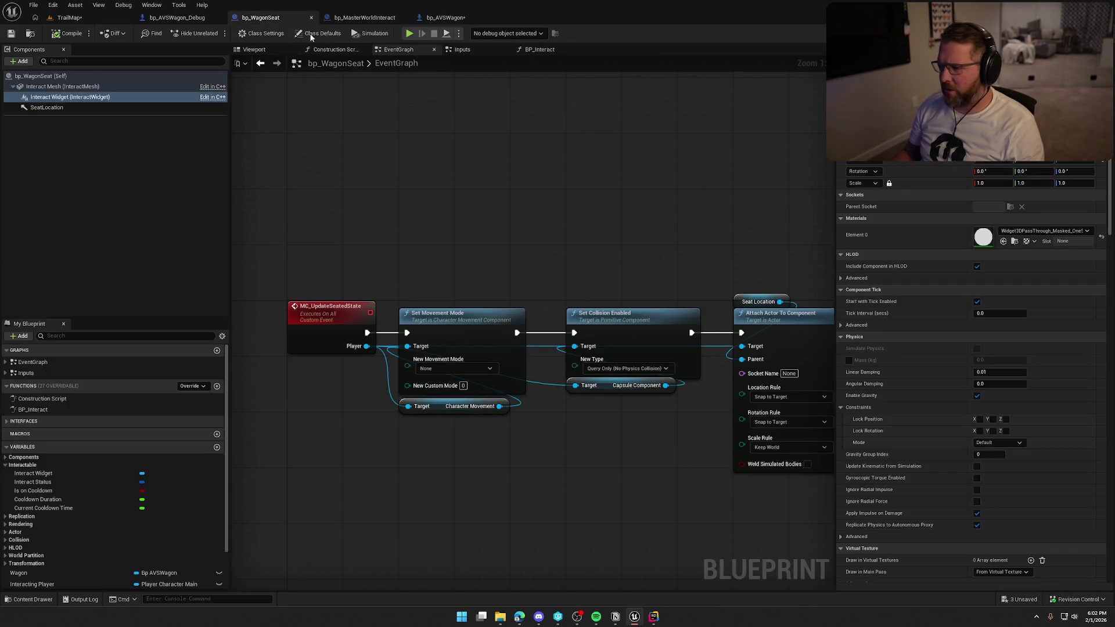
# Review the debug seats' Interact Widget rendering, user interface and interaction settings in bp_AVSWagon_Debug
pyautogui.scroll(-10, 927, 478)
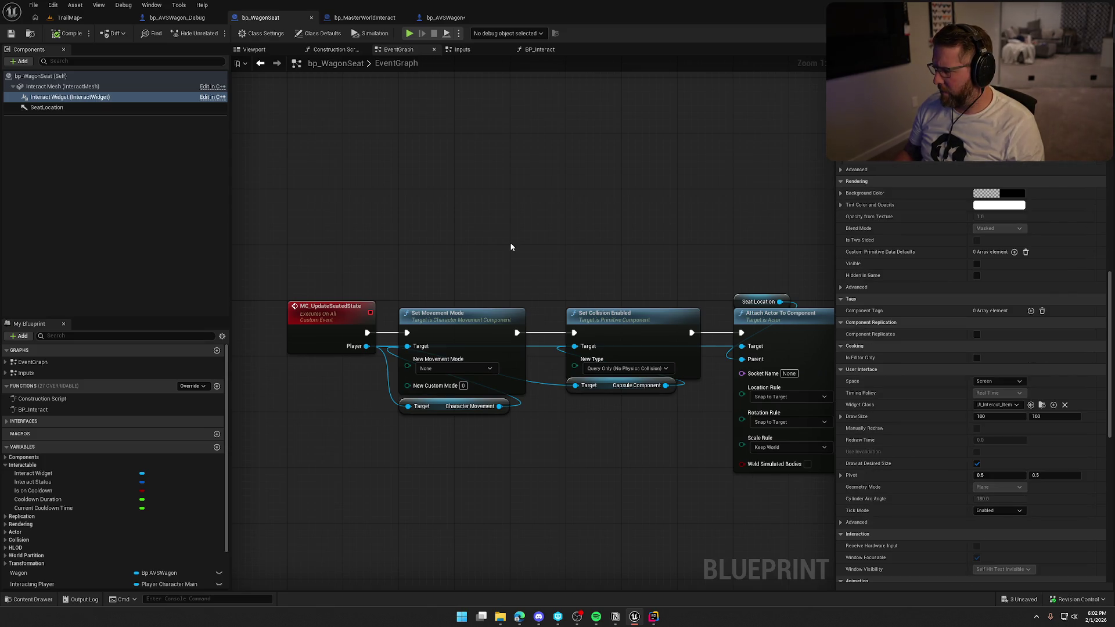
pyautogui.click(446, 17)
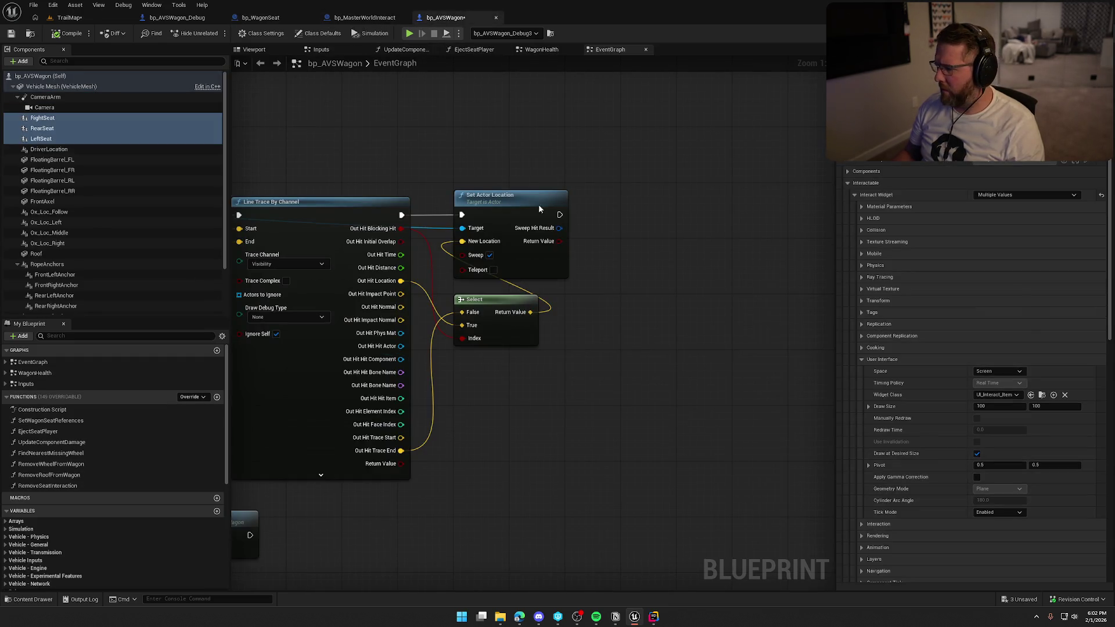
pyautogui.click(188, 21)
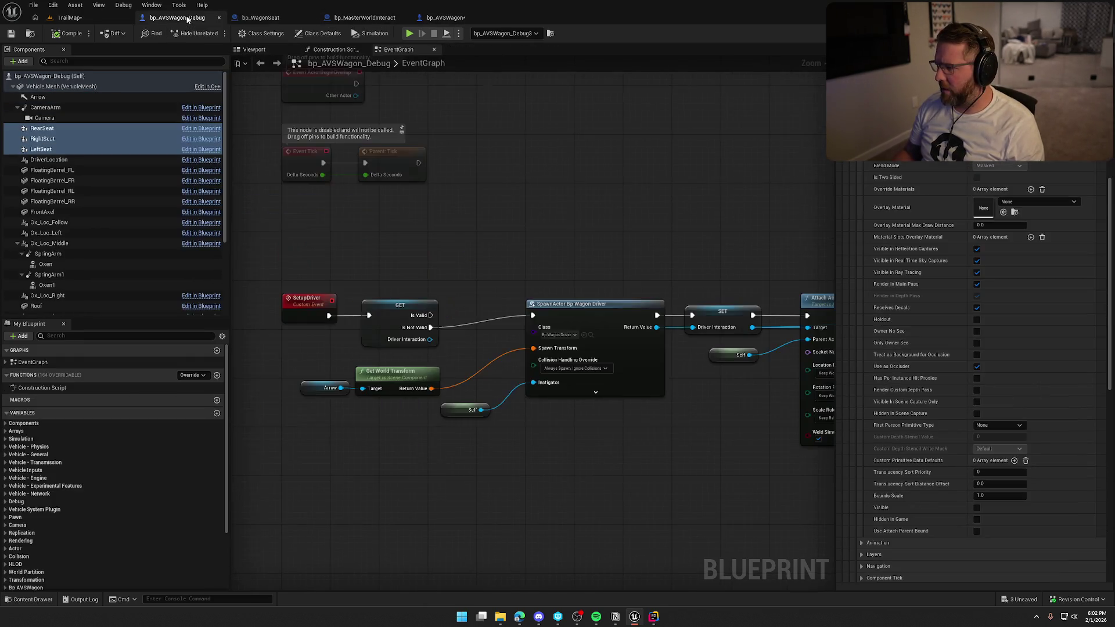
pyautogui.scroll(3, 926, 334)
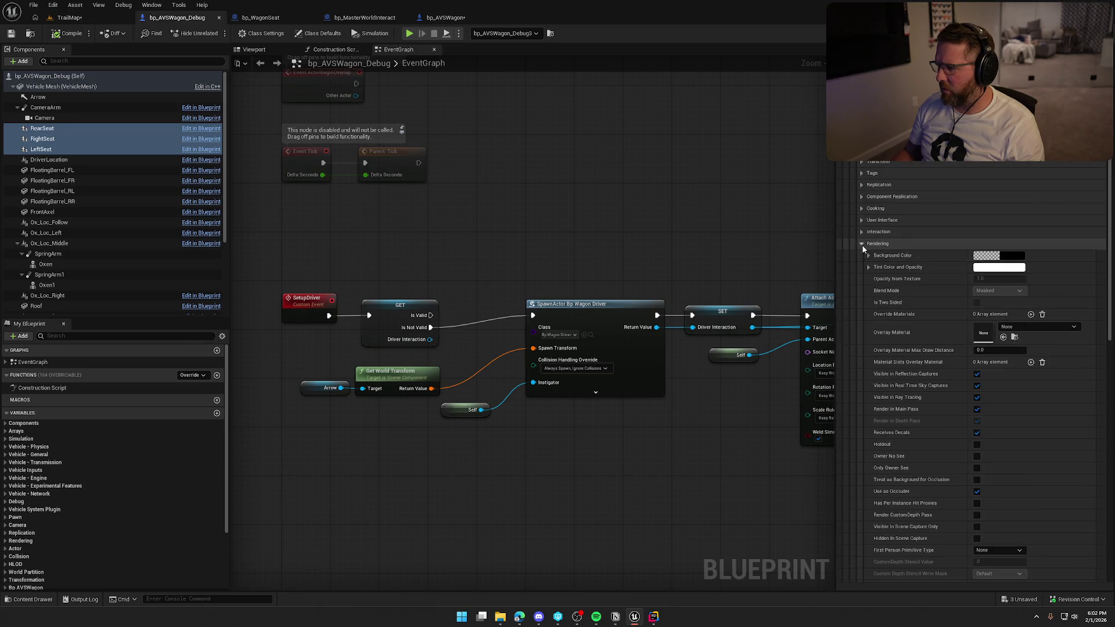
pyautogui.click(861, 243)
pyautogui.scroll(3, 901, 336)
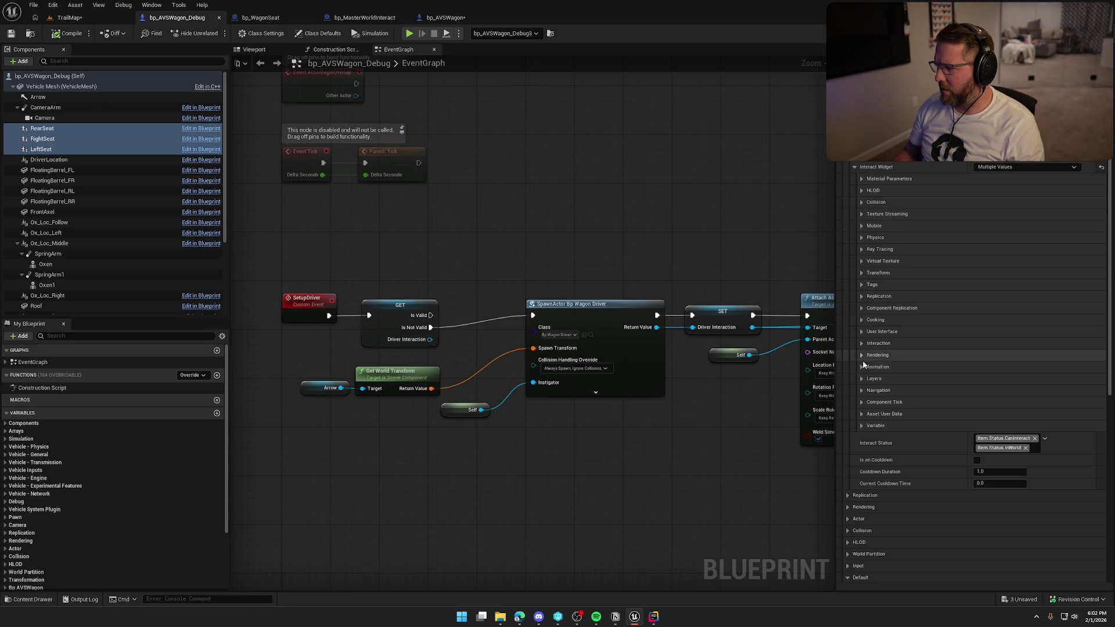
pyautogui.click(862, 331)
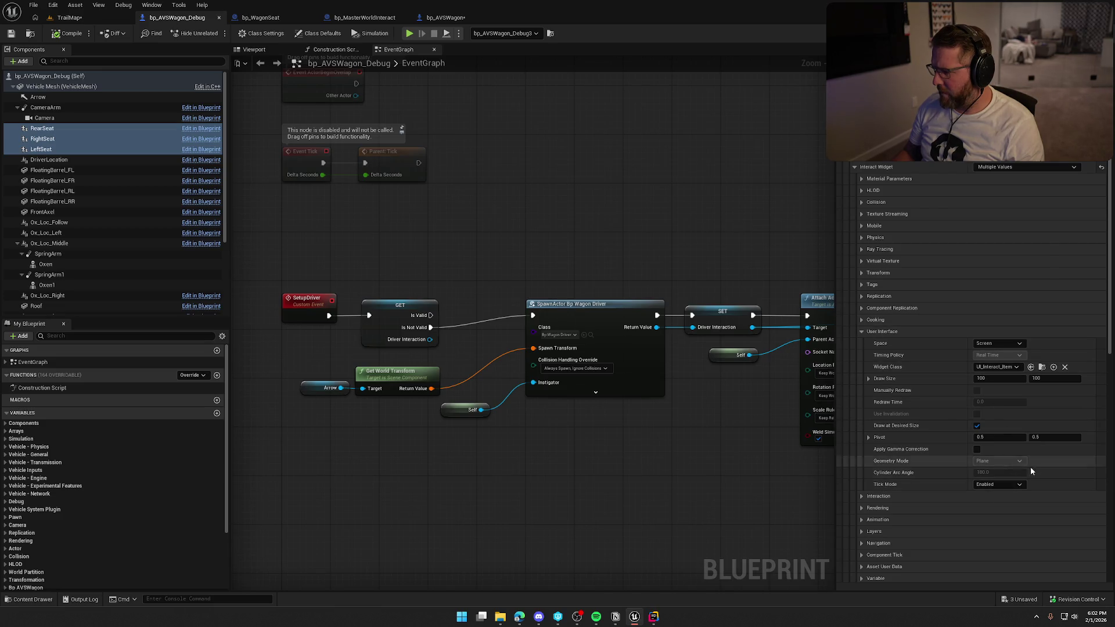
pyautogui.click(861, 332)
pyautogui.click(862, 343)
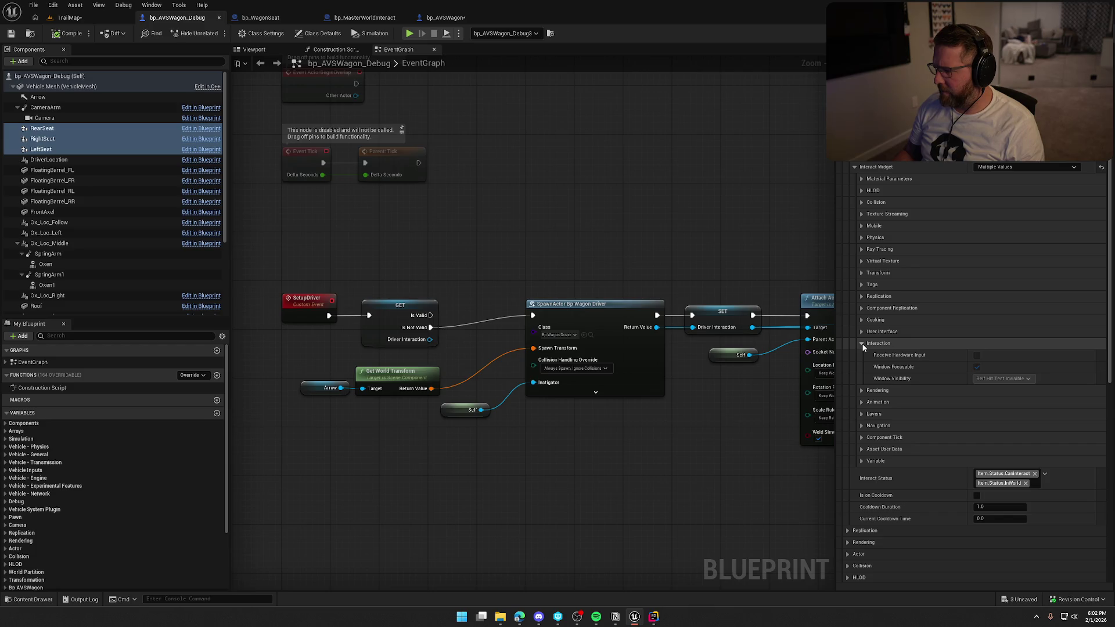
pyautogui.click(862, 344)
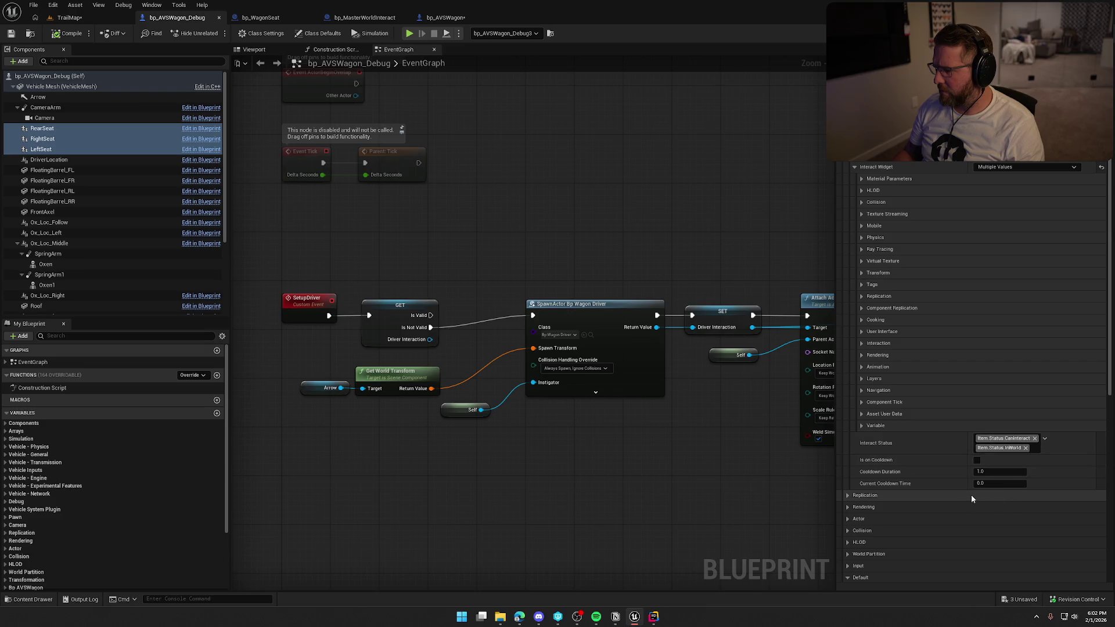
pyautogui.click(856, 167)
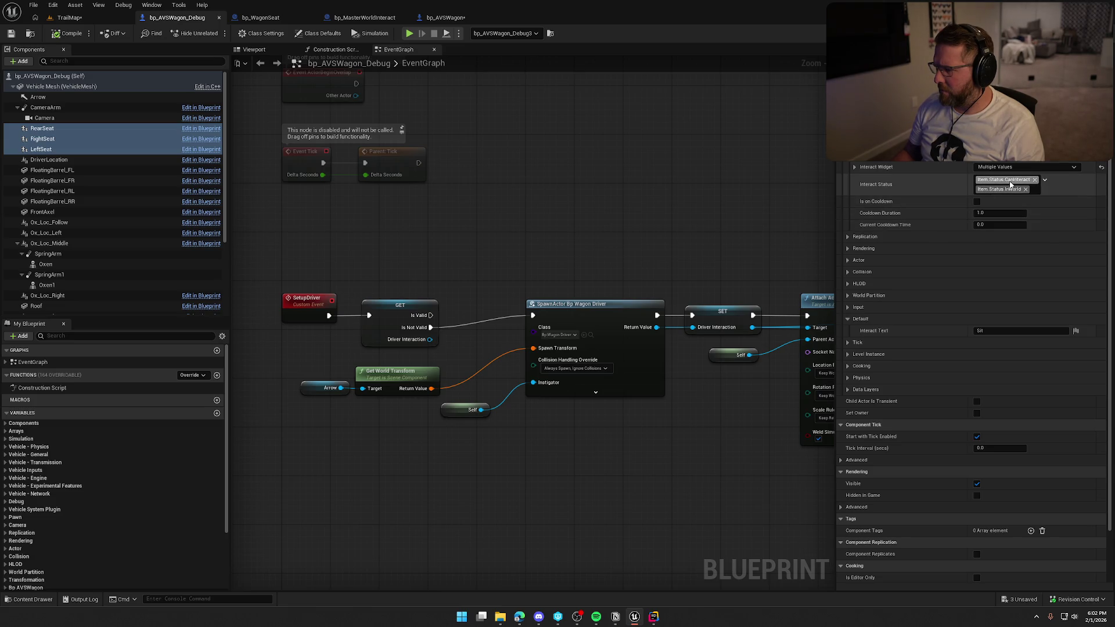
# Move the bp_AVSWagon tab ahead of the debug copy and reselect its three seats
pyautogui.moveTo(445, 17); pyautogui.dragTo(188, 23)
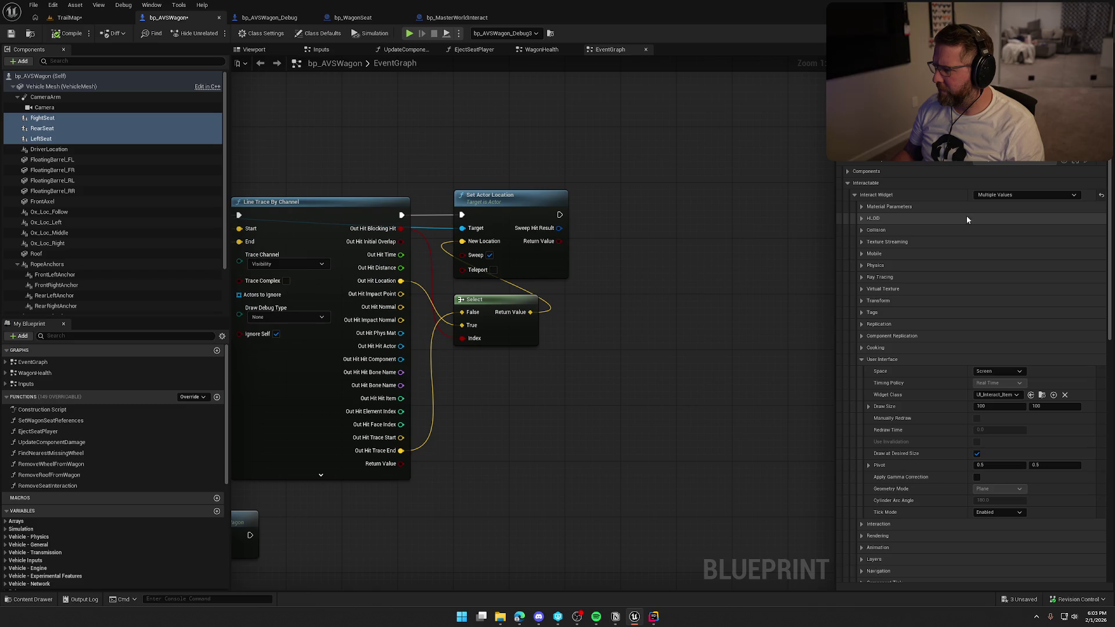
pyautogui.click(66, 118)
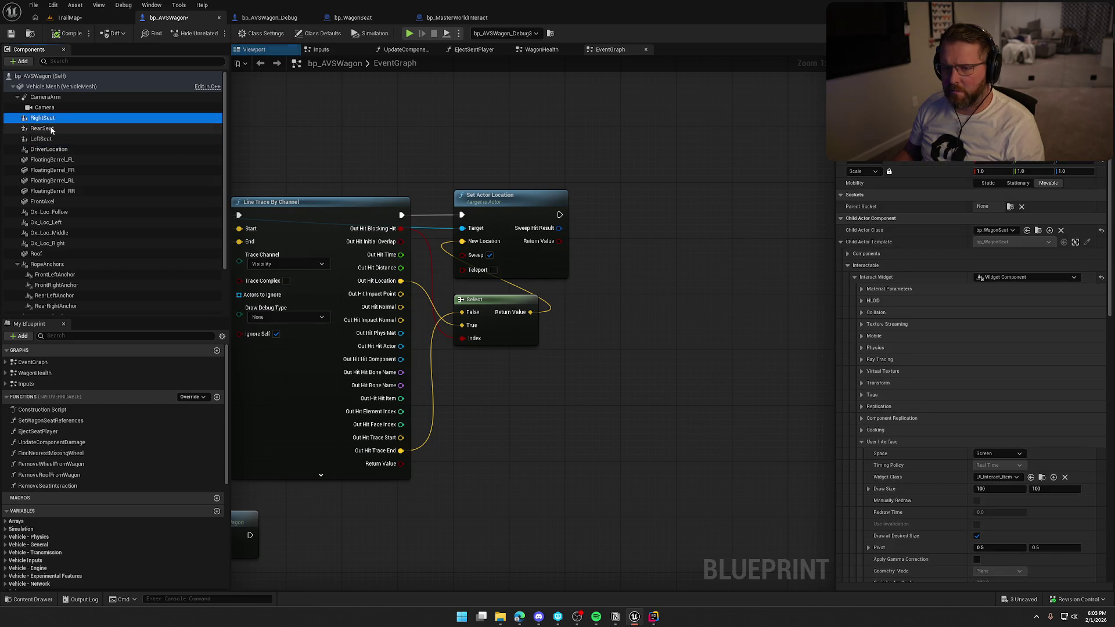
pyautogui.click(40, 139)
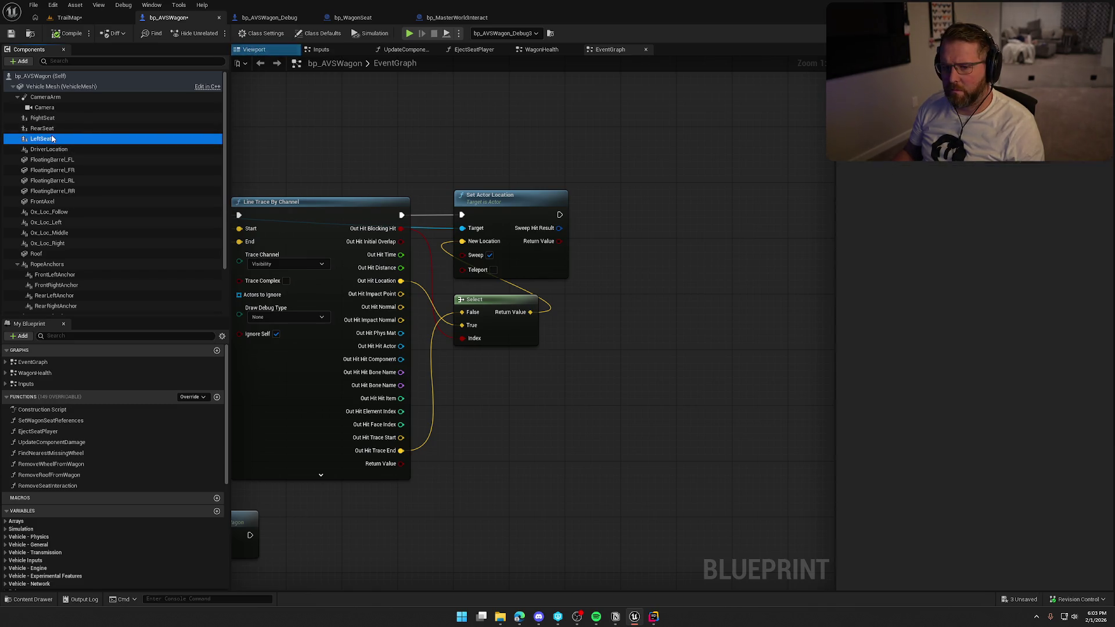
pyautogui.keyDown('shift'); pyautogui.click(49, 121); pyautogui.keyUp('shift')
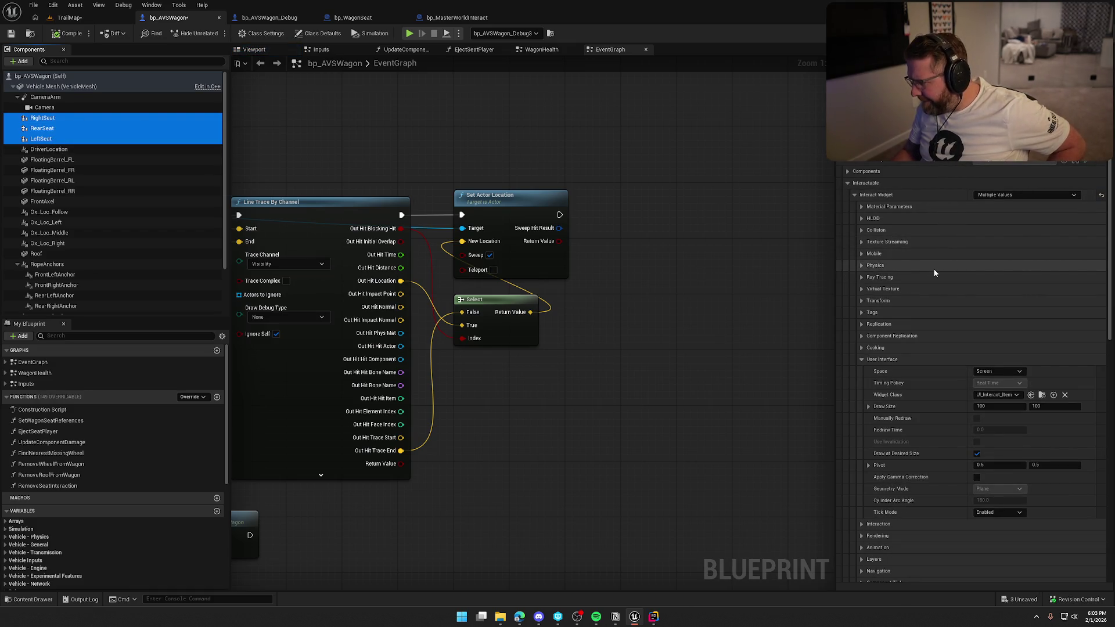
pyautogui.click(861, 359)
pyautogui.click(861, 360)
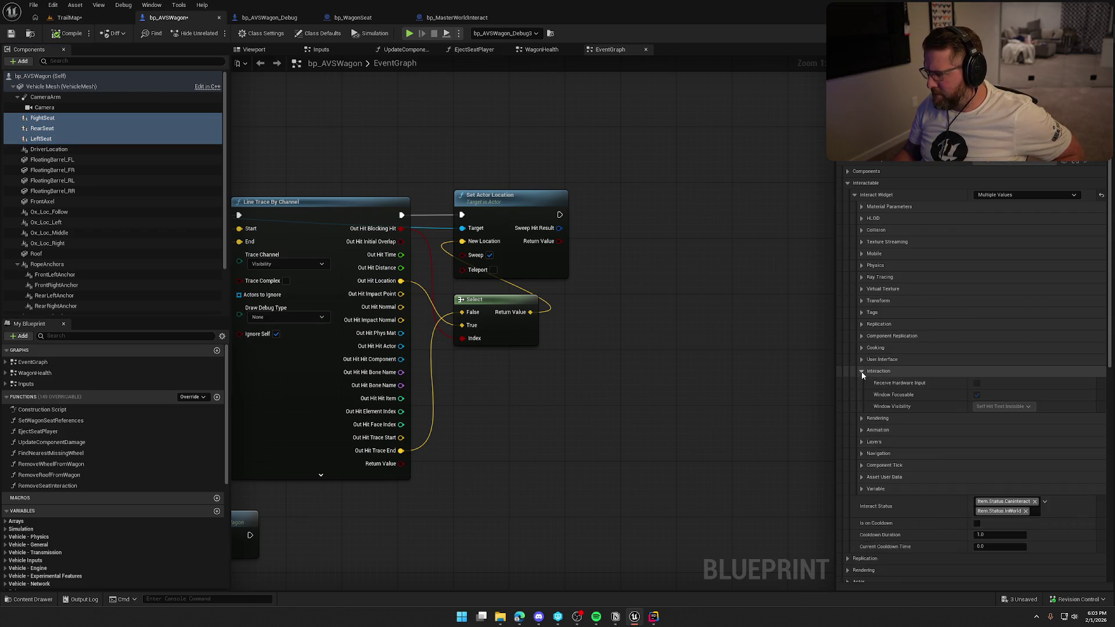
pyautogui.click(861, 359)
# Check the seats' rendering settings, then save and check out bp_AVSWagon
pyautogui.click(862, 378)
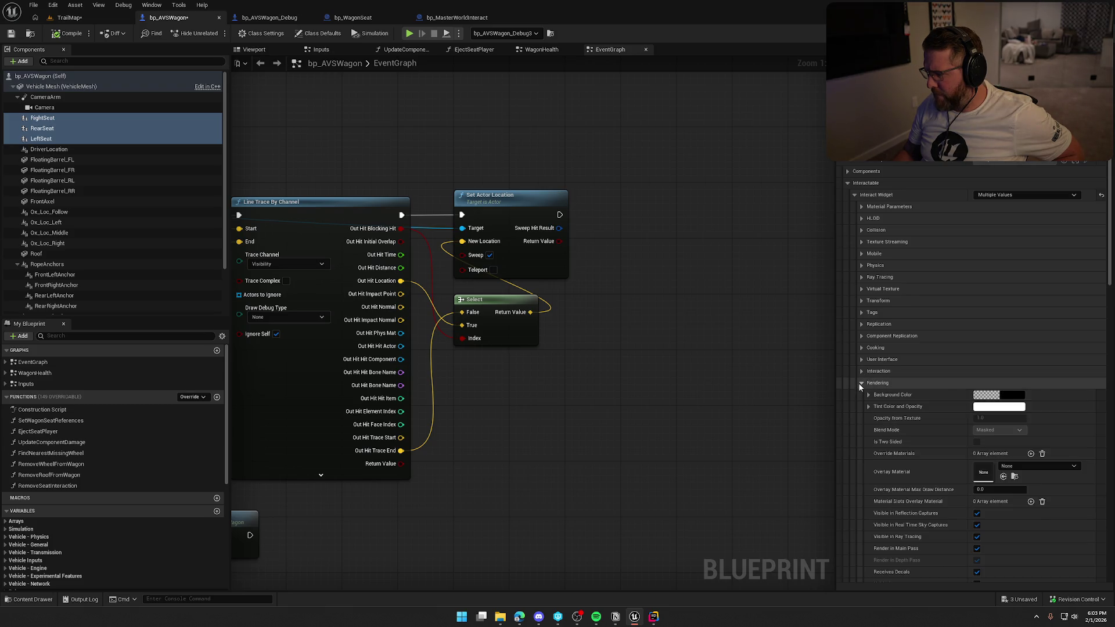
pyautogui.scroll(-2, 909, 512)
pyautogui.scroll(-7, 908, 508)
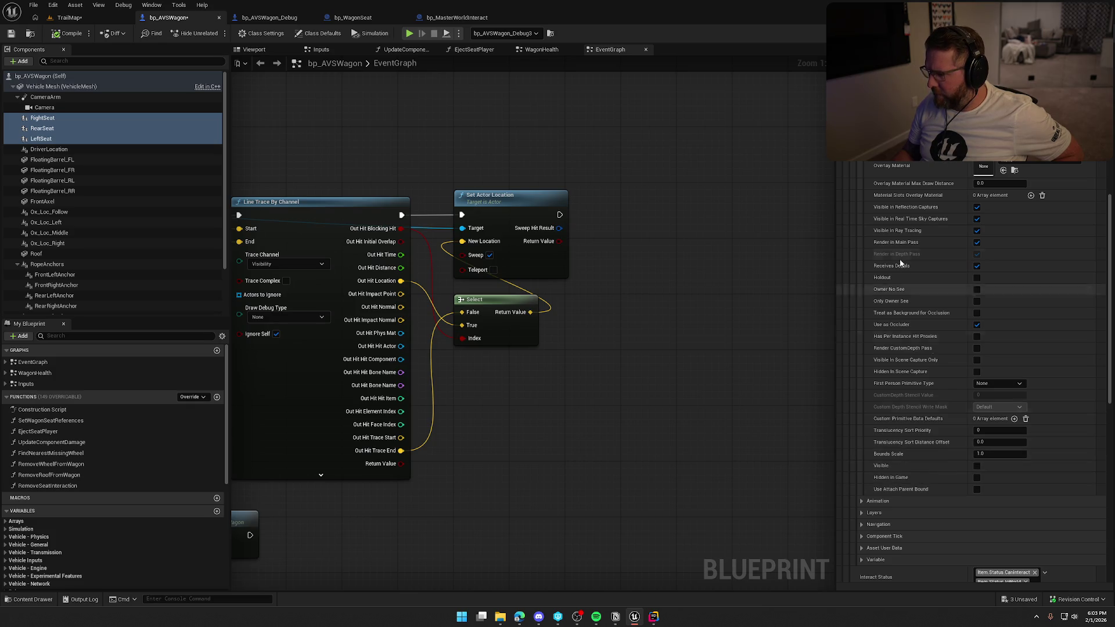
pyautogui.scroll(2, 914, 395)
pyautogui.scroll(2, 914, 387)
pyautogui.click(861, 202)
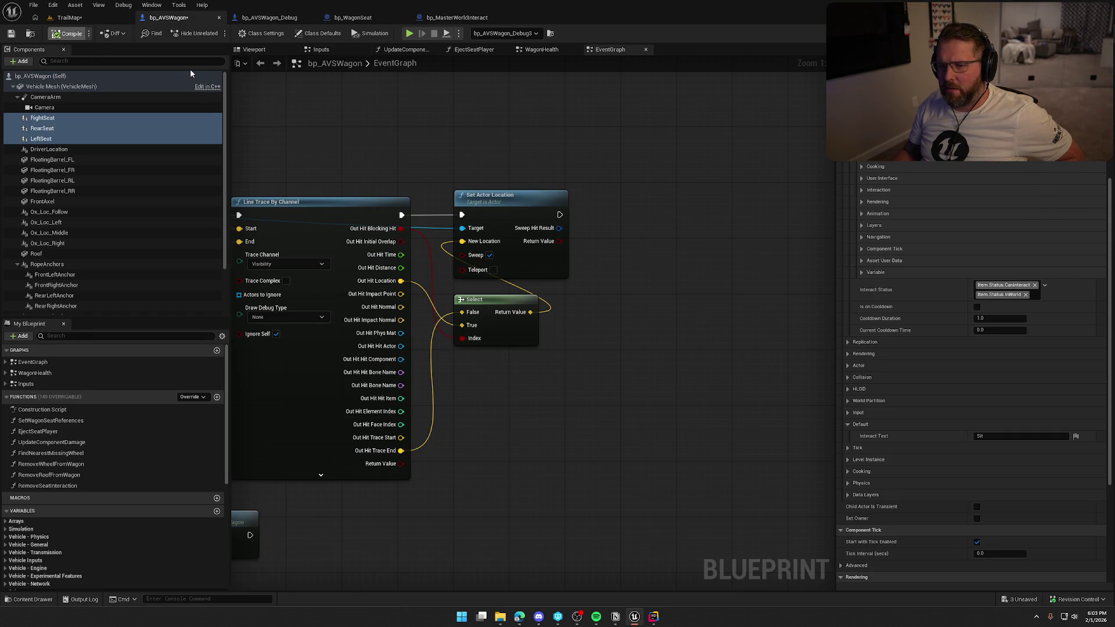
pyautogui.hotkey('ctrl', 's')
pyautogui.click(578, 406)
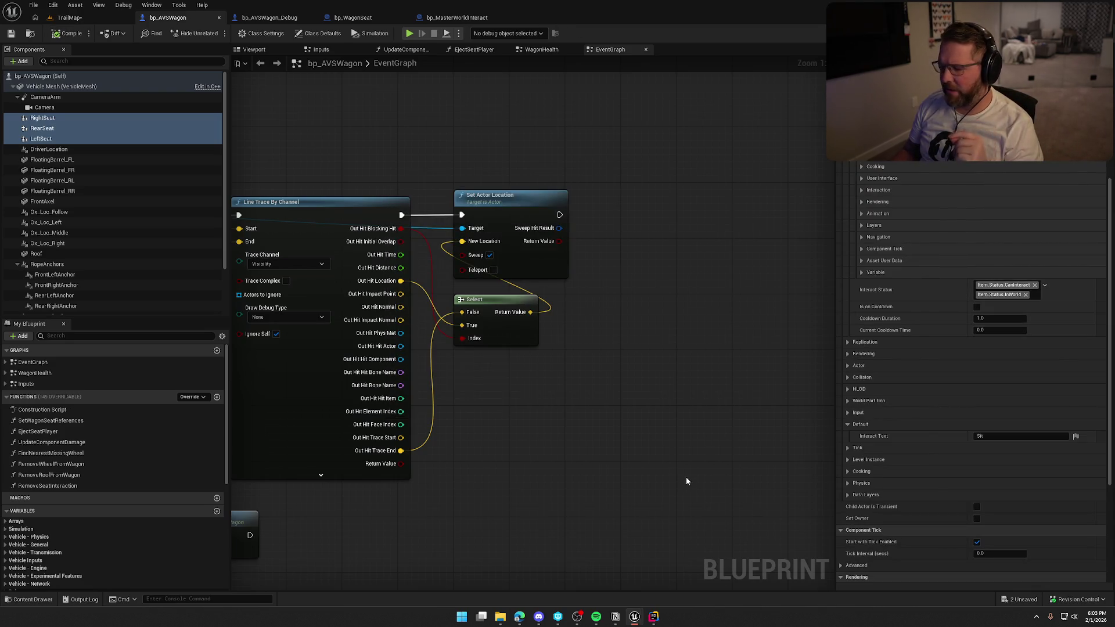
pyautogui.click(268, 18)
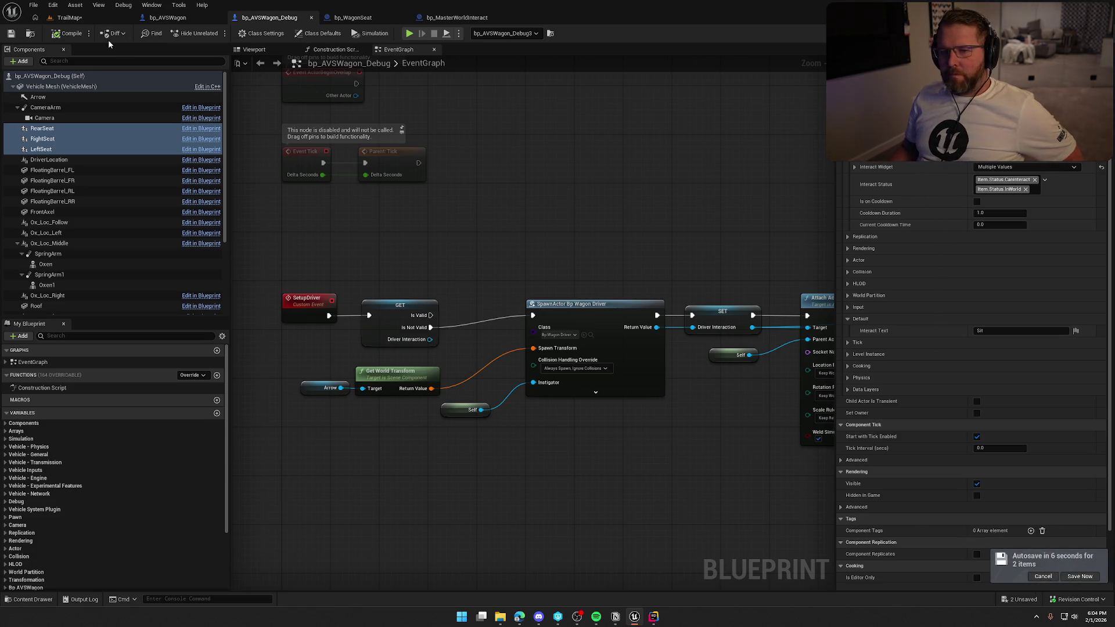
# Return to the TrailMap level and frame the selected debug wagon in the viewport
pyautogui.click(69, 18)
pyautogui.press('f')
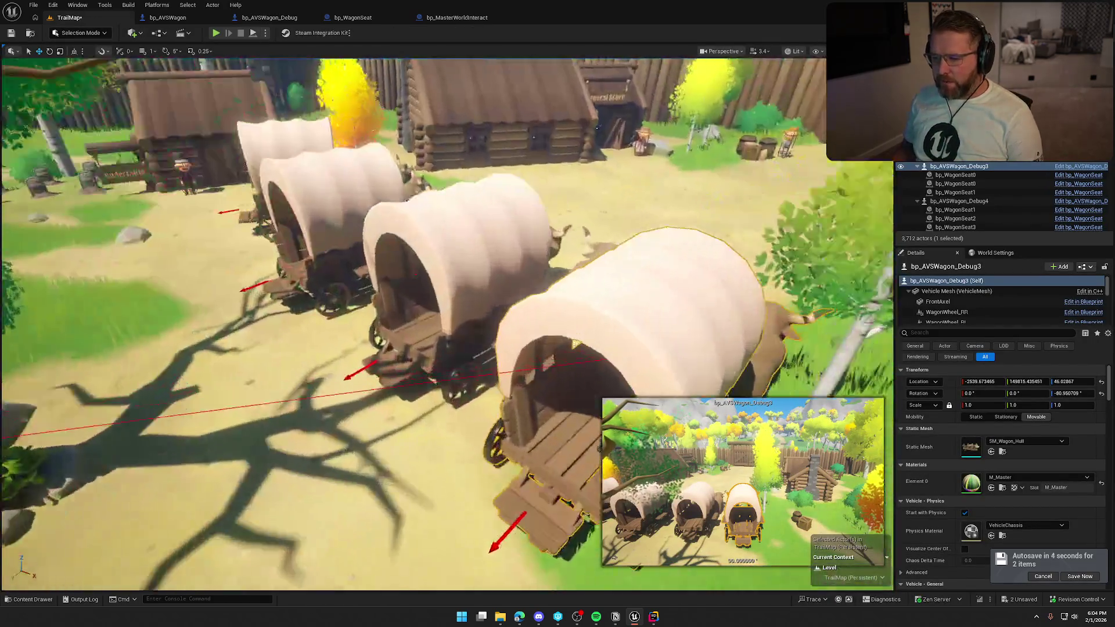
pyautogui.scroll(5, 447, 325)
pyautogui.scroll(-5, 447, 325)
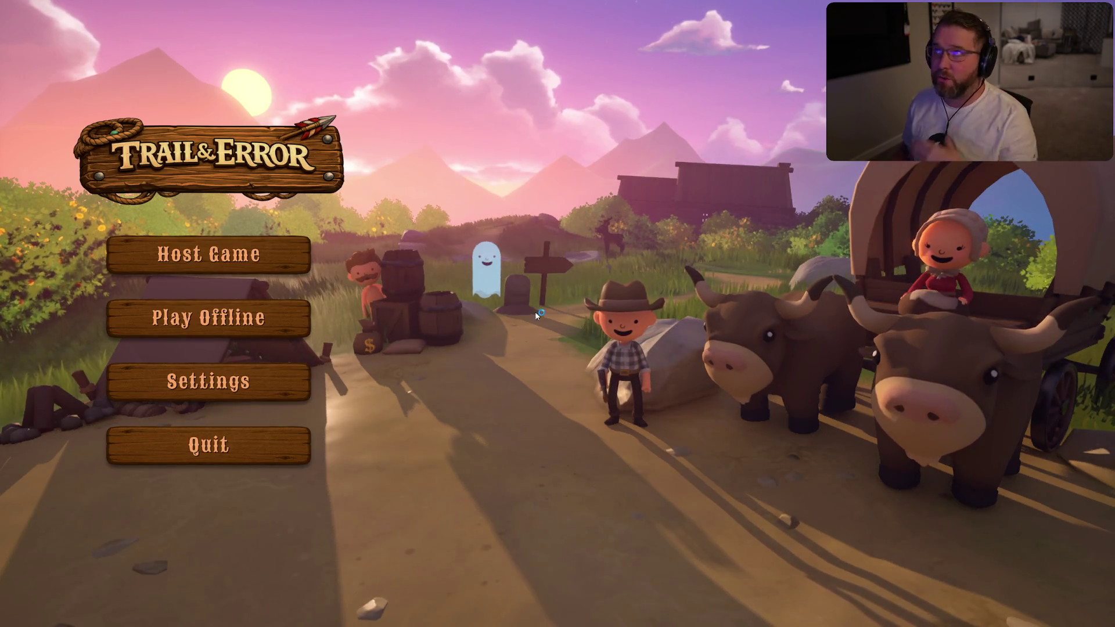
# Start an offline game and walk the character up to the Trading Post wagons
pyautogui.click(197, 319)
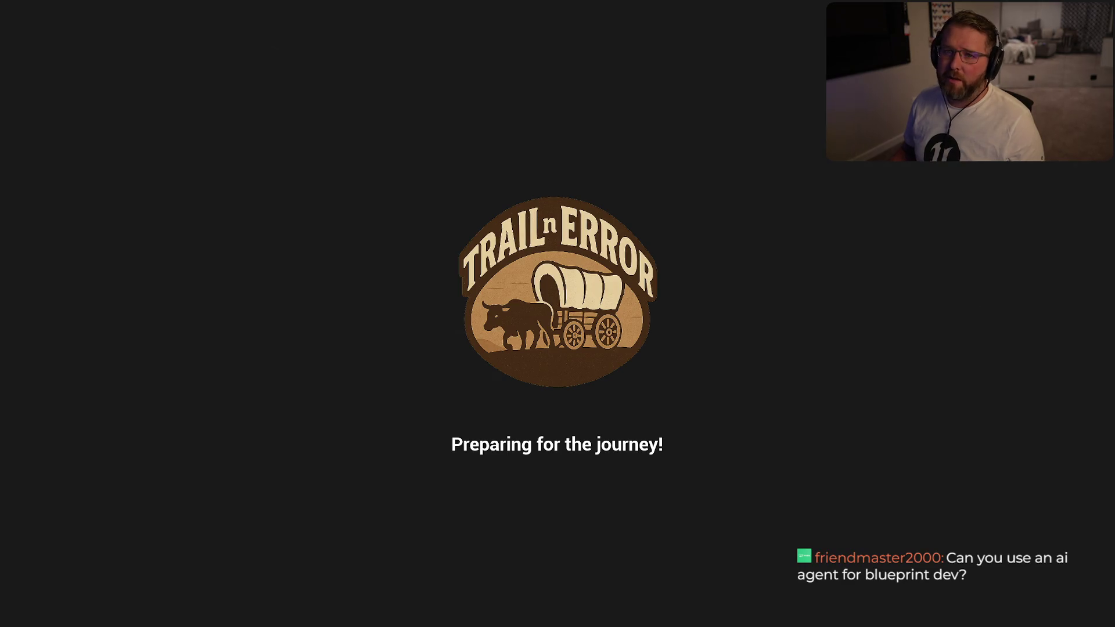
pyautogui.press('w')
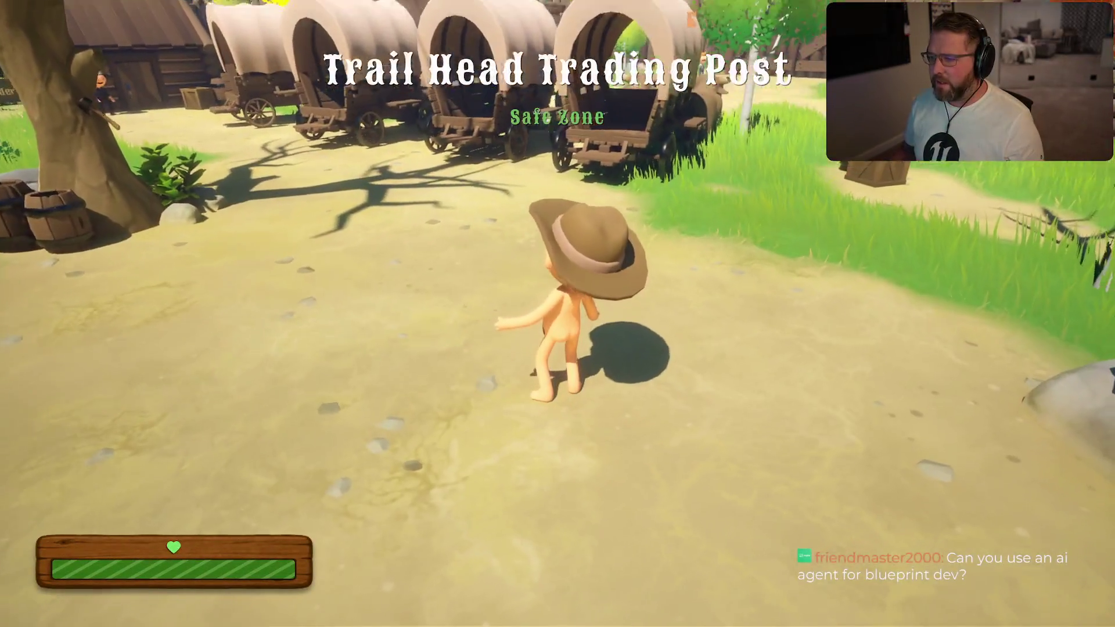
pyautogui.press('shift')
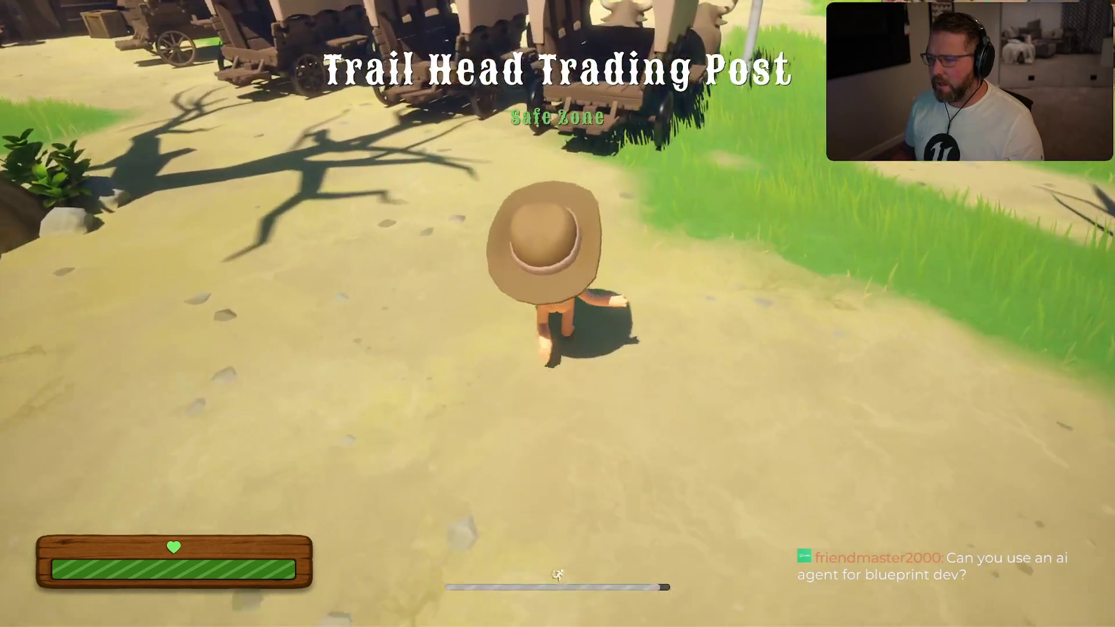
pyautogui.press('w')
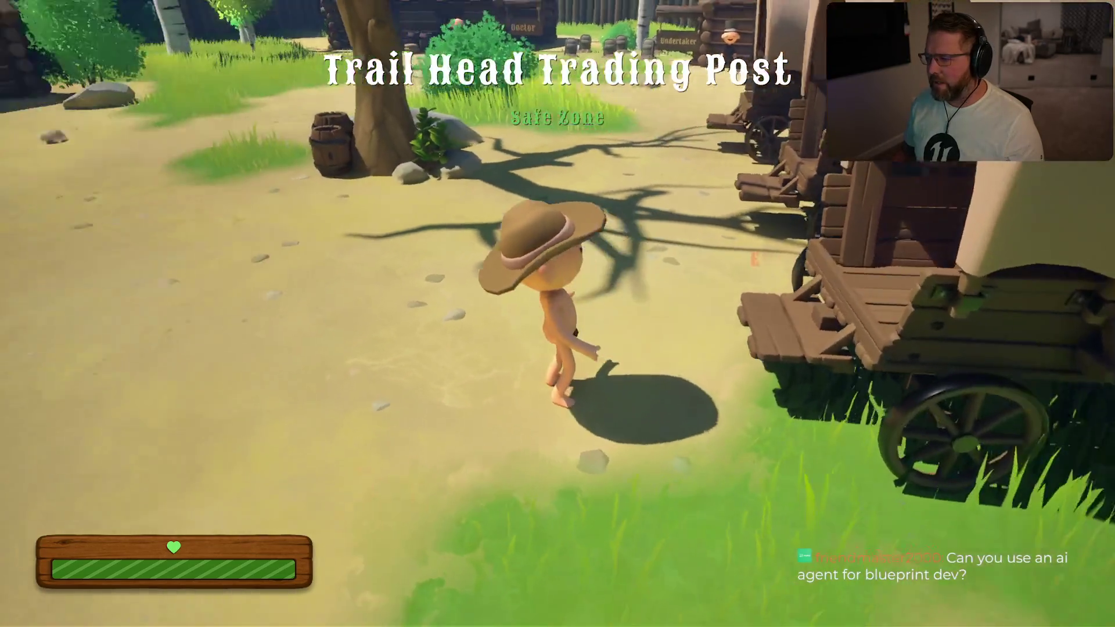
pyautogui.press('shift')
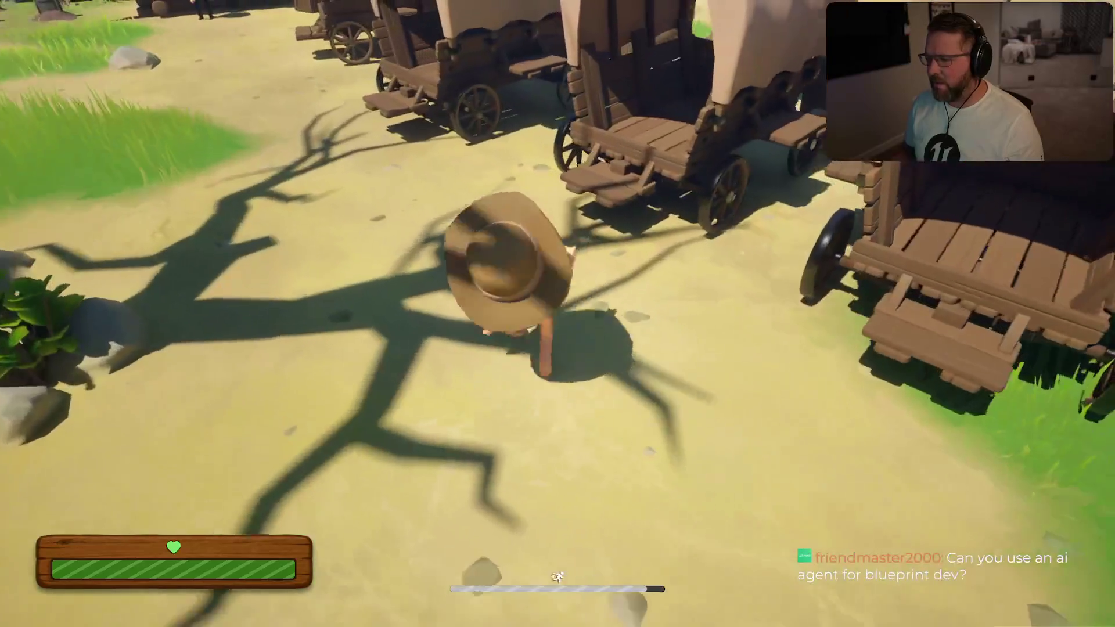
pyautogui.press('w')
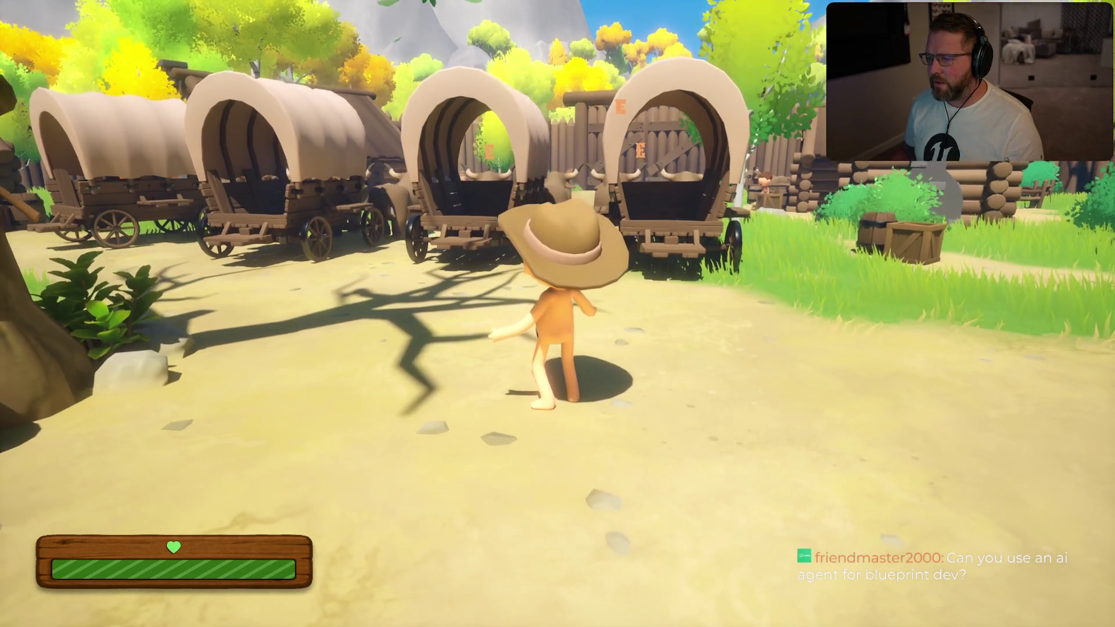
# Exit Trail & Error from the pause menu, confirming Yes
pyautogui.press('Escape')
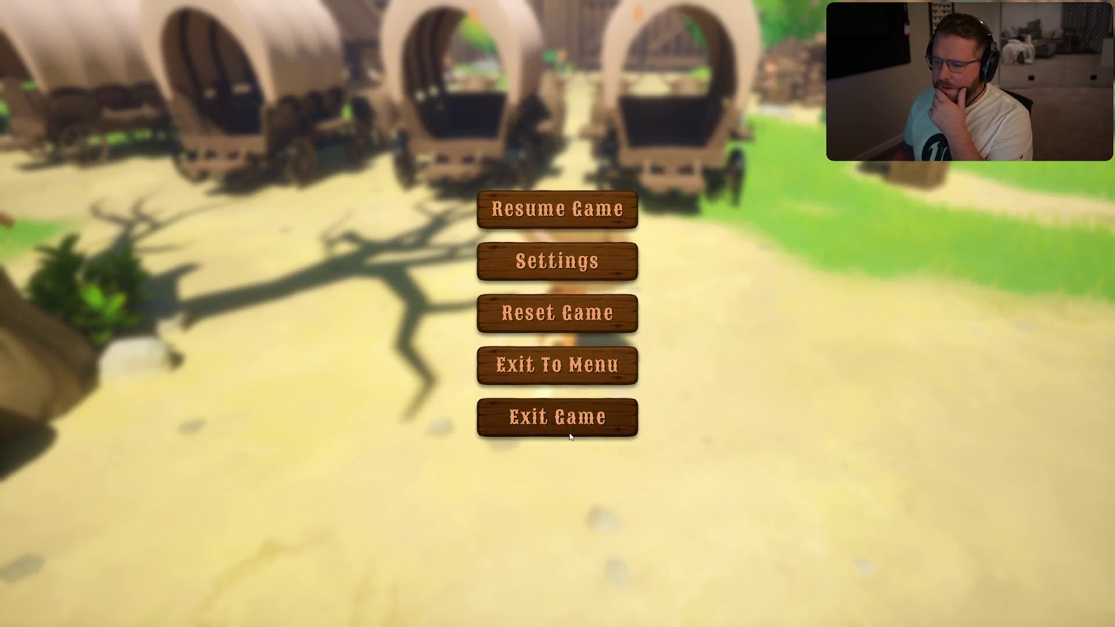
pyautogui.click(534, 421)
pyautogui.click(540, 347)
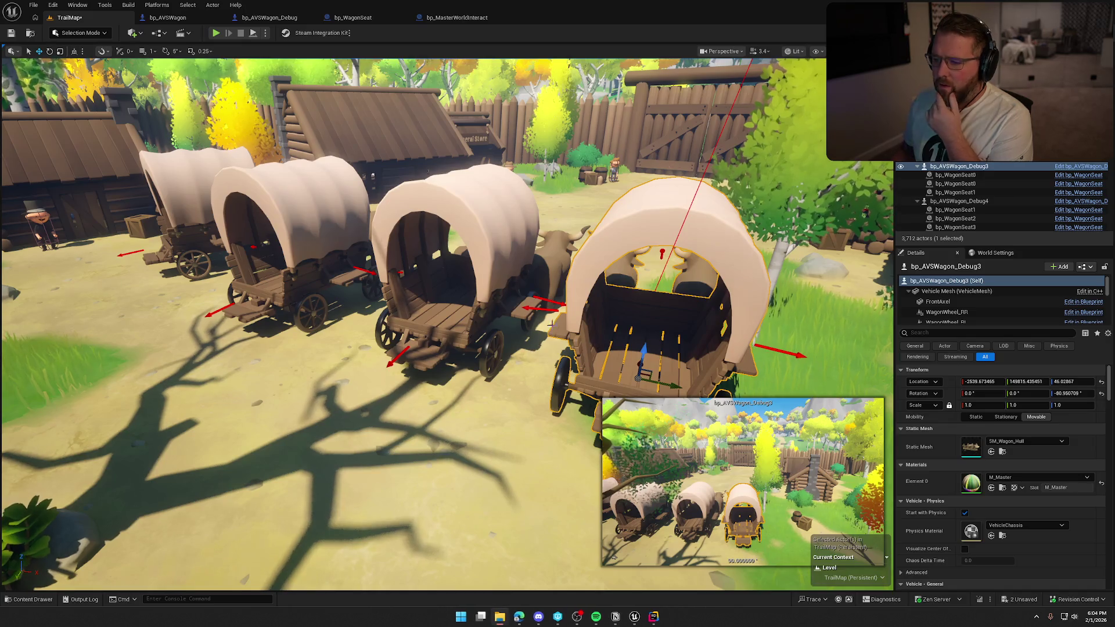
# Glance at the bp_AVSWagon_Debug event graph, then go back to the TrailMap level
pyautogui.scroll(-15, 589, 296)
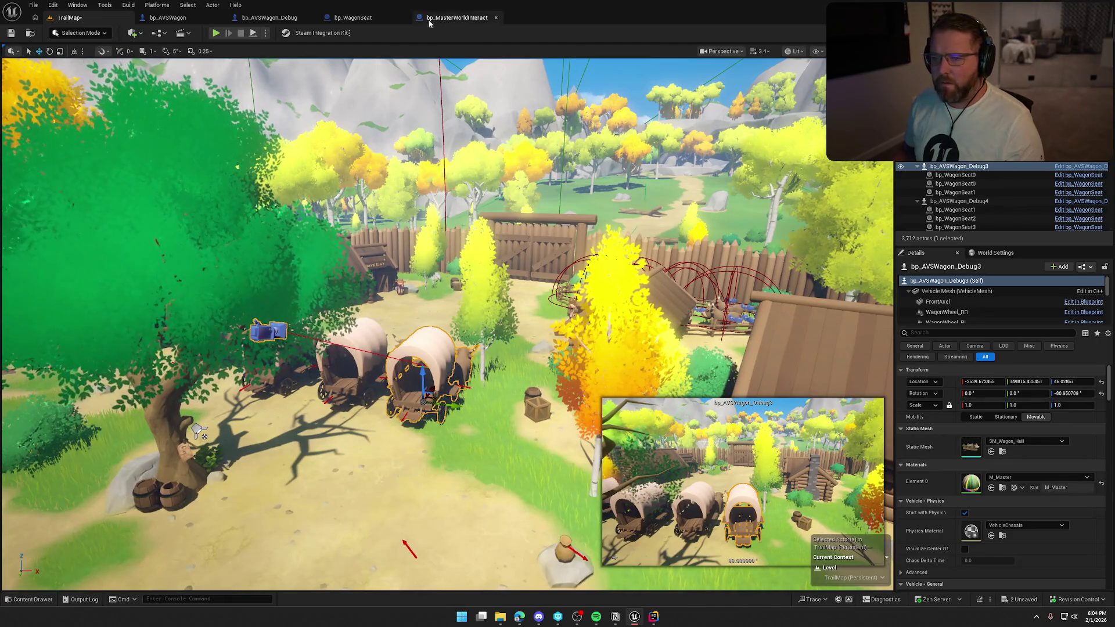
pyautogui.click(289, 19)
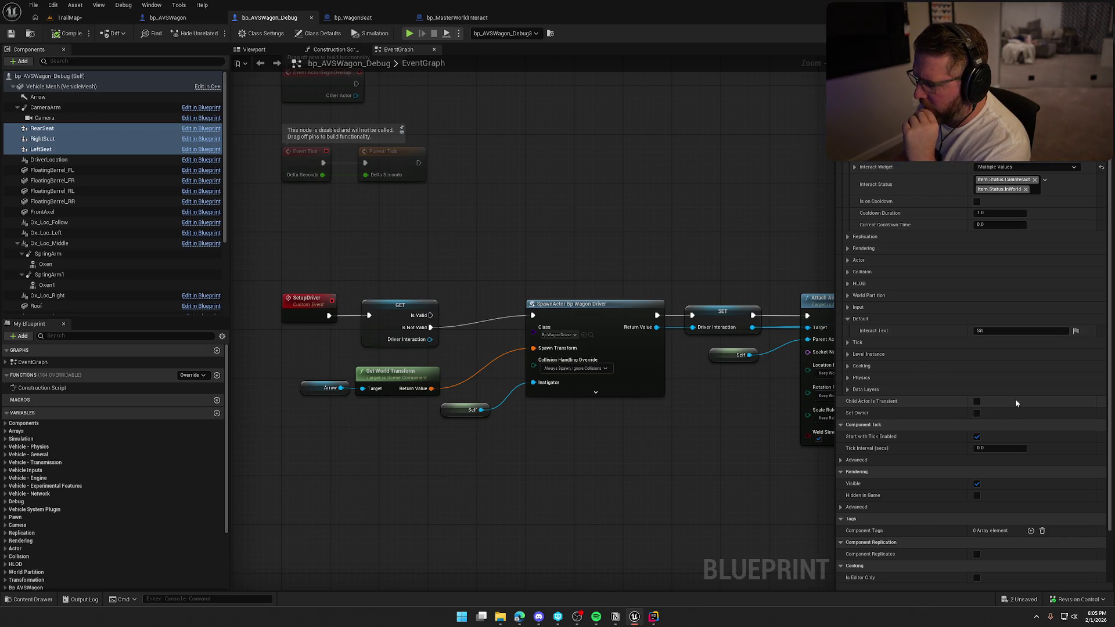
pyautogui.click(69, 17)
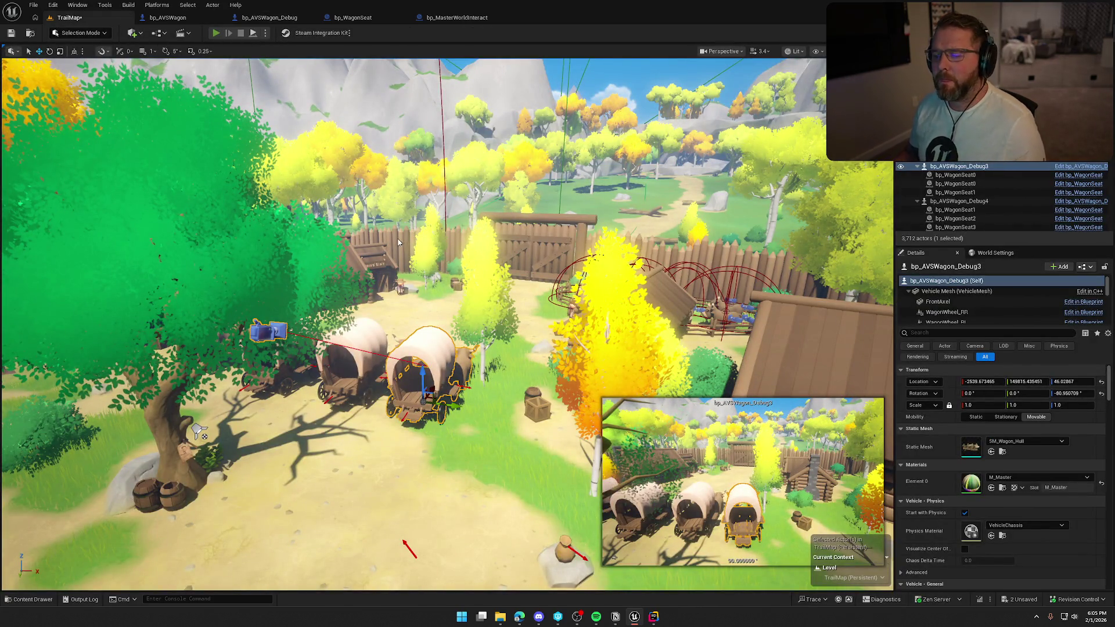
# Play-test the level in the editor around the wagons, then return to bp_AVSWagon_Debug
pyautogui.hotkey('alt', 'p')
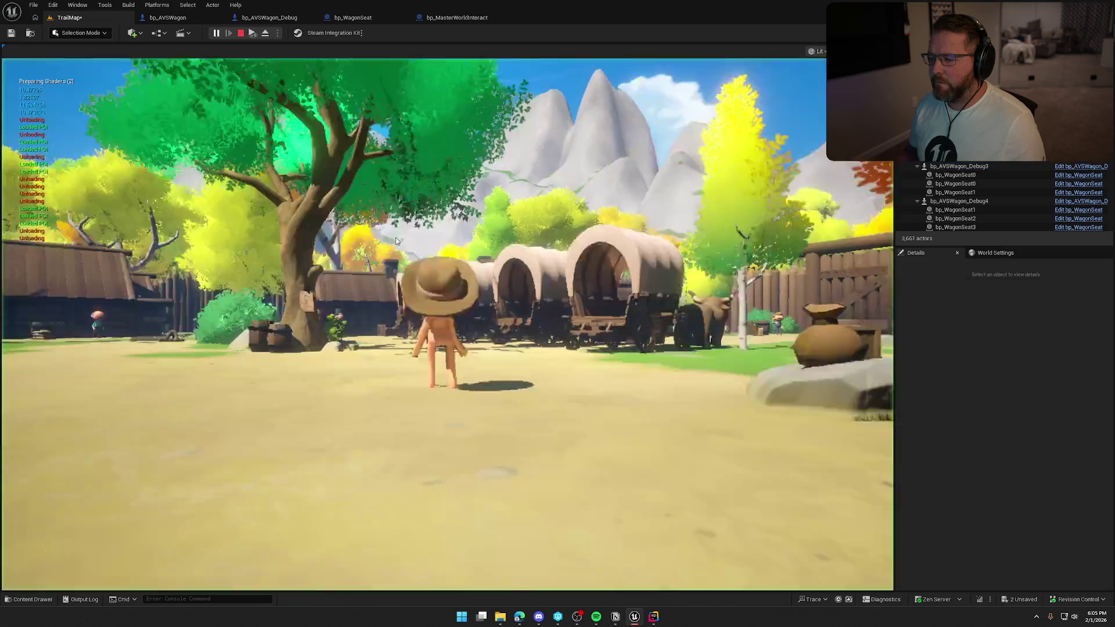
pyautogui.press('w')
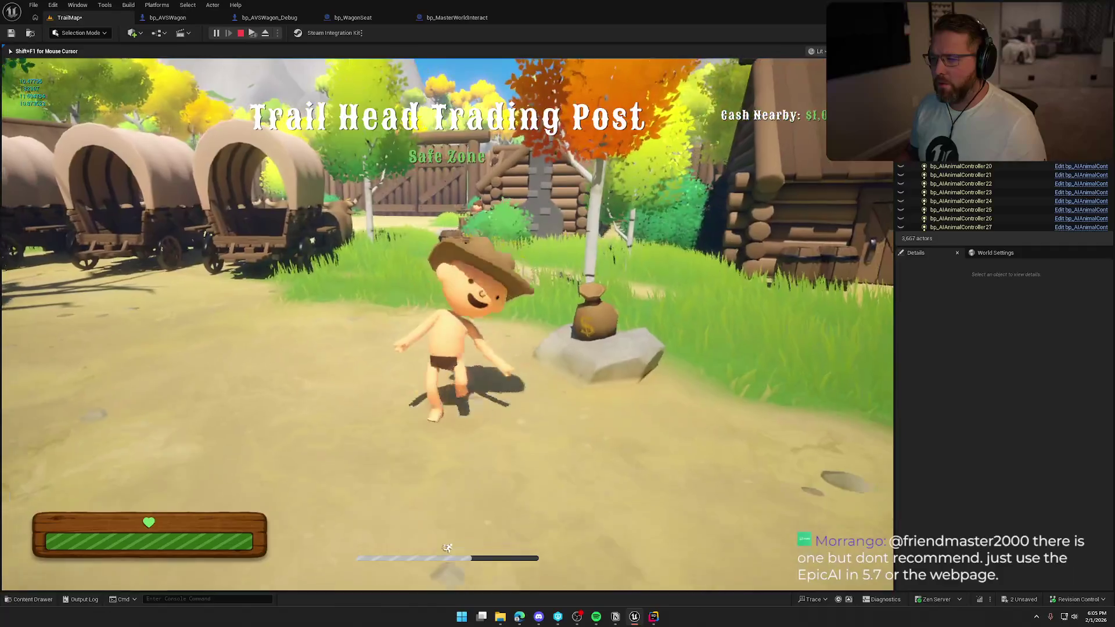
pyautogui.press('w')
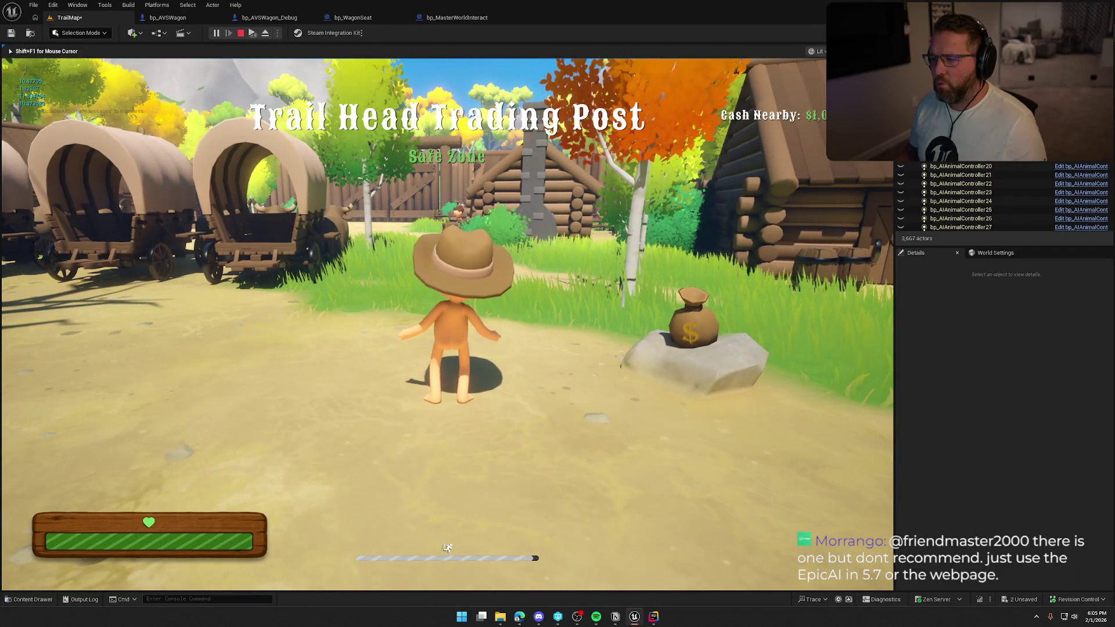
pyautogui.press('Escape')
pyautogui.click(256, 17)
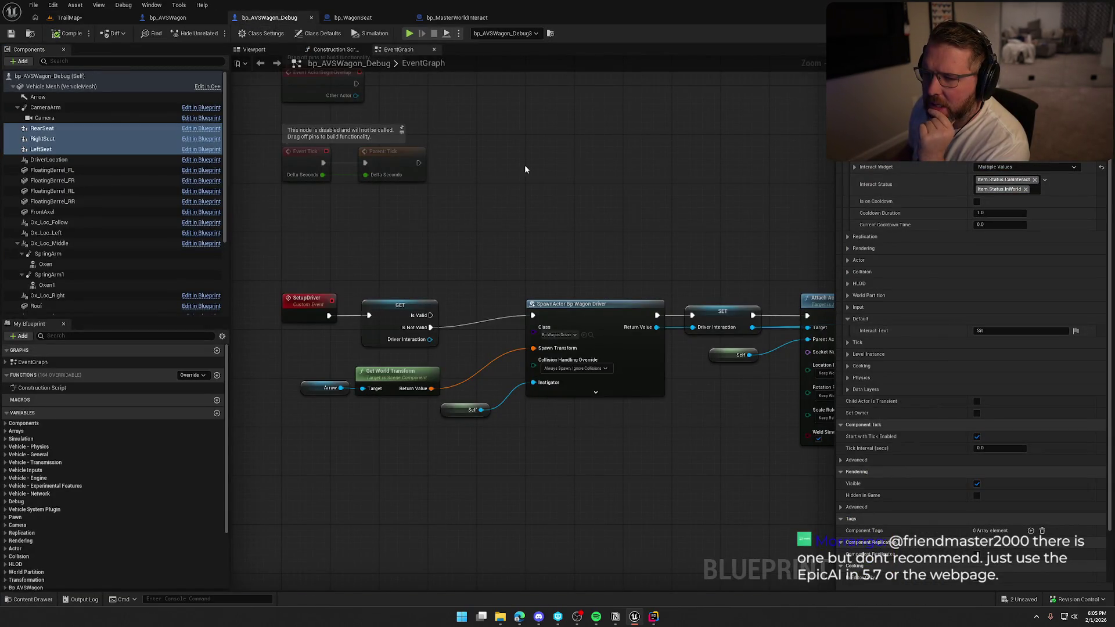
# Inspect the Interact Widget's Rendering Visible and Hidden in Game settings near BeginPlay
pyautogui.moveTo(542, 157); pyautogui.dragTo(520, 236)
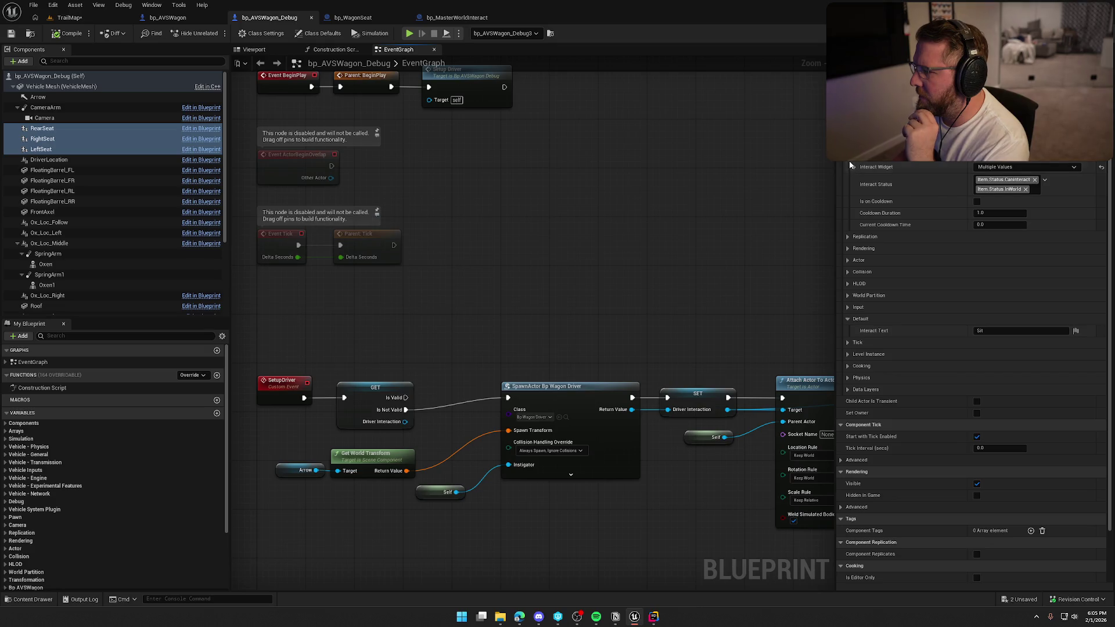
pyautogui.click(848, 319)
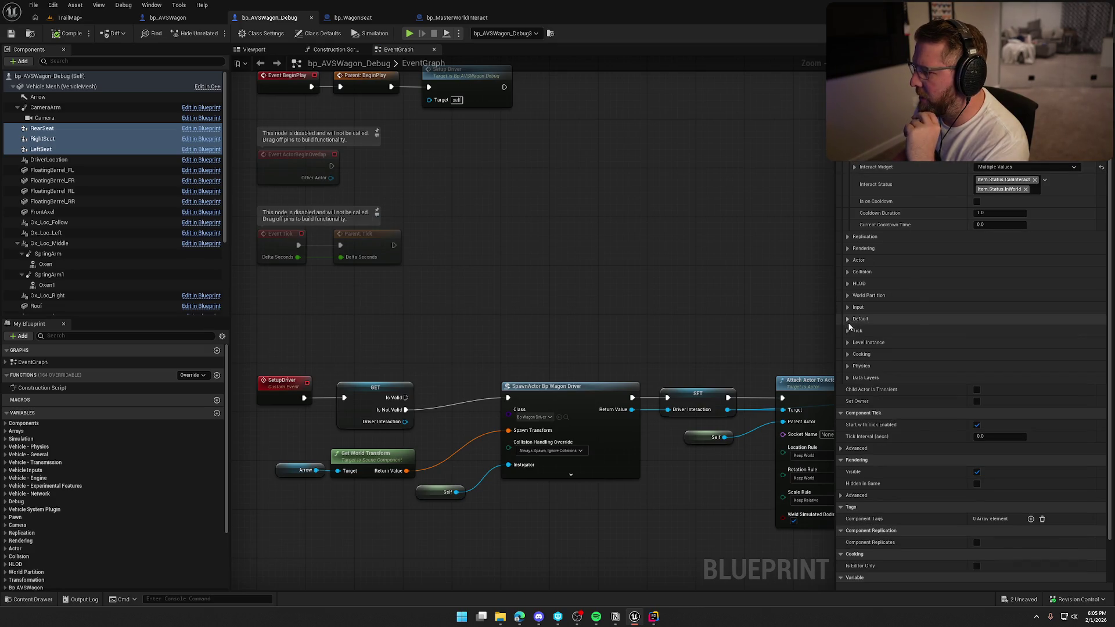
pyautogui.click(855, 167)
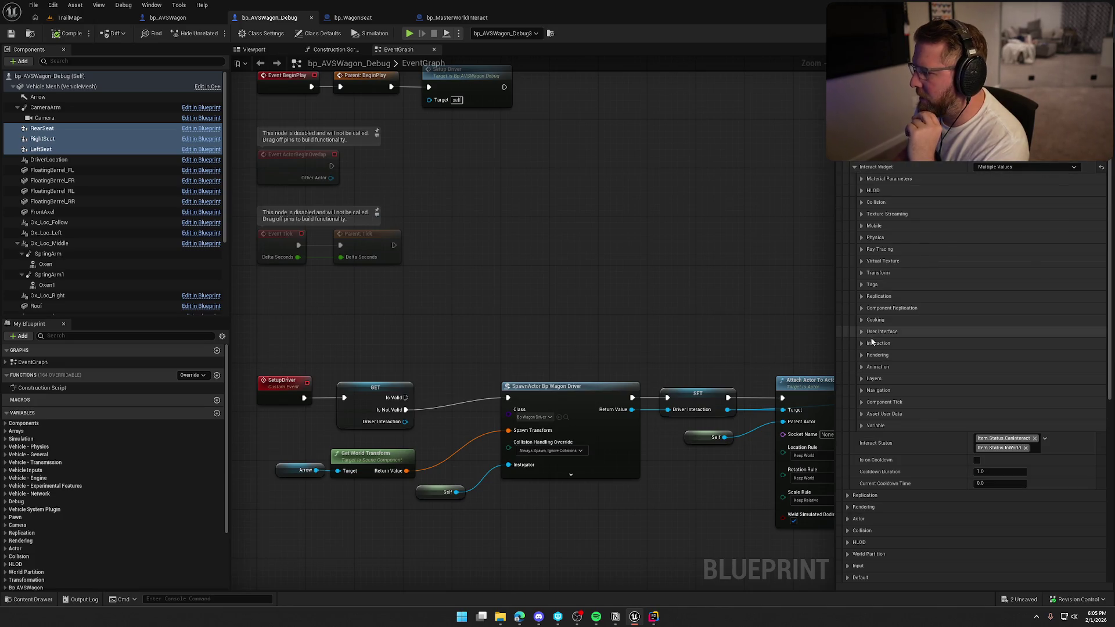
pyautogui.scroll(-10, 860, 340)
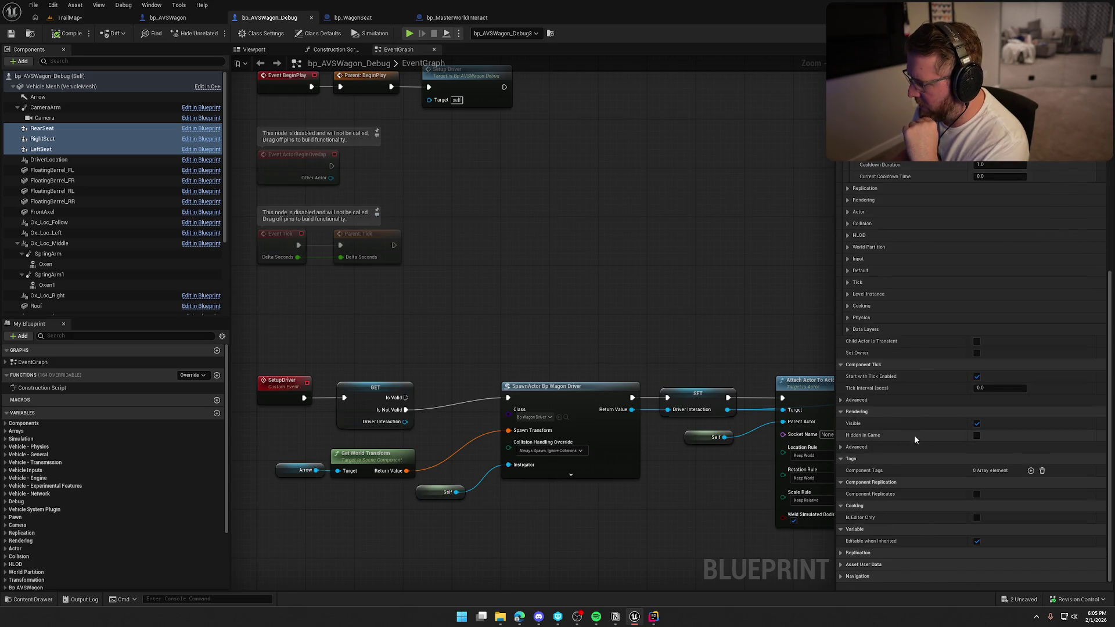
pyautogui.scroll(1, 882, 260)
pyautogui.scroll(8, 880, 260)
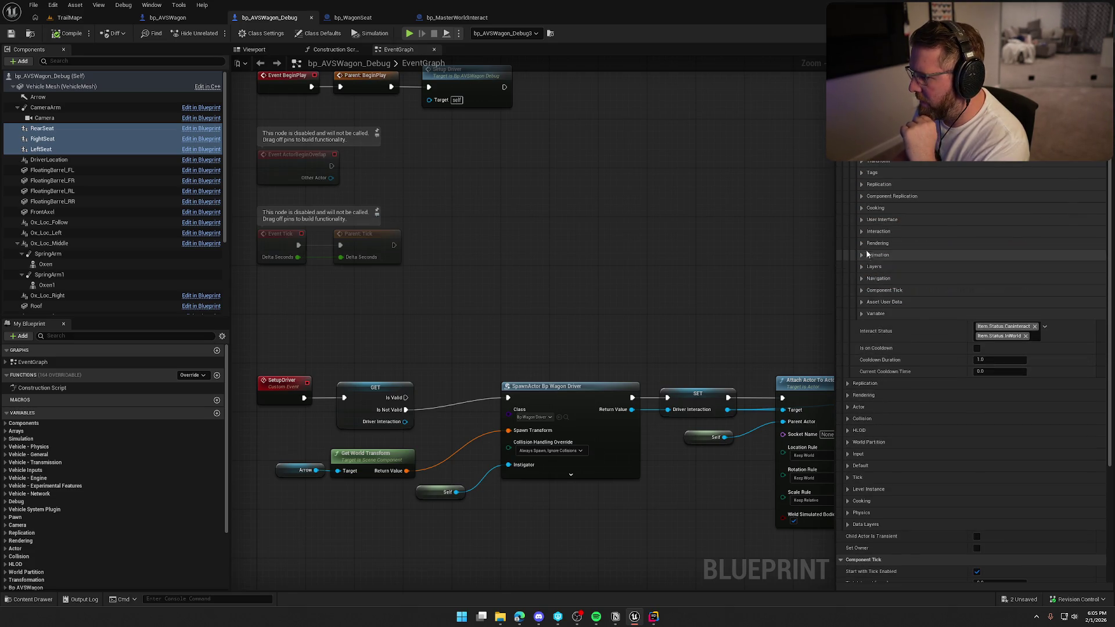
pyautogui.scroll(-5, 887, 359)
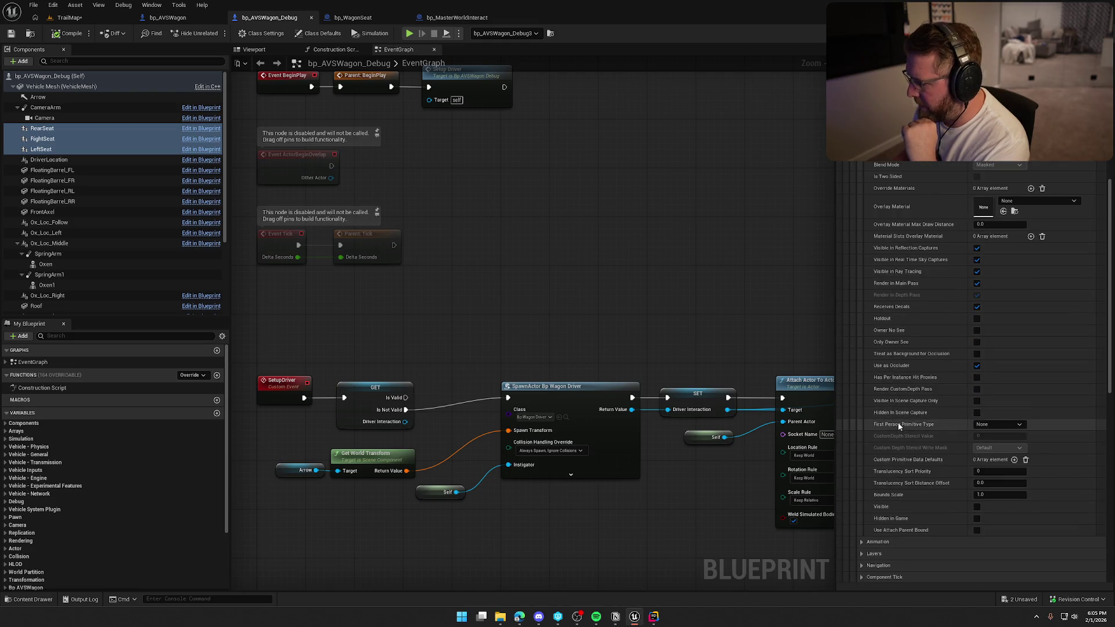
pyautogui.scroll(-1, 901, 430)
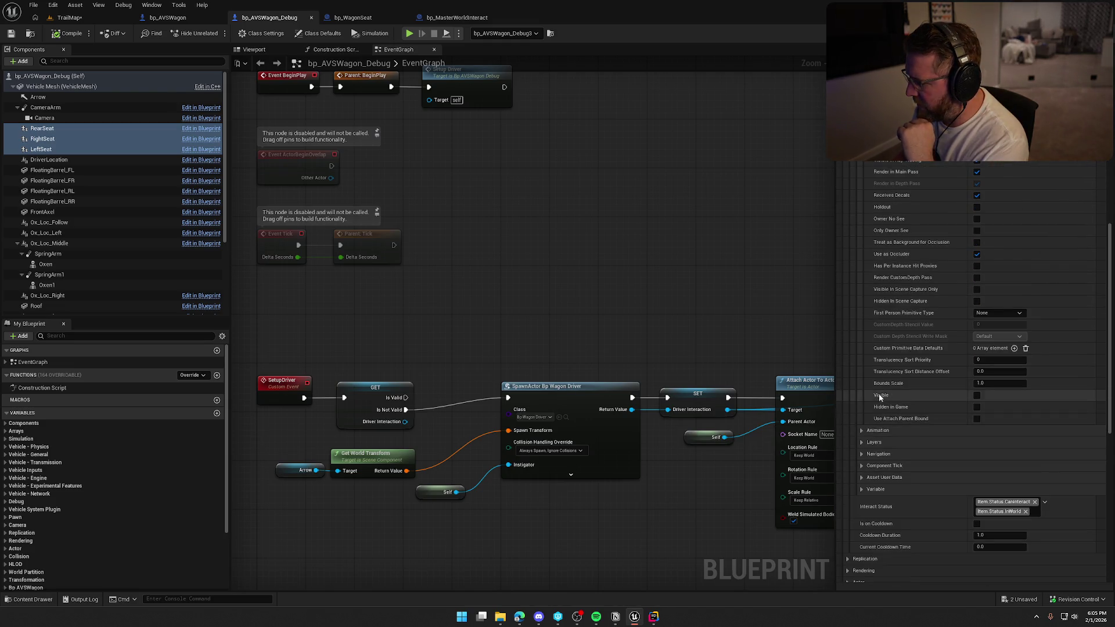
pyautogui.scroll(10, 977, 402)
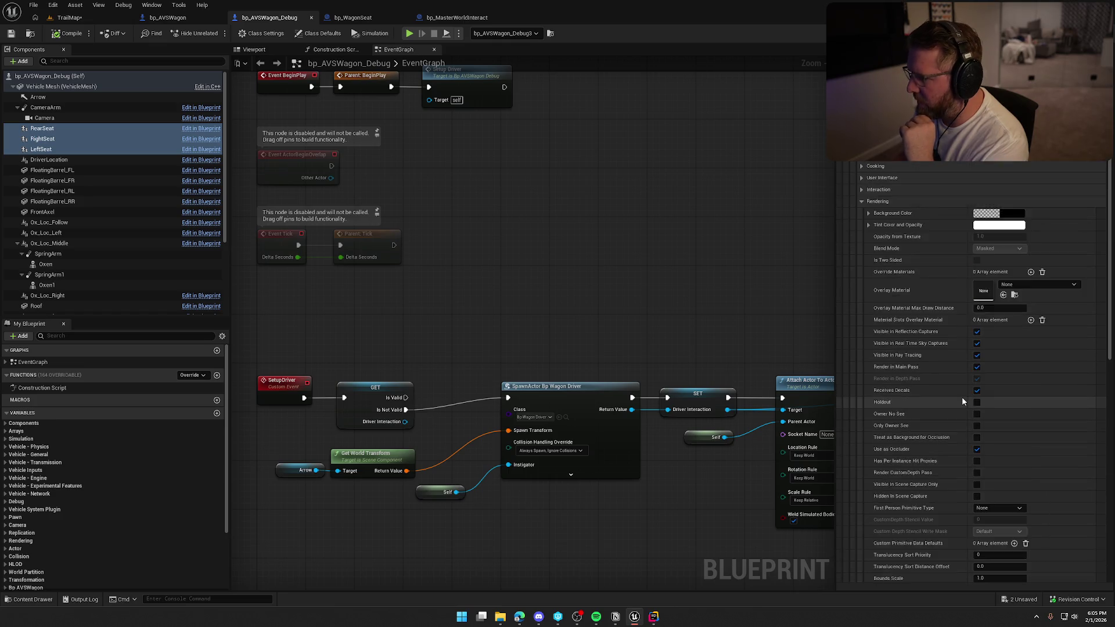
pyautogui.click(862, 286)
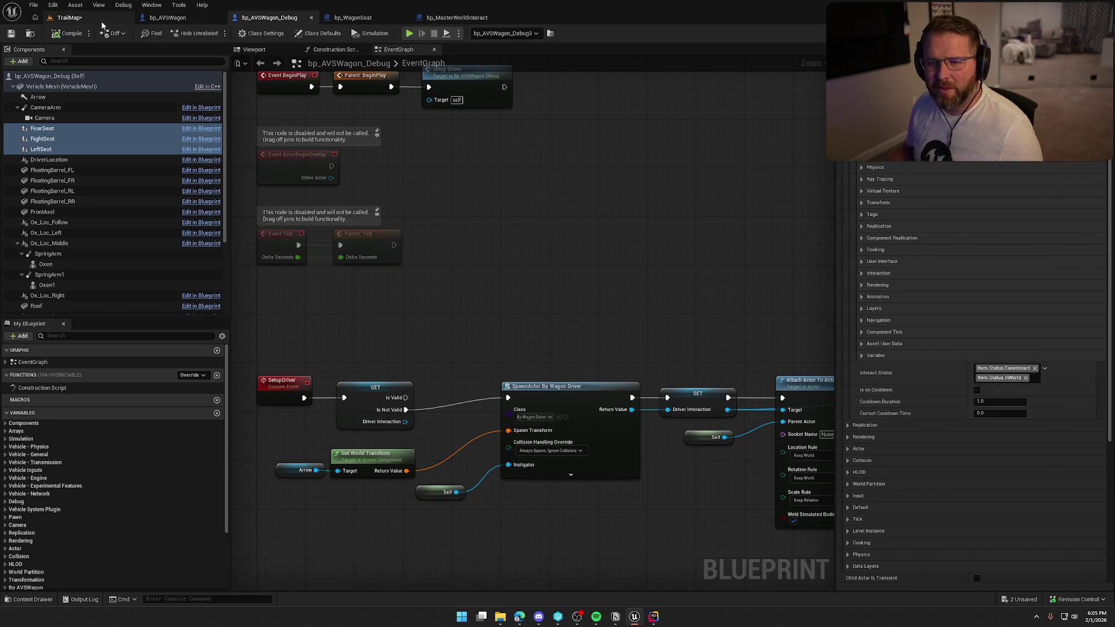
# Return to the TrailMap level and fly the camera toward the debug ox wagon
pyautogui.click(69, 17)
pyautogui.moveTo(406, 348)
pyautogui.mouseDown()
pyautogui.moveTo(407, 214)
pyautogui.moveTo(389, 197)
pyautogui.moveTo(389, 261)
pyautogui.moveTo(432, 266)
pyautogui.mouseUp()
pyautogui.scroll(-4, 389, 246)
# Select the debug ox wagon and inspect its LeftSeat component
pyautogui.click(560, 313)
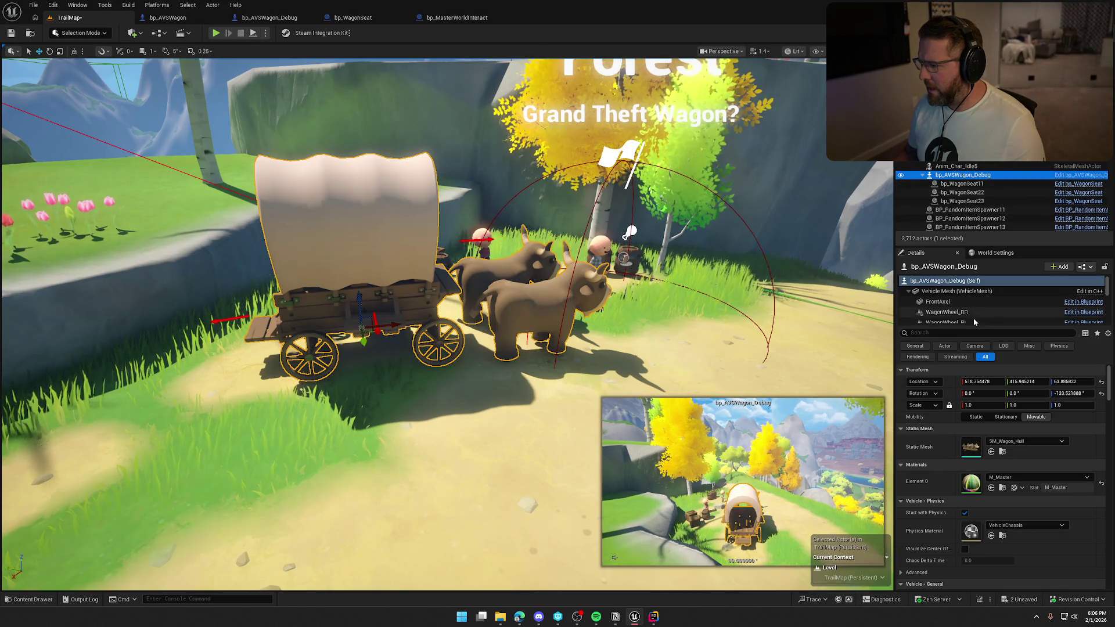
pyautogui.moveTo(984, 327); pyautogui.dragTo(985, 382)
pyautogui.scroll(-3, 985, 348)
pyautogui.scroll(-5, 985, 351)
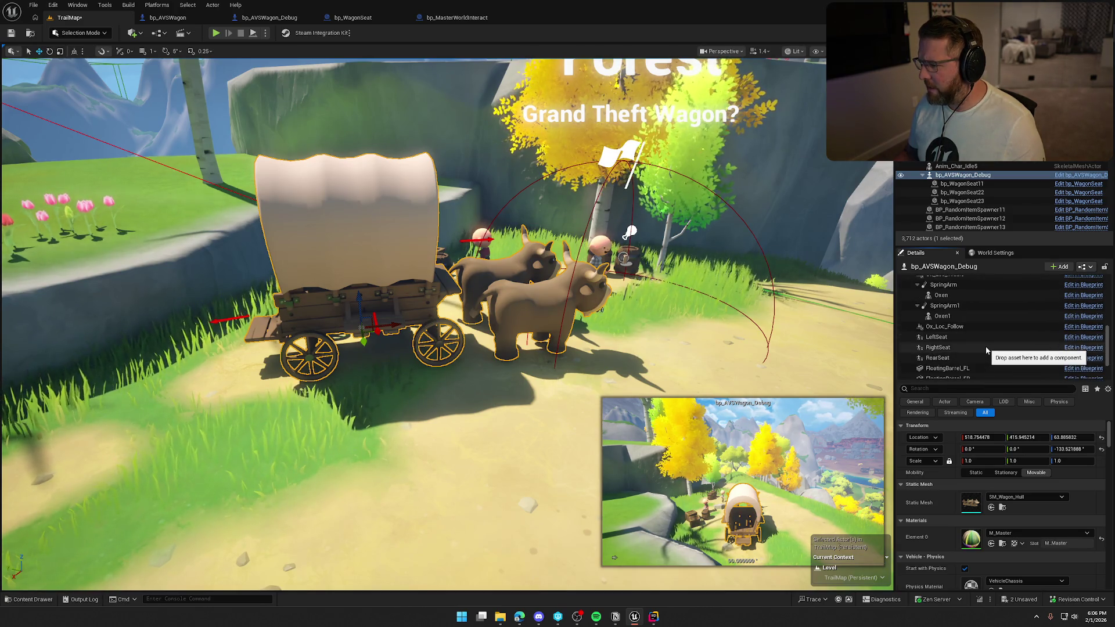
pyautogui.scroll(-2, 985, 350)
pyautogui.click(956, 310)
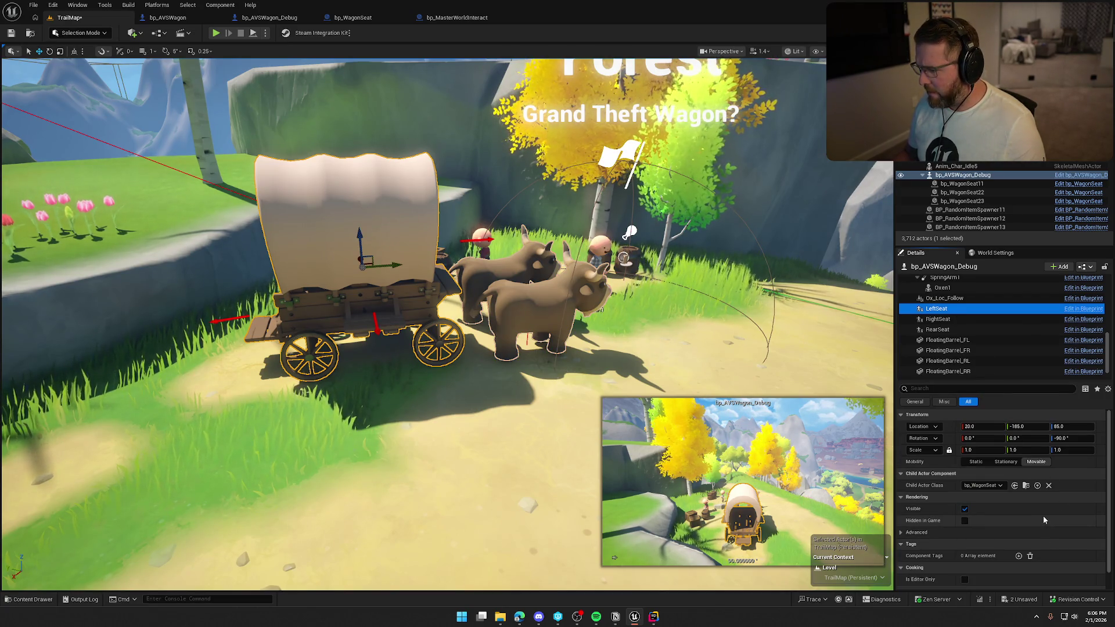
pyautogui.scroll(-1, 973, 510)
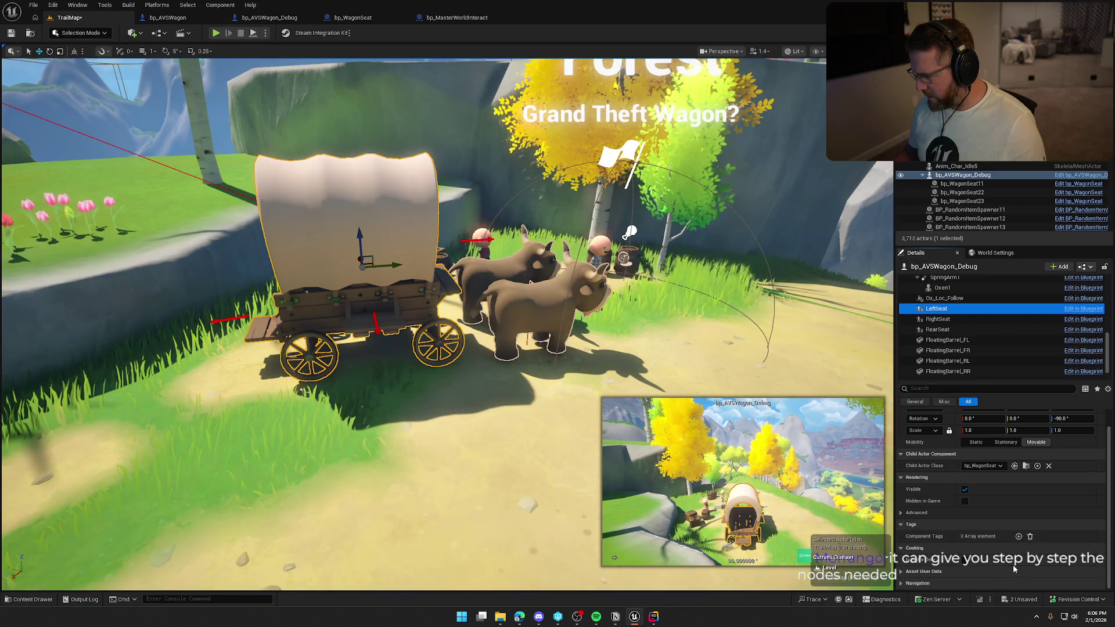
pyautogui.scroll(1, 1015, 569)
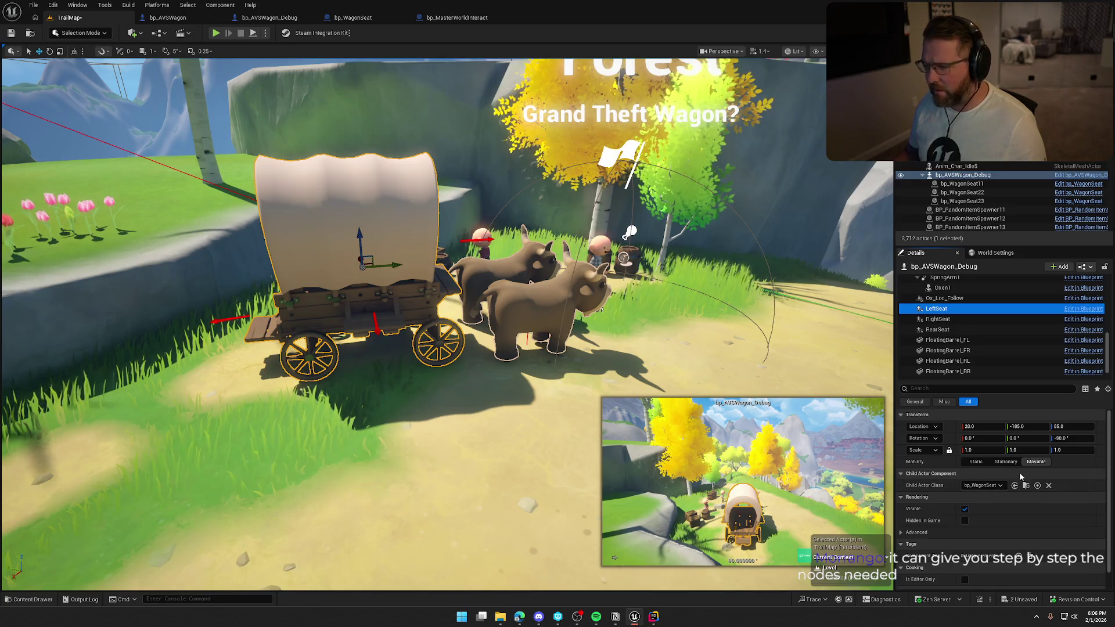
# Toggle RightSeat's Rendering Visible off and back on
pyautogui.click(958, 319)
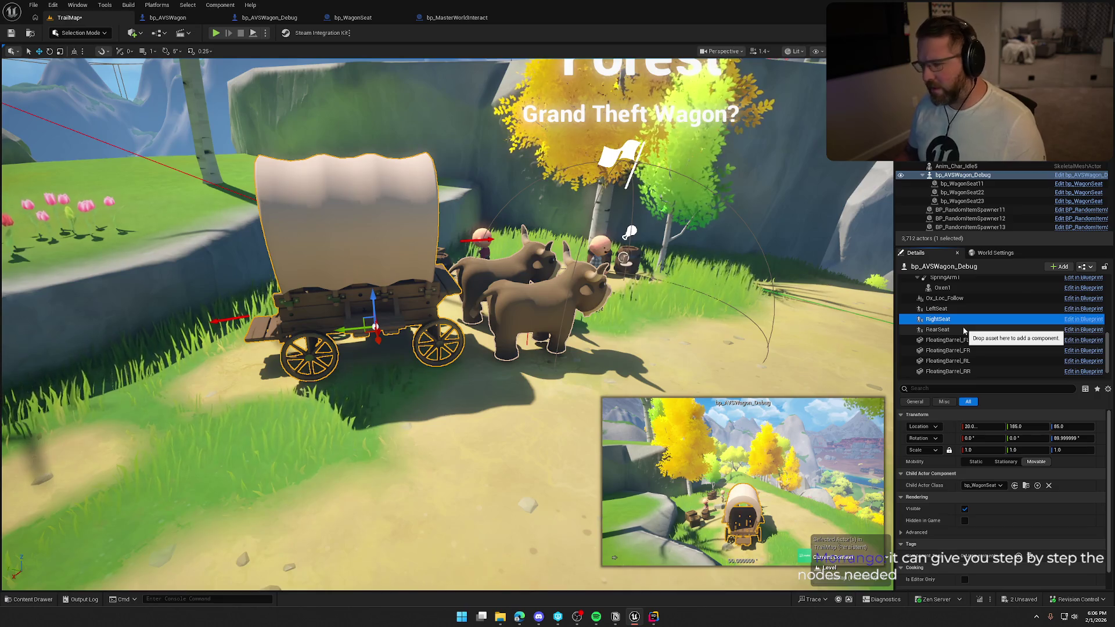
pyautogui.click(964, 510)
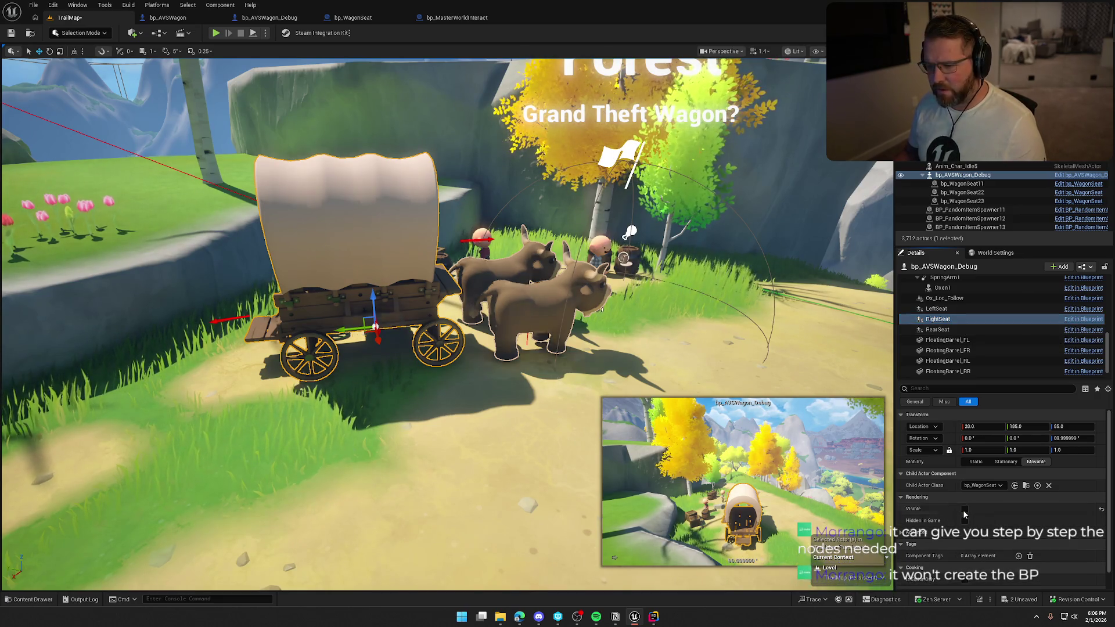
pyautogui.click(965, 510)
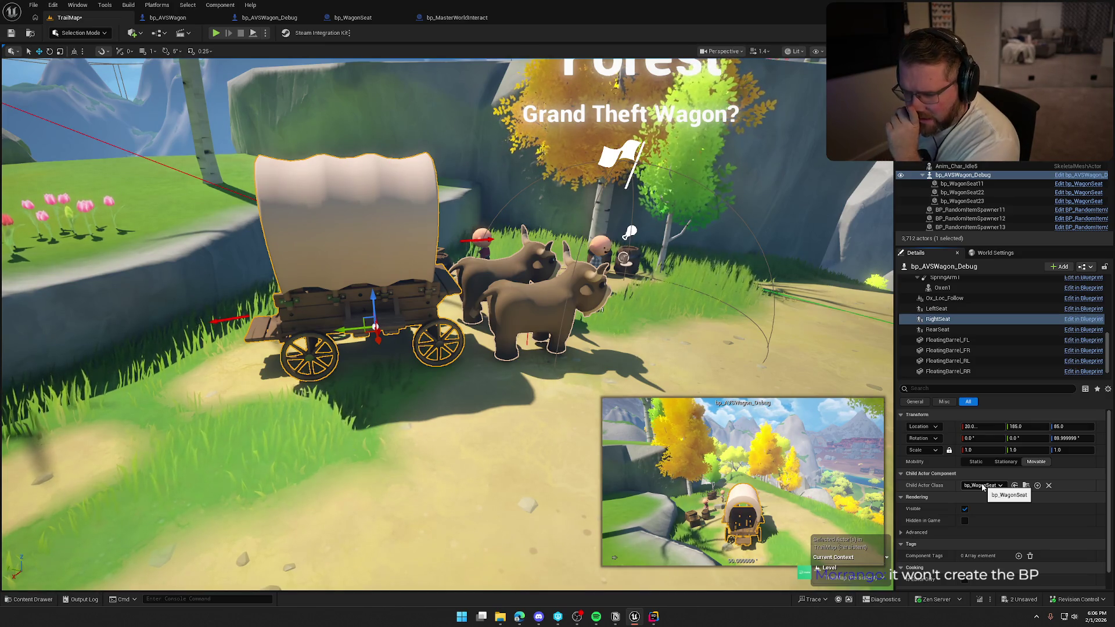
pyautogui.scroll(-2, 441, 325)
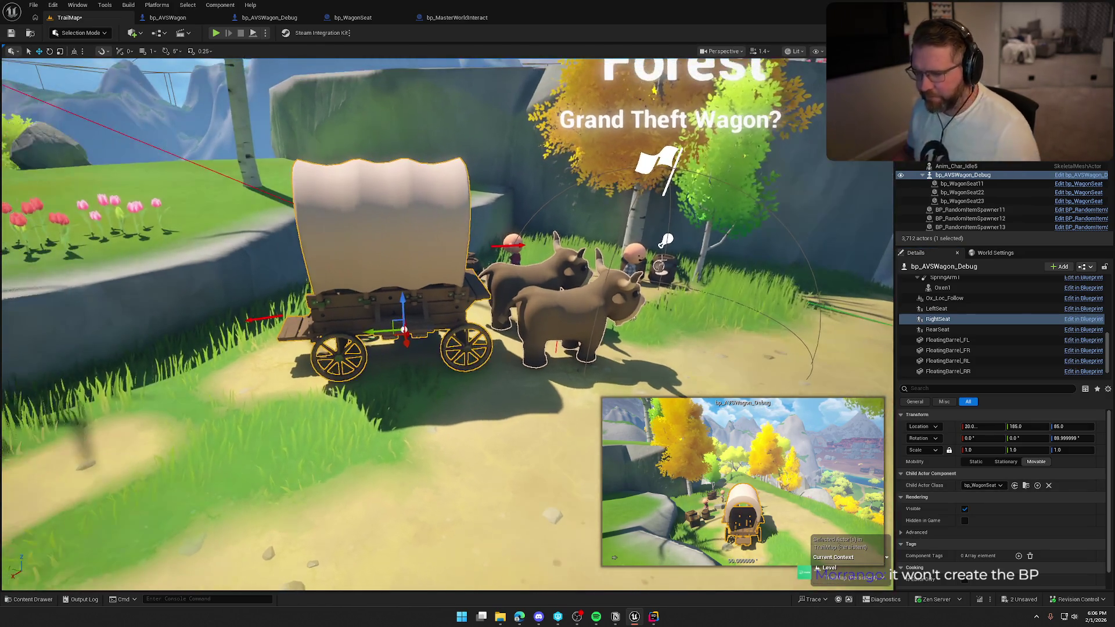
# Orbit around the wagon and reselect bp_AVSWagon_Debug
pyautogui.press('Escape')
pyautogui.moveTo(441, 325)
pyautogui.mouseDown()
pyautogui.moveTo(406, 325)
pyautogui.moveTo(407, 302)
pyautogui.moveTo(418, 325)
pyautogui.moveTo(465, 319)
pyautogui.mouseUp()
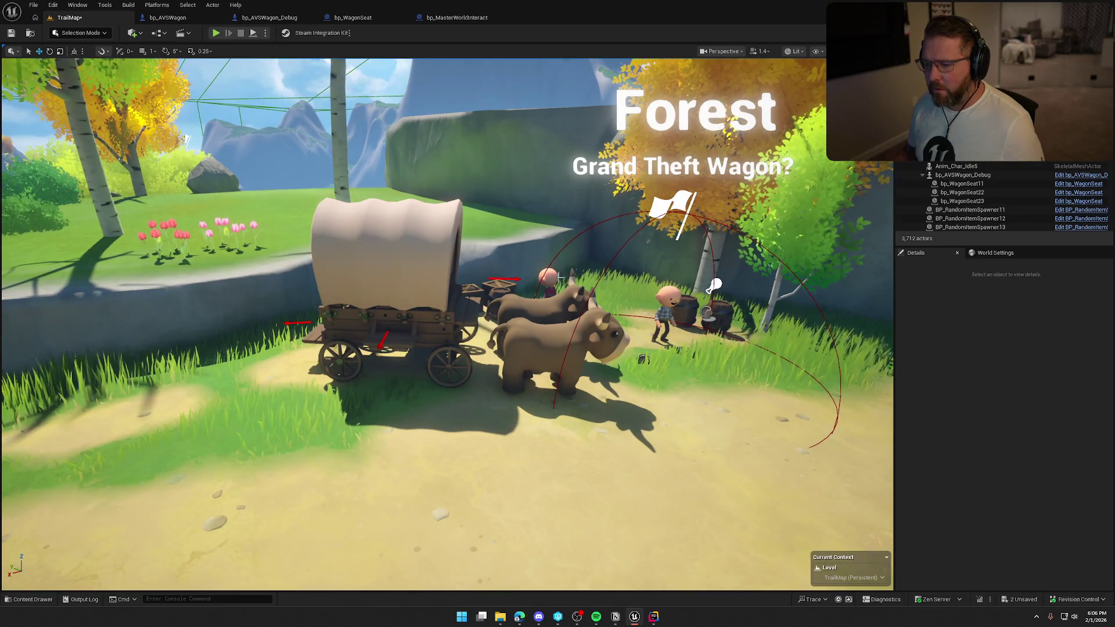
pyautogui.click(409, 325)
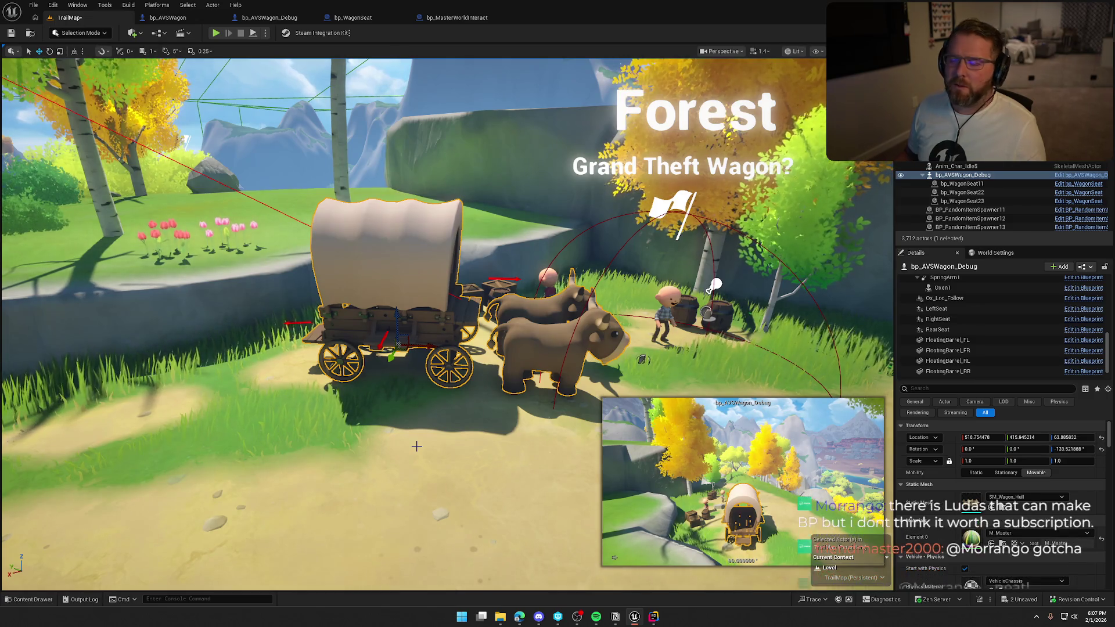
pyautogui.moveTo(403, 394)
pyautogui.mouseDown()
pyautogui.moveTo(278, 400)
pyautogui.moveTo(438, 339)
pyautogui.mouseUp()
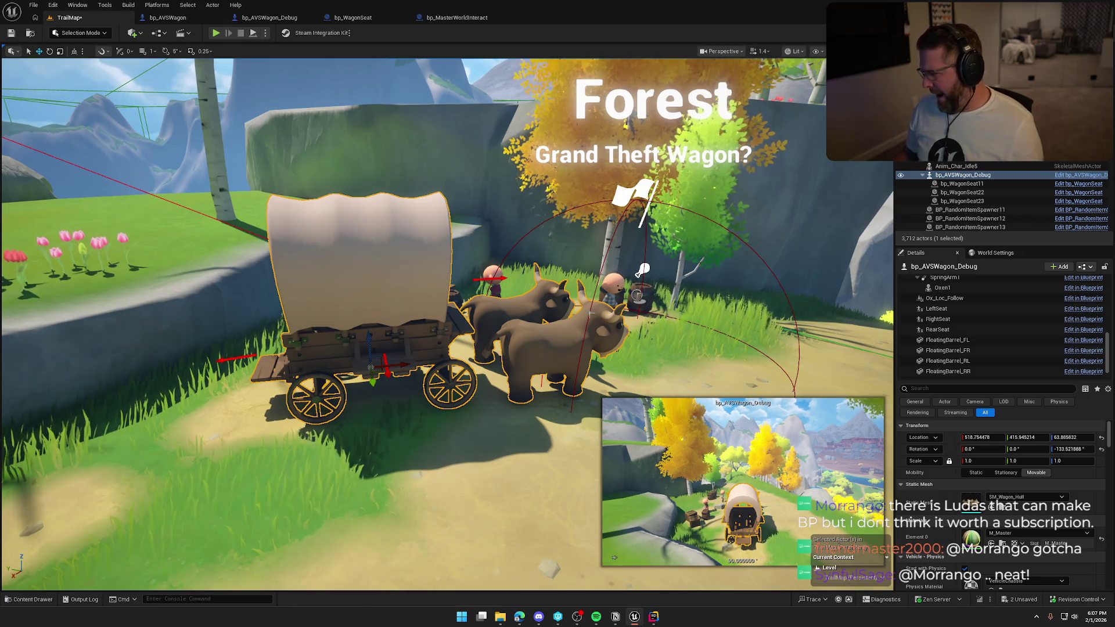
pyautogui.scroll(-1, 969, 336)
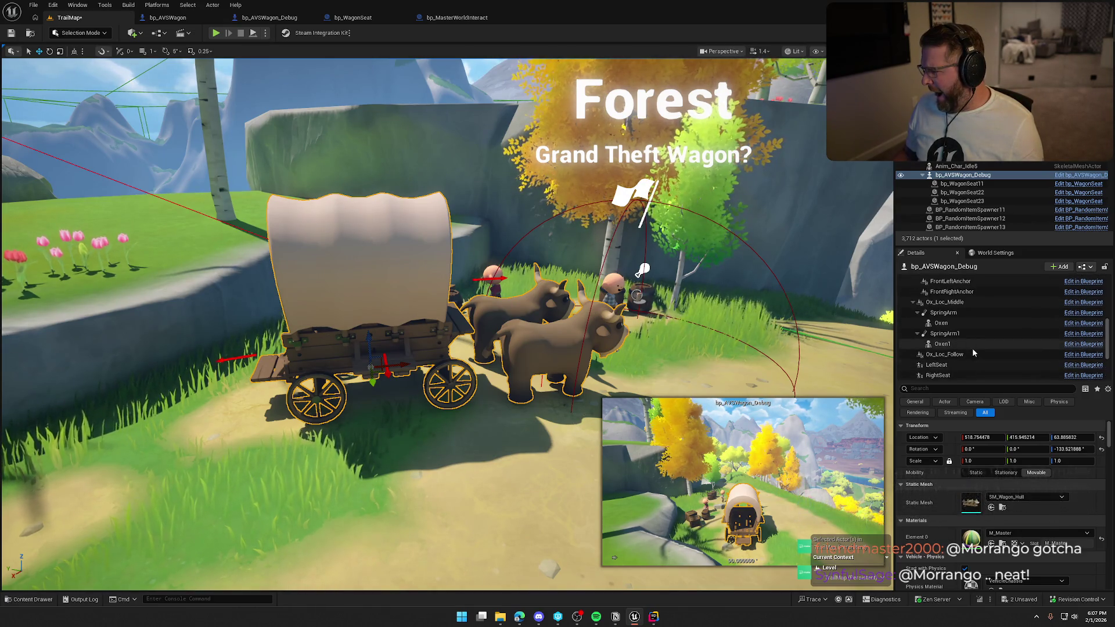
pyautogui.scroll(2, 972, 347)
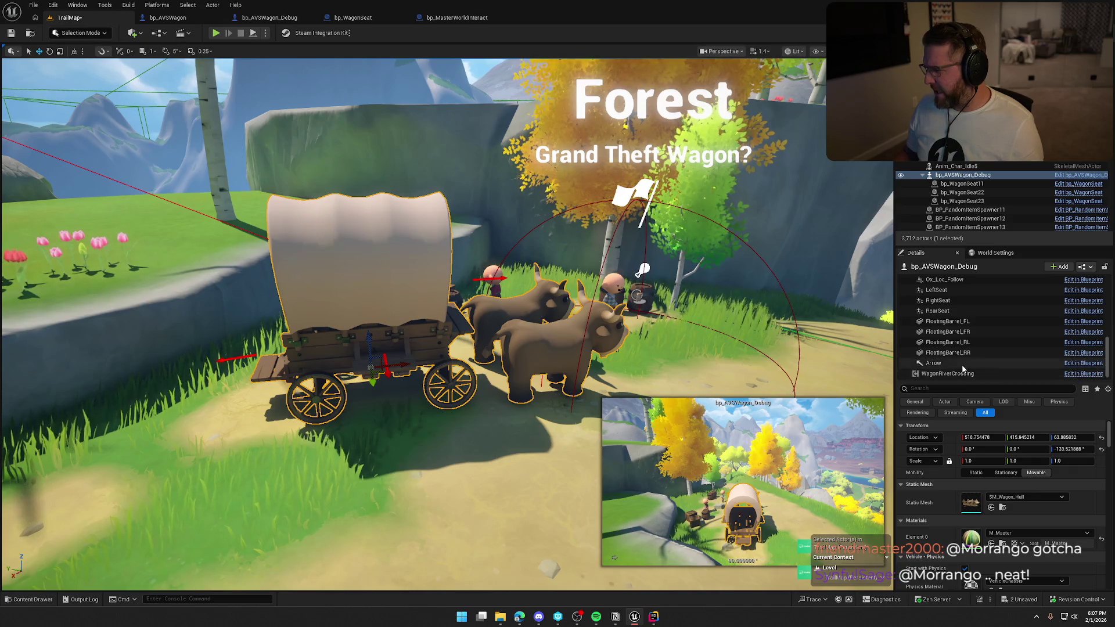
pyautogui.scroll(3, 965, 370)
# Check the LeftSeat component again, then select the Forest POI actor bp_POI6
pyautogui.click(964, 346)
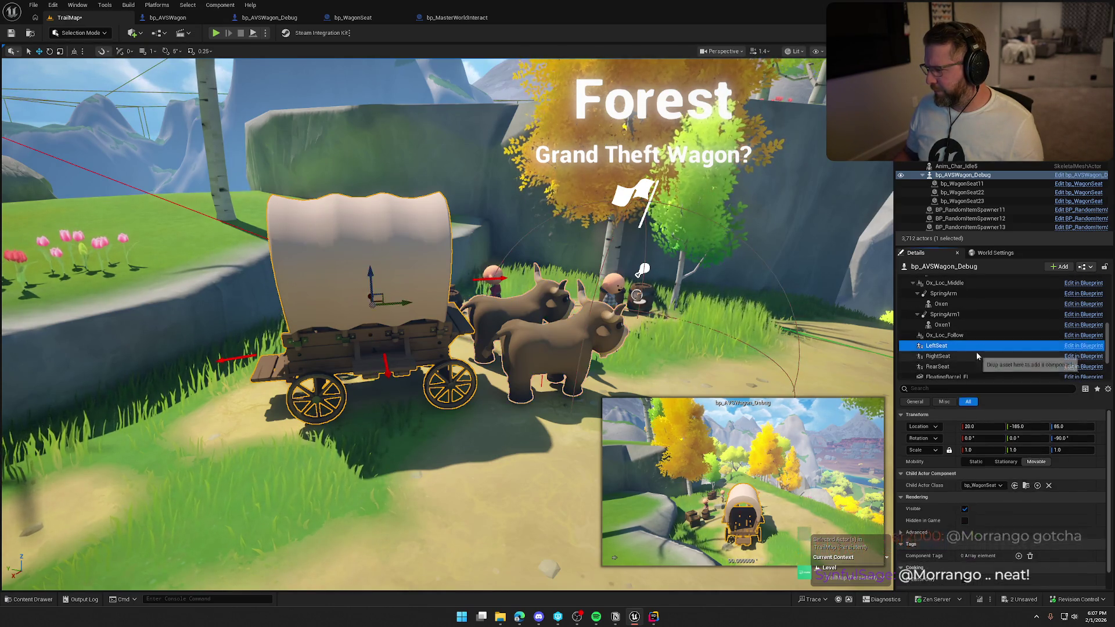
pyautogui.scroll(-3, 976, 350)
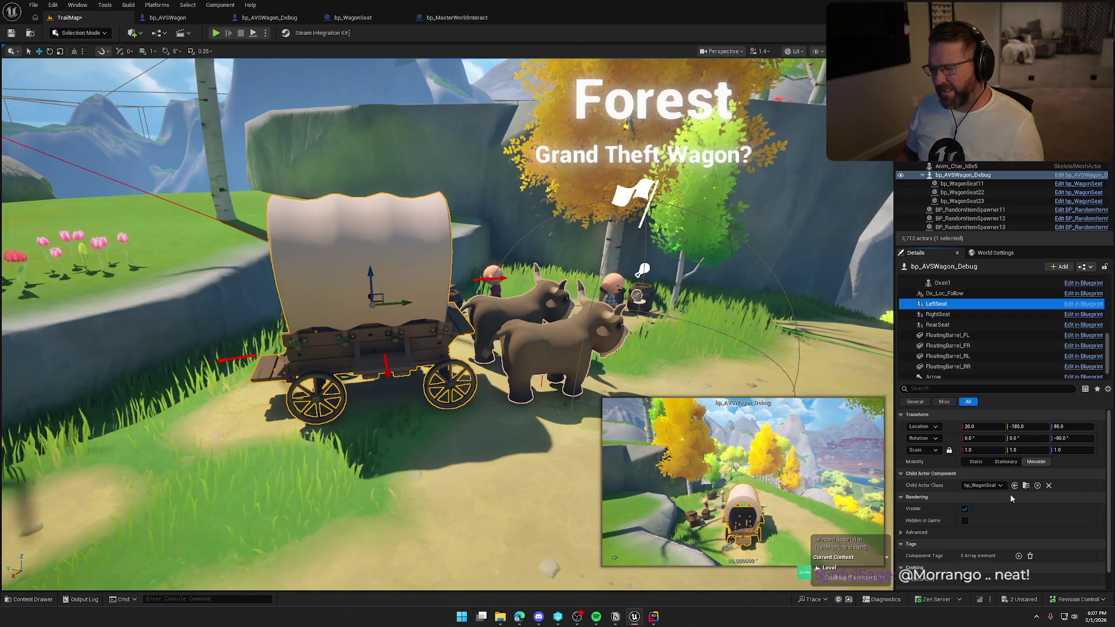
pyautogui.moveTo(388, 203)
pyautogui.mouseDown()
pyautogui.moveTo(499, 209)
pyautogui.moveTo(408, 216)
pyautogui.mouseUp()
pyautogui.click(340, 170)
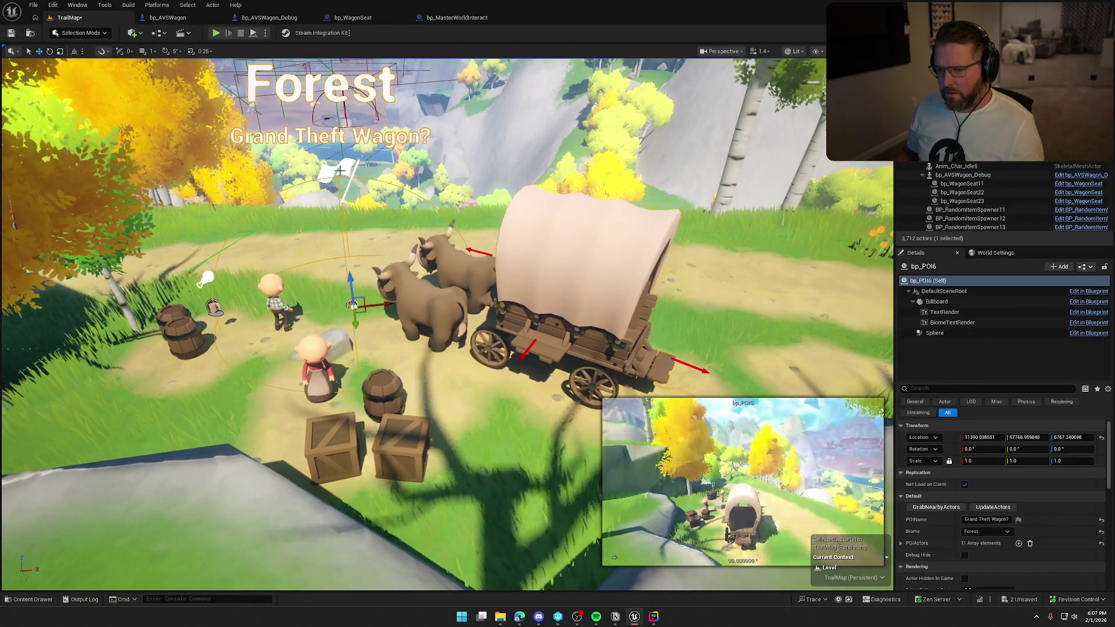
# Expand bp_POI6's POIActors array and review its 11 entries for bp_AVSWagon_Debug
pyautogui.scroll(-3, 924, 521)
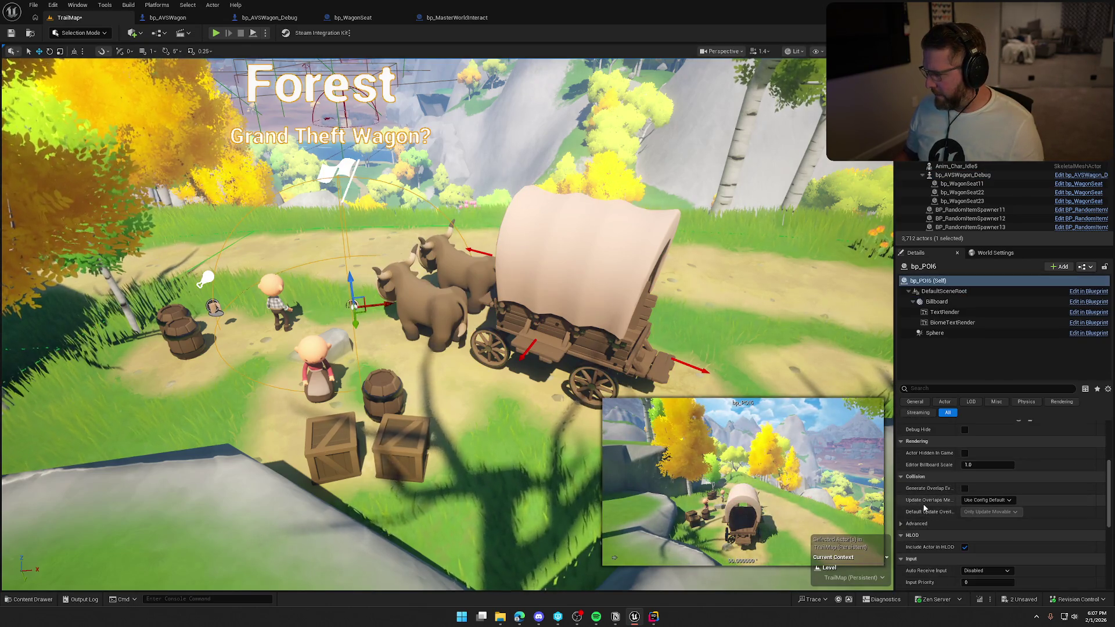
pyautogui.click(901, 460)
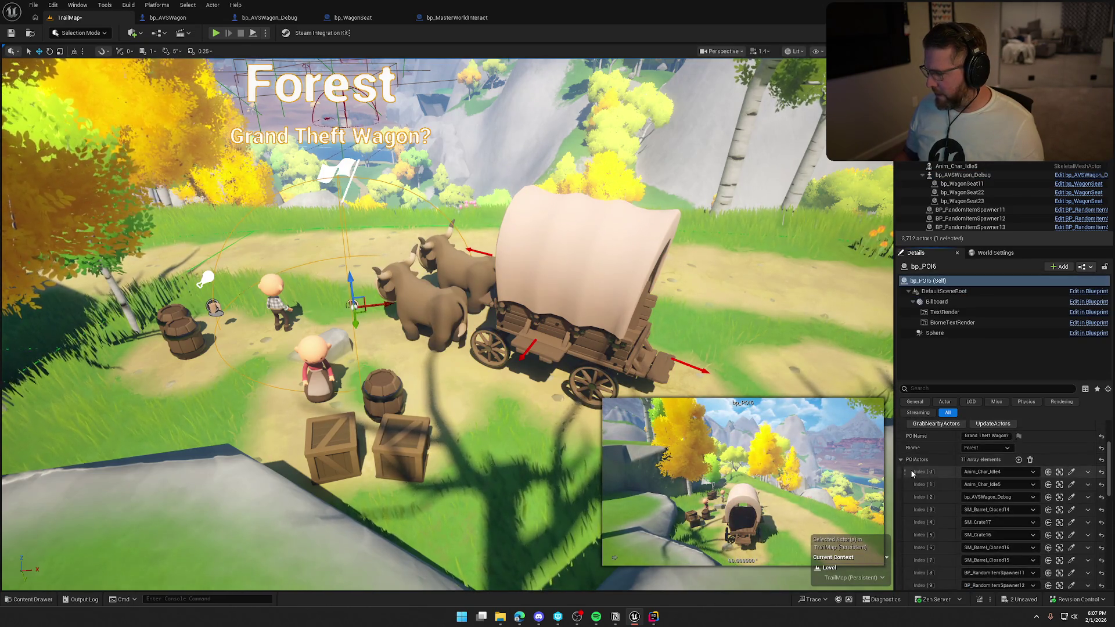
pyautogui.scroll(-1, 933, 488)
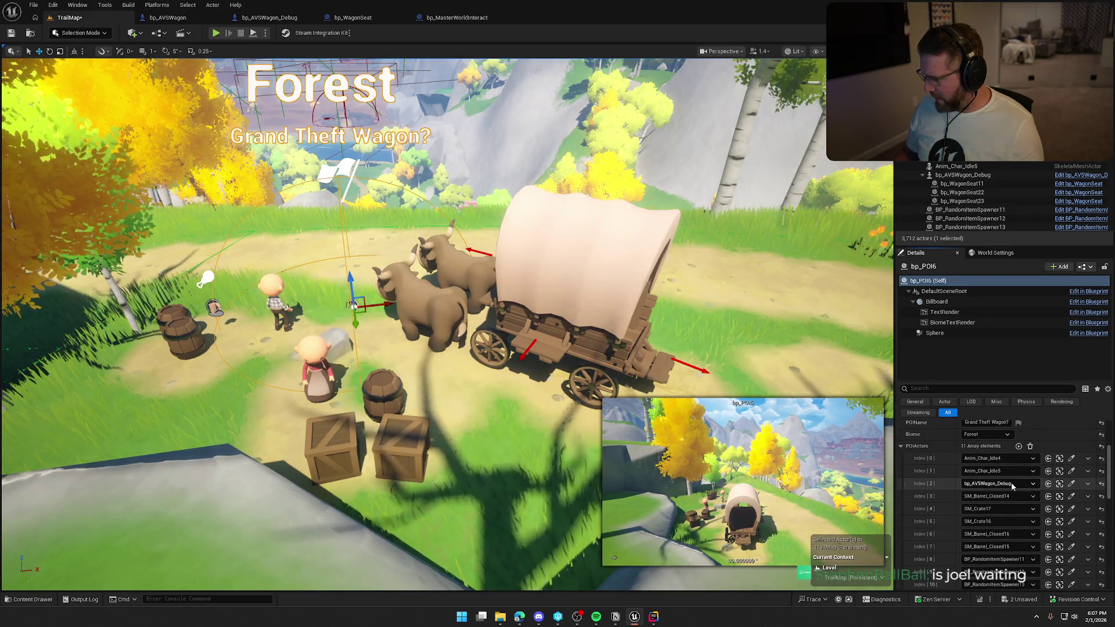
pyautogui.scroll(-3, 1012, 486)
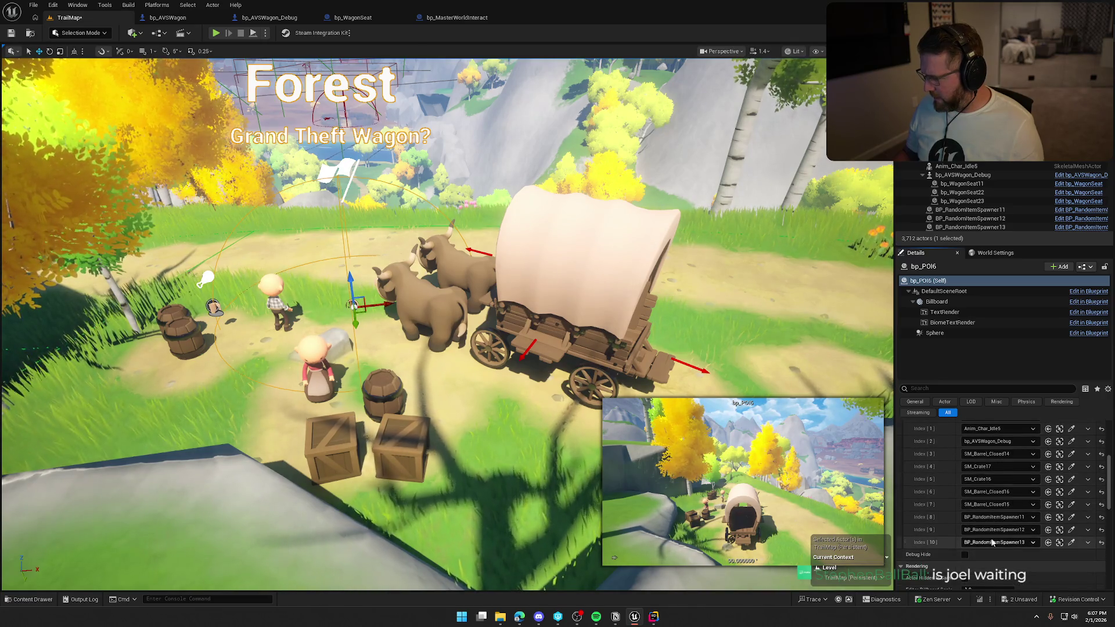
pyautogui.scroll(2, 984, 511)
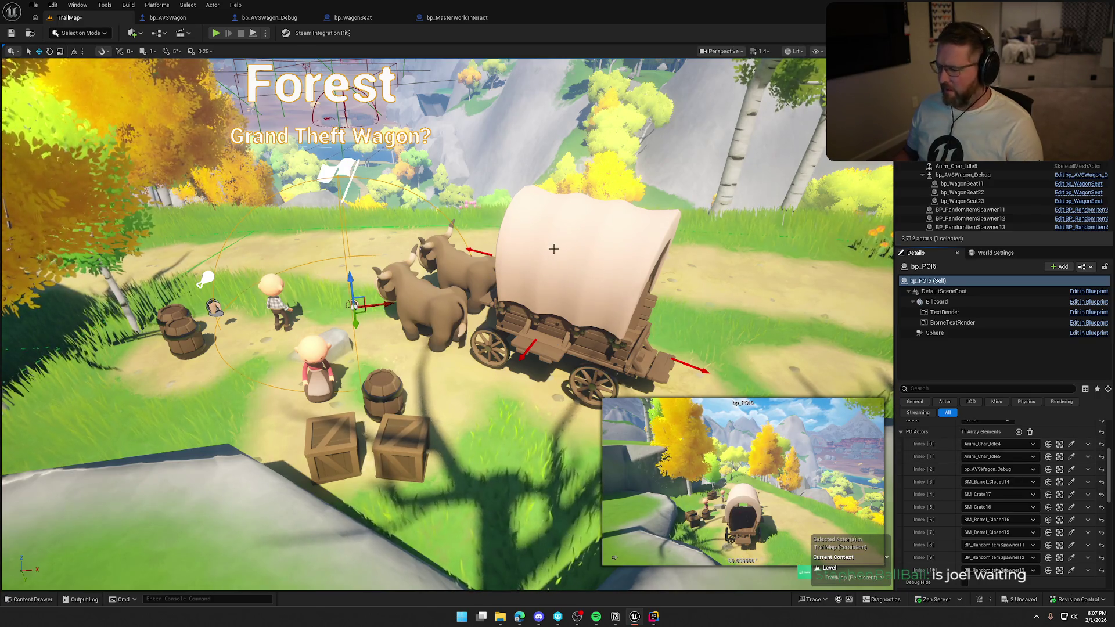
# Reselect the wagon, then select bp_POI6 and open the bp_POI Blueprint
pyautogui.click(591, 258)
pyautogui.moveTo(593, 260)
pyautogui.mouseDown()
pyautogui.moveTo(522, 244)
pyautogui.moveTo(499, 256)
pyautogui.moveTo(510, 267)
pyautogui.moveTo(496, 260)
pyautogui.mouseUp()
pyautogui.press('Escape')
pyautogui.click(290, 249)
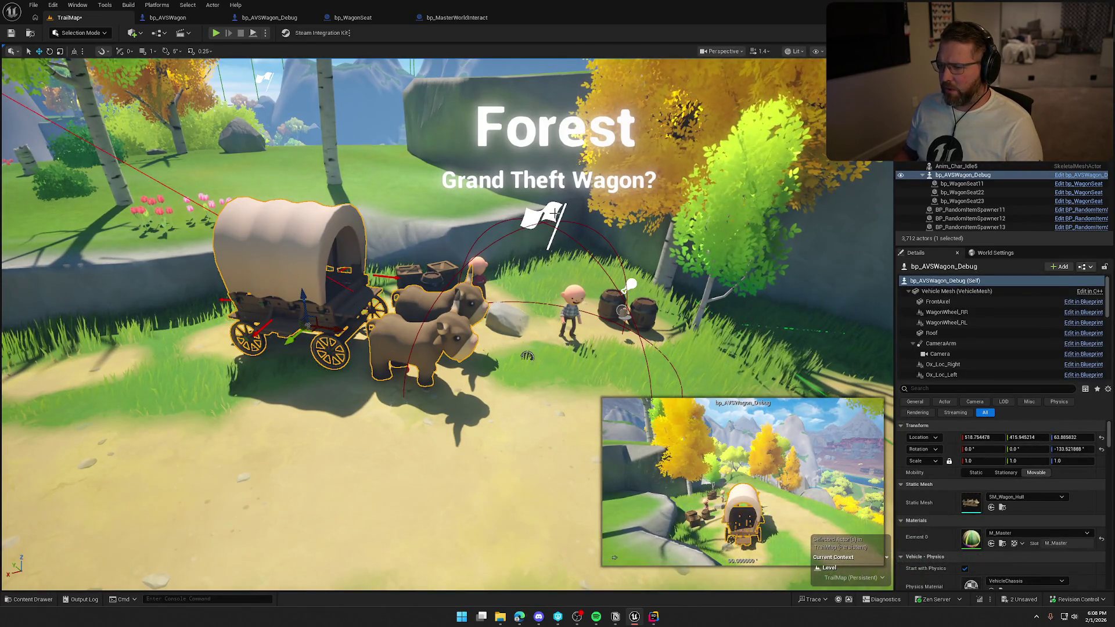
pyautogui.click(527, 355)
pyautogui.hotkey('ctrl', 'e')
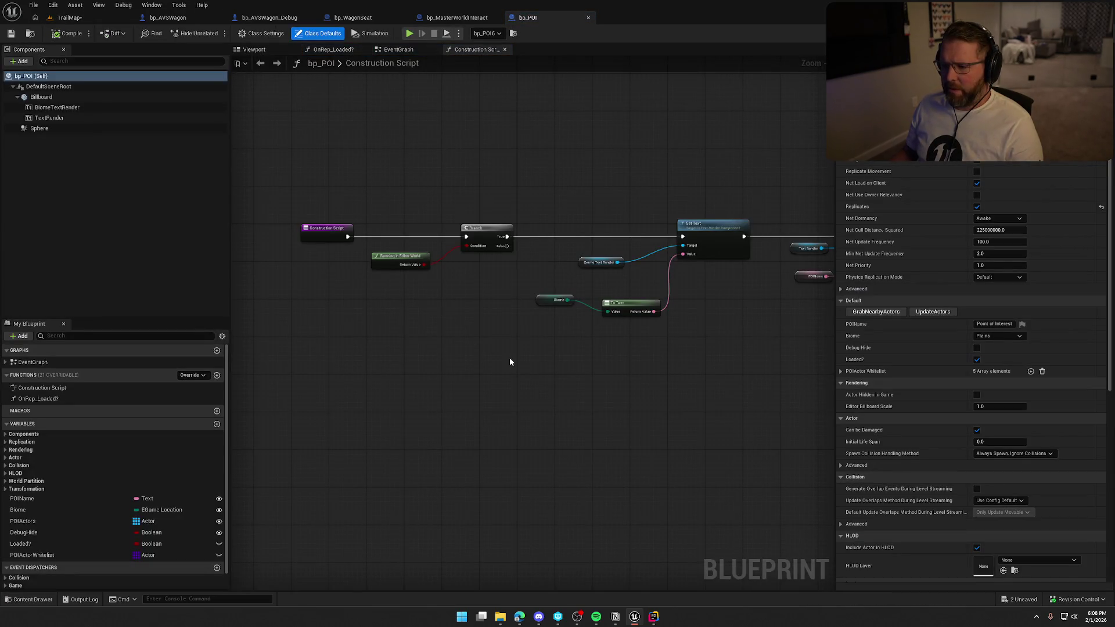
pyautogui.moveTo(598, 245)
pyautogui.mouseDown()
pyautogui.moveTo(481, 191)
pyautogui.moveTo(540, 174)
pyautogui.mouseUp()
pyautogui.moveTo(757, 180)
pyautogui.mouseDown()
pyautogui.moveTo(456, 373)
pyautogui.moveTo(313, 394)
pyautogui.moveTo(297, 367)
pyautogui.mouseUp()
pyautogui.moveTo(583, 227)
pyautogui.mouseDown()
pyautogui.moveTo(508, 331)
pyautogui.moveTo(540, 336)
pyautogui.moveTo(549, 184)
pyautogui.moveTo(658, 124)
pyautogui.mouseUp()
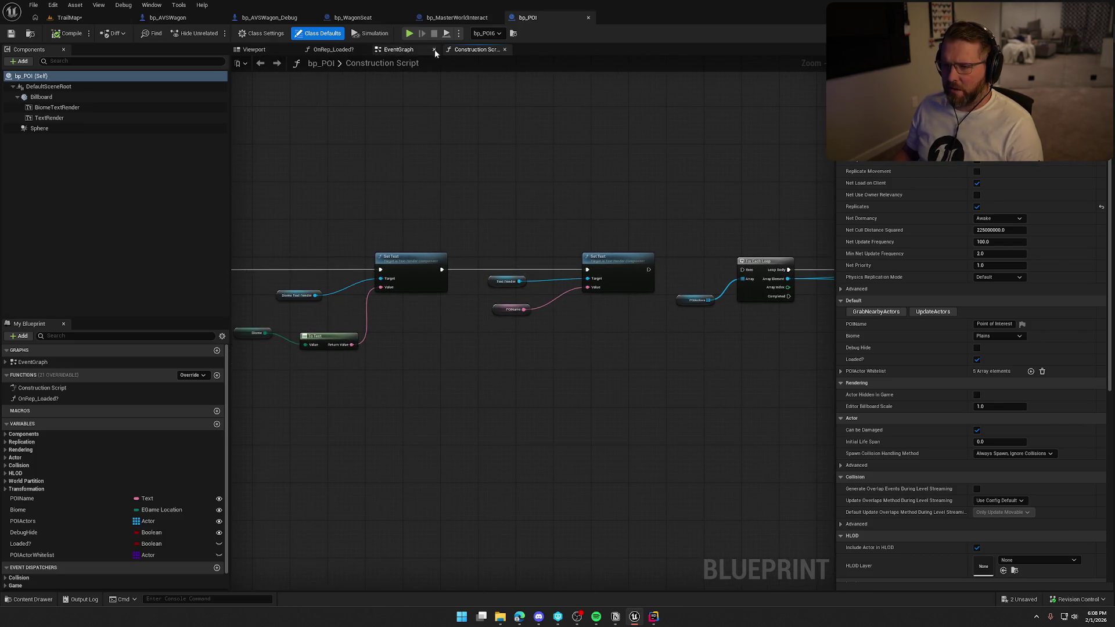
pyautogui.click(397, 49)
pyautogui.moveTo(446, 298)
pyautogui.mouseDown()
pyautogui.moveTo(504, 417)
pyautogui.moveTo(242, 305)
pyautogui.mouseUp()
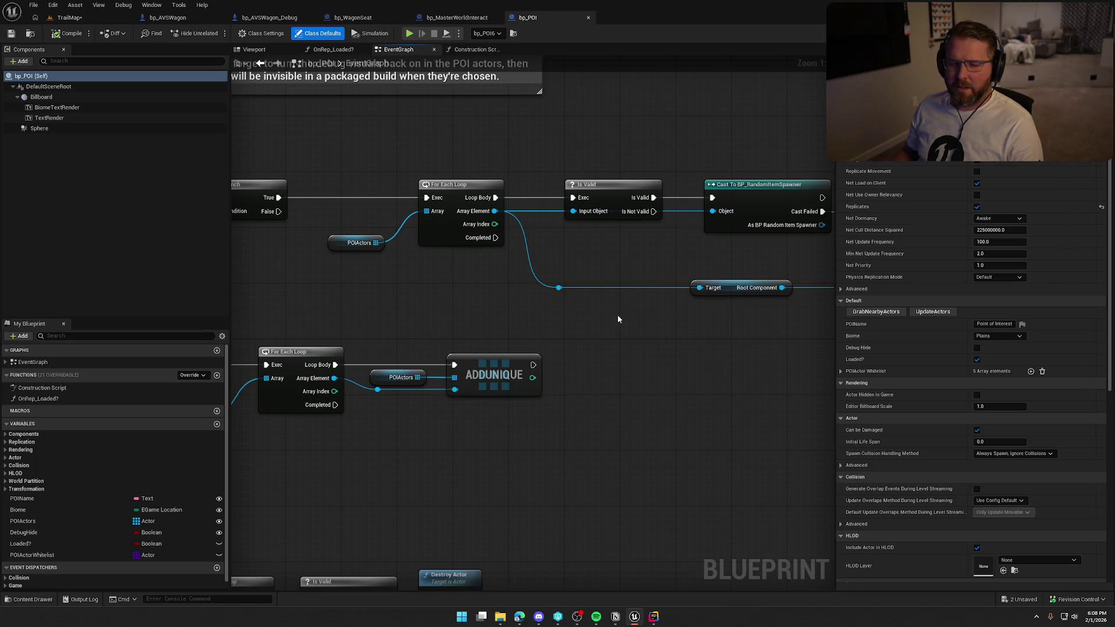
pyautogui.moveTo(660, 354)
pyautogui.mouseDown()
pyautogui.moveTo(404, 343)
pyautogui.moveTo(704, 343)
pyautogui.mouseUp()
pyautogui.moveTo(352, 313); pyautogui.dragTo(627, 317)
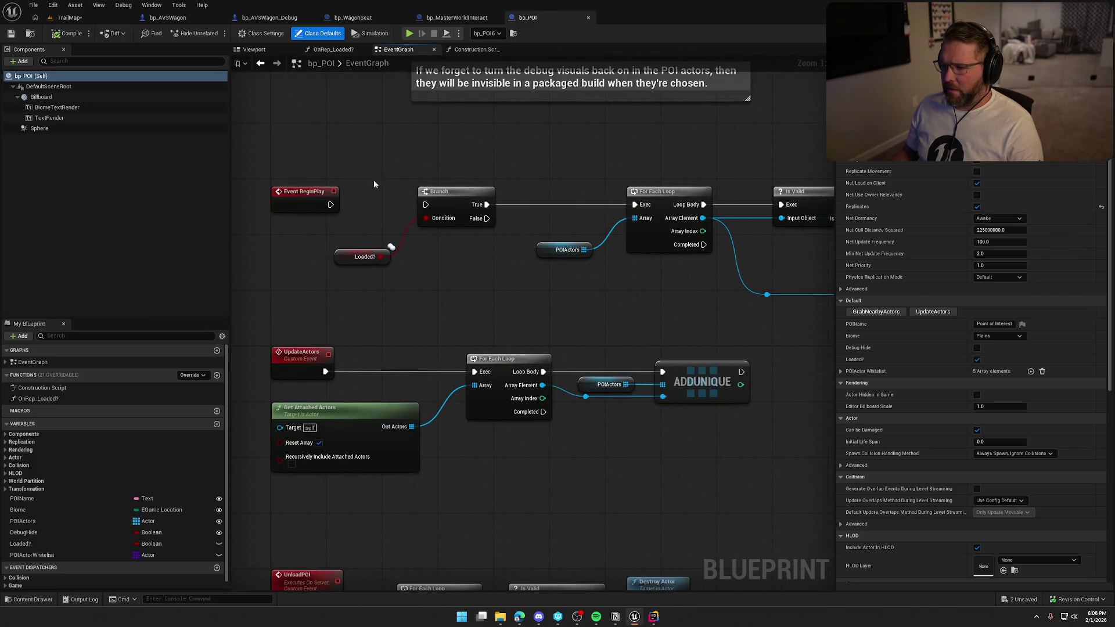
pyautogui.moveTo(491, 367); pyautogui.dragTo(523, 198)
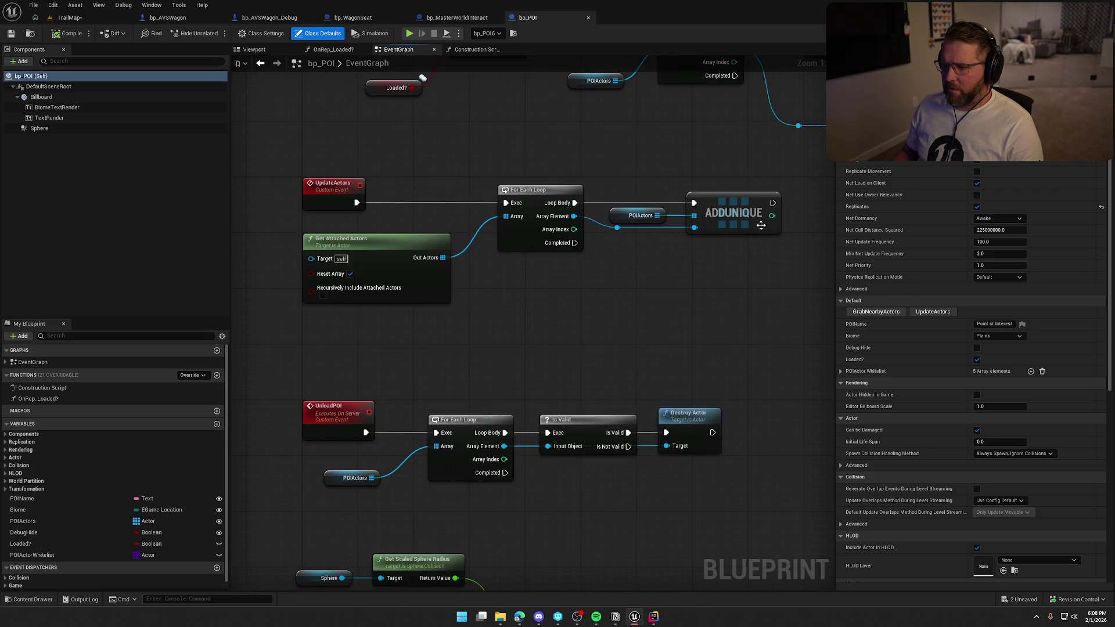
pyautogui.moveTo(630, 348); pyautogui.dragTo(647, 203)
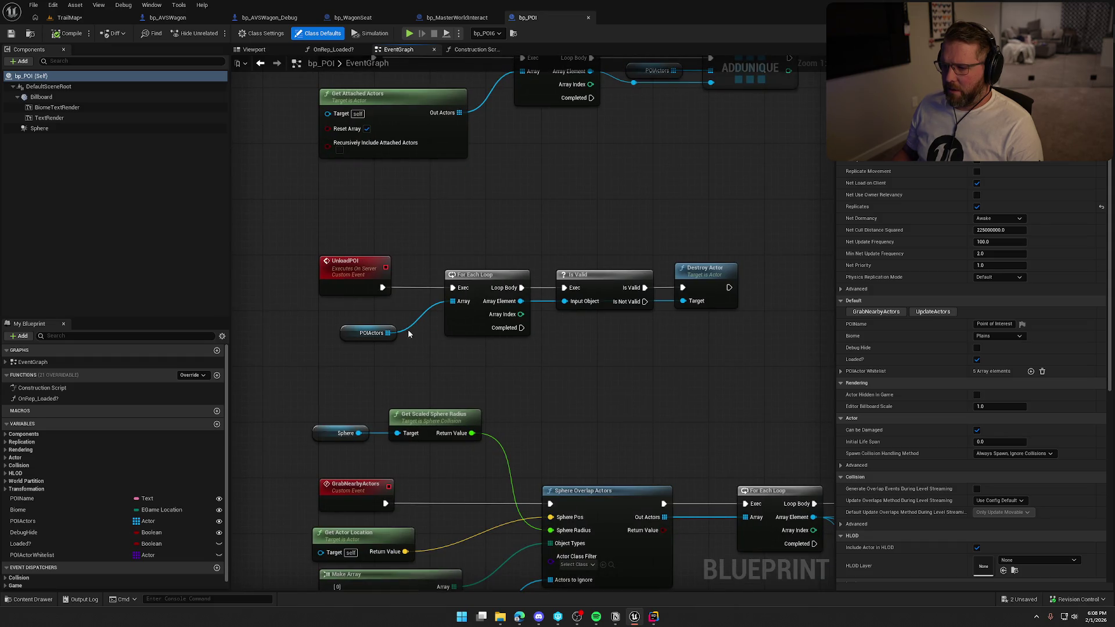
pyautogui.moveTo(580, 349); pyautogui.dragTo(580, 238)
pyautogui.moveTo(567, 297)
pyautogui.mouseDown()
pyautogui.moveTo(567, 211)
pyautogui.moveTo(589, 203)
pyautogui.mouseUp()
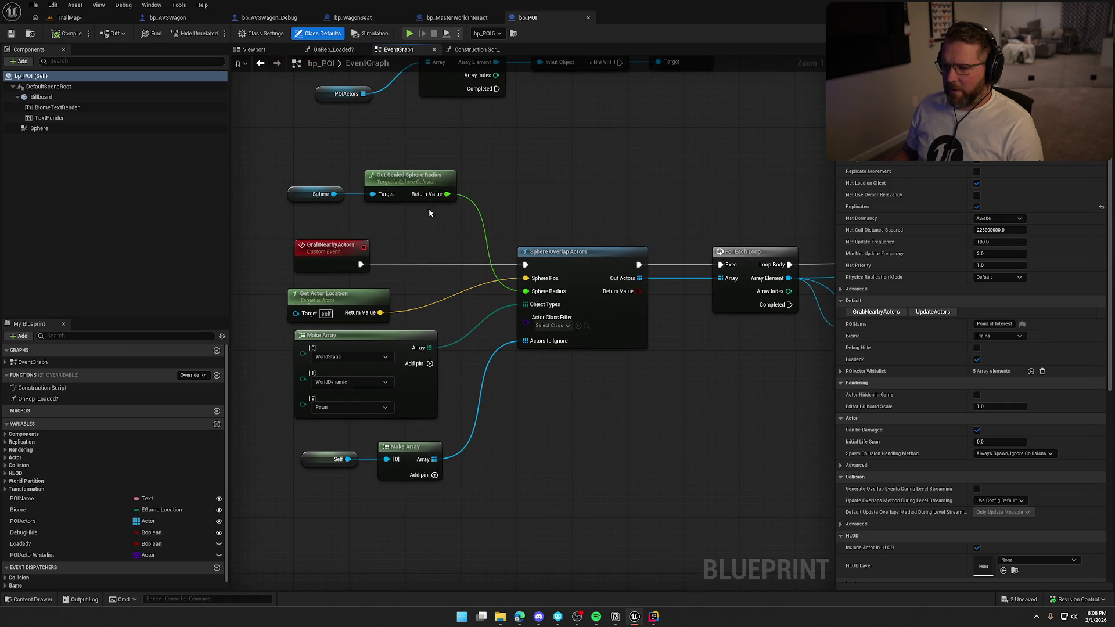
pyautogui.moveTo(676, 417); pyautogui.dragTo(466, 416)
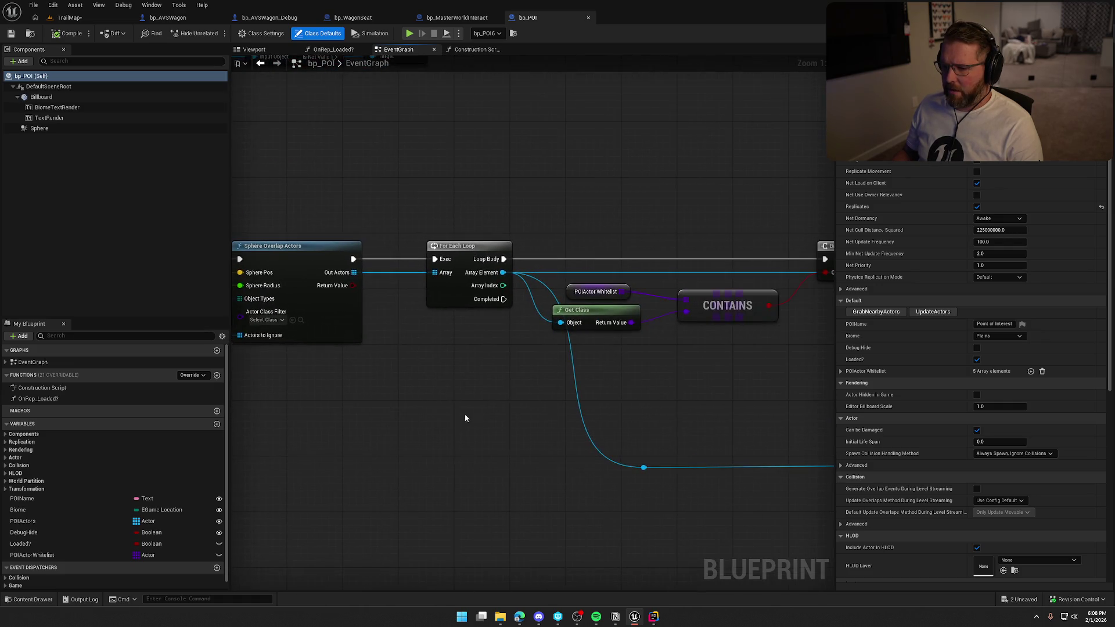
pyautogui.moveTo(583, 413); pyautogui.dragTo(388, 391)
pyautogui.moveTo(557, 381); pyautogui.dragTo(374, 386)
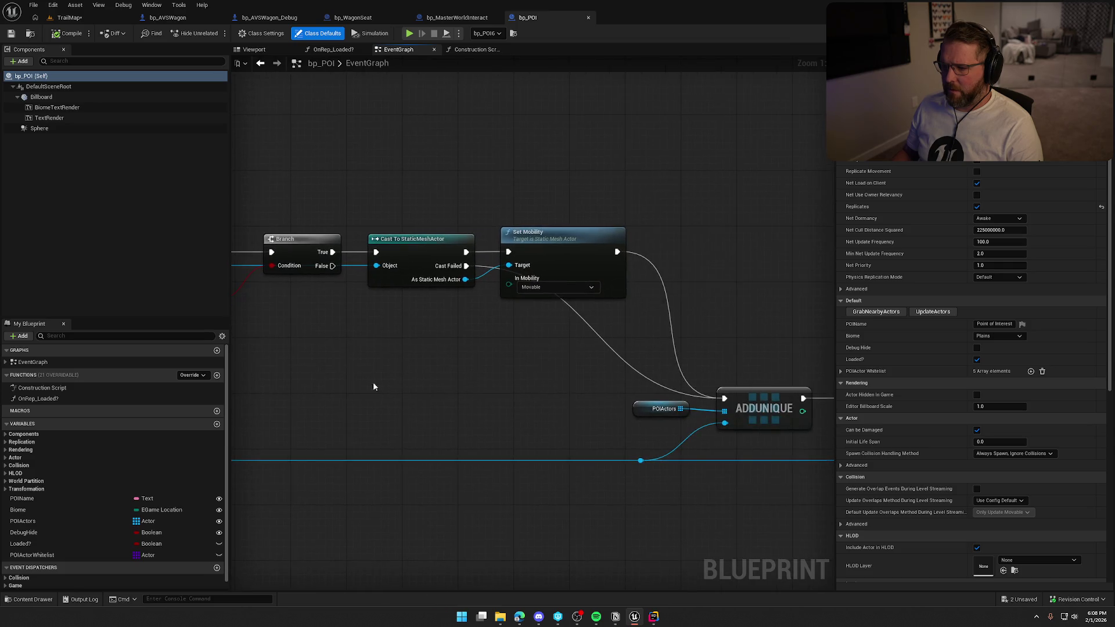
pyautogui.moveTo(475, 377)
pyautogui.mouseDown()
pyautogui.moveTo(252, 360)
pyautogui.moveTo(253, 327)
pyautogui.mouseUp()
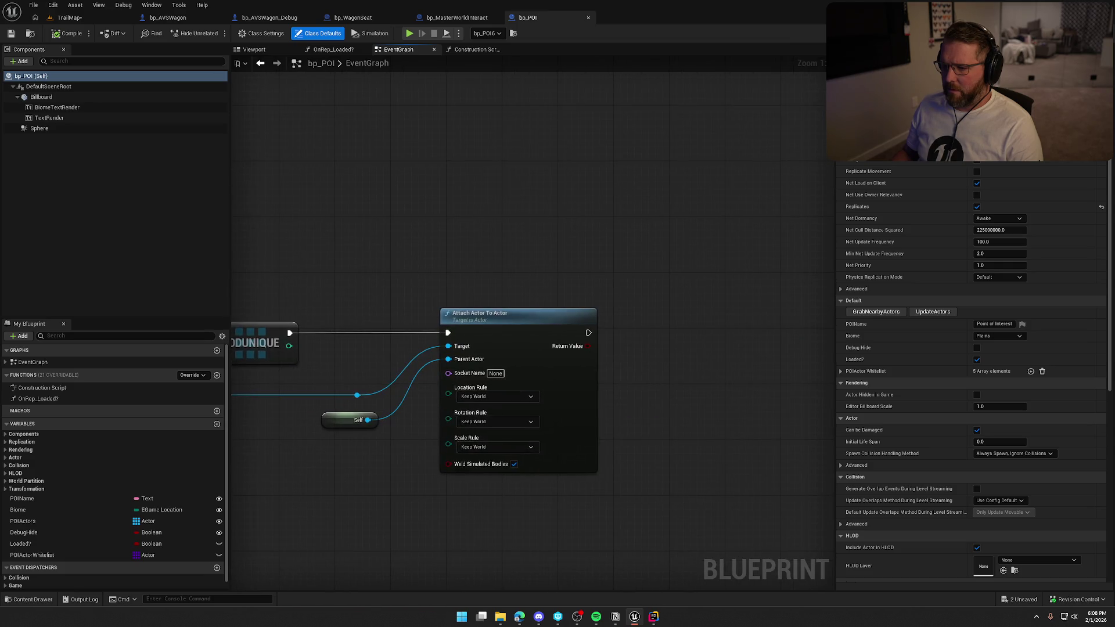
pyautogui.moveTo(325, 349); pyautogui.dragTo(523, 337)
pyautogui.moveTo(348, 325); pyautogui.dragTo(609, 243)
pyautogui.moveTo(511, 87)
pyautogui.mouseDown()
pyautogui.moveTo(572, 297)
pyautogui.moveTo(569, 511)
pyautogui.moveTo(485, 281)
pyautogui.mouseUp()
pyautogui.scroll(-2, 569, 511)
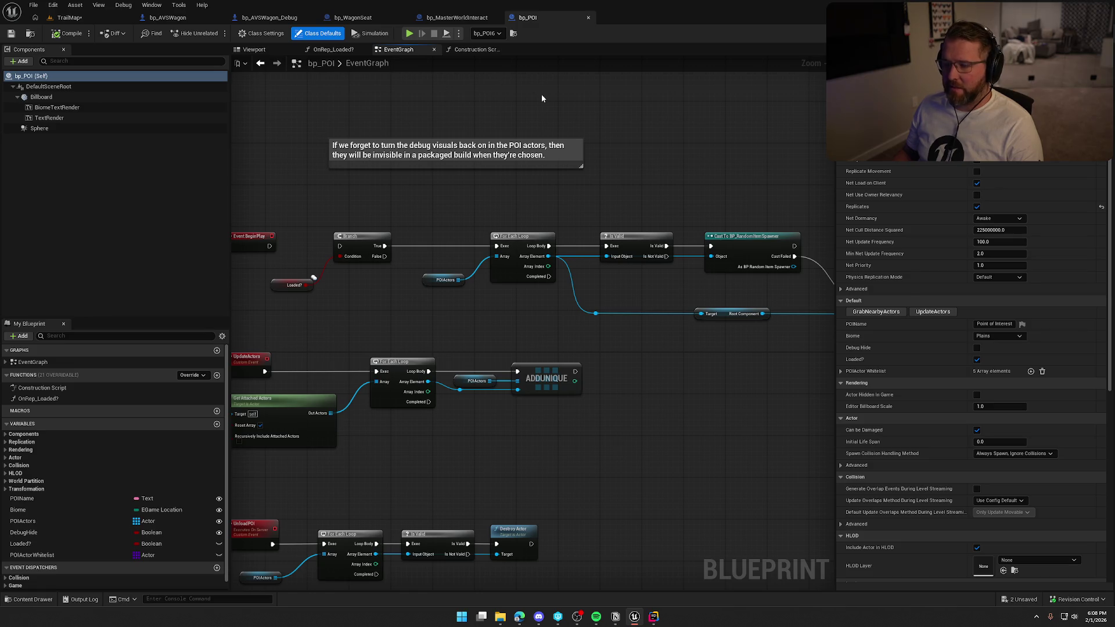
pyautogui.moveTo(460, 58)
pyautogui.mouseDown()
pyautogui.moveTo(389, 62)
pyautogui.moveTo(332, 47)
pyautogui.mouseUp()
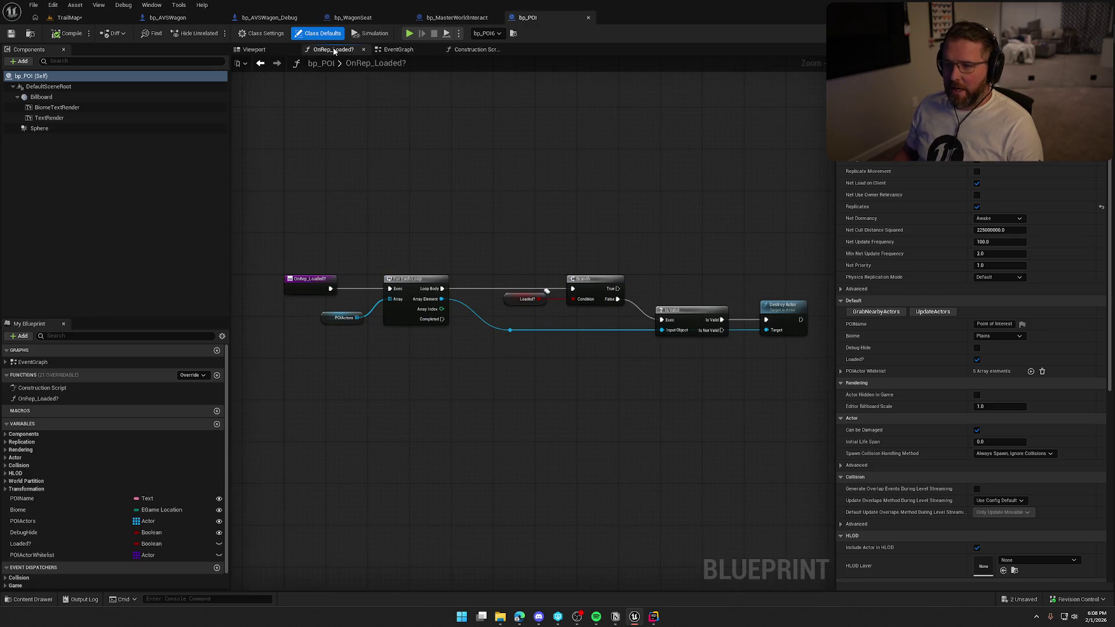
pyautogui.moveTo(506, 217)
pyautogui.mouseDown()
pyautogui.moveTo(454, 214)
pyautogui.moveTo(503, 169)
pyautogui.mouseUp()
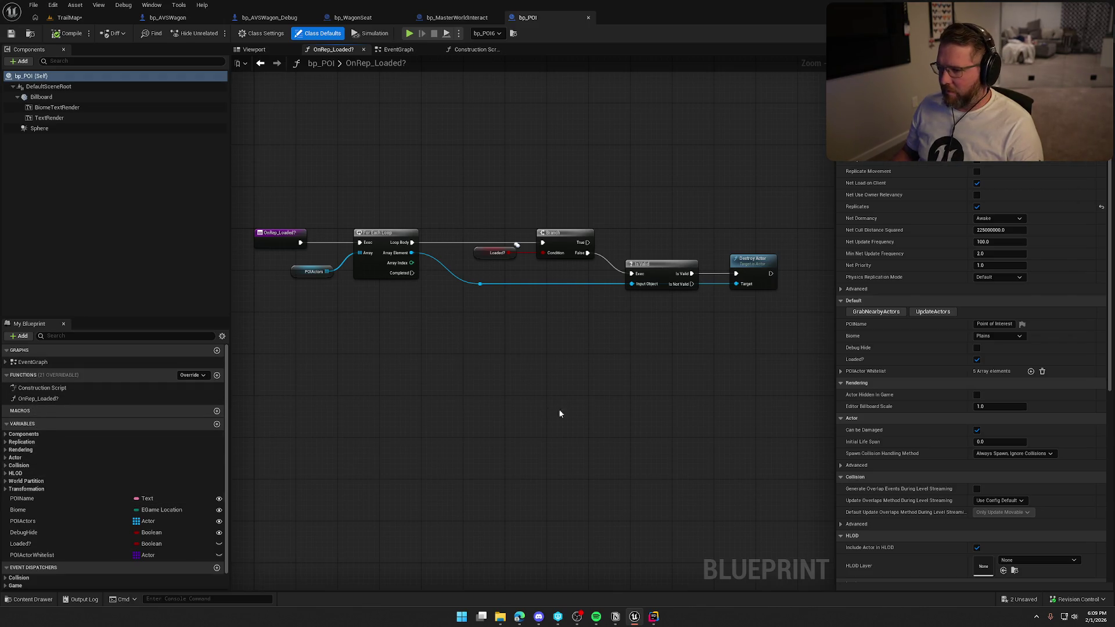
pyautogui.click(398, 49)
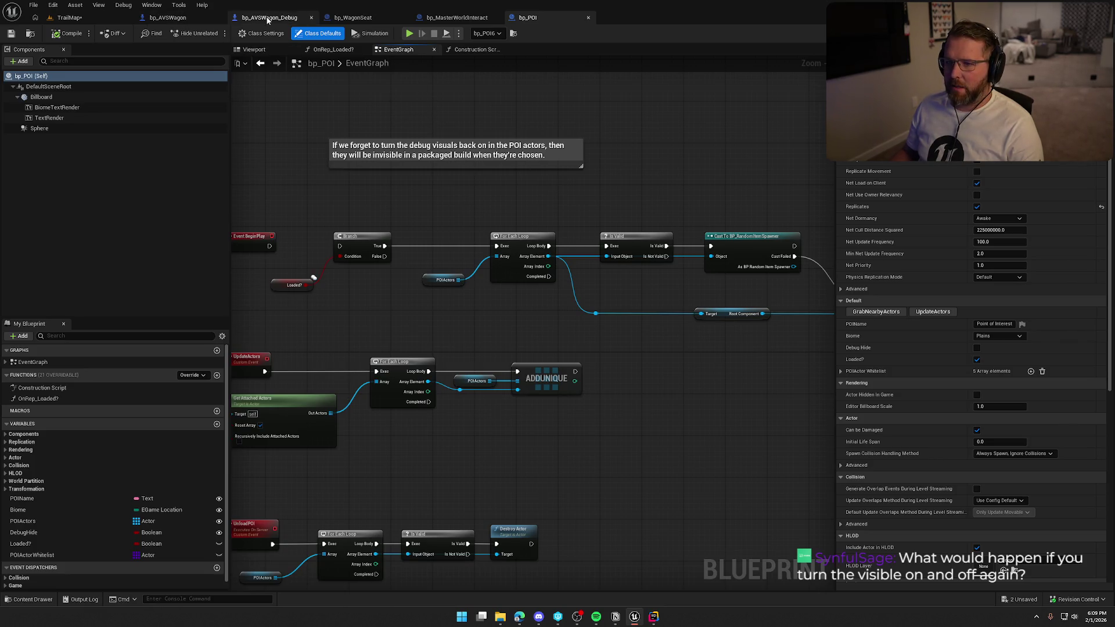
pyautogui.click(353, 17)
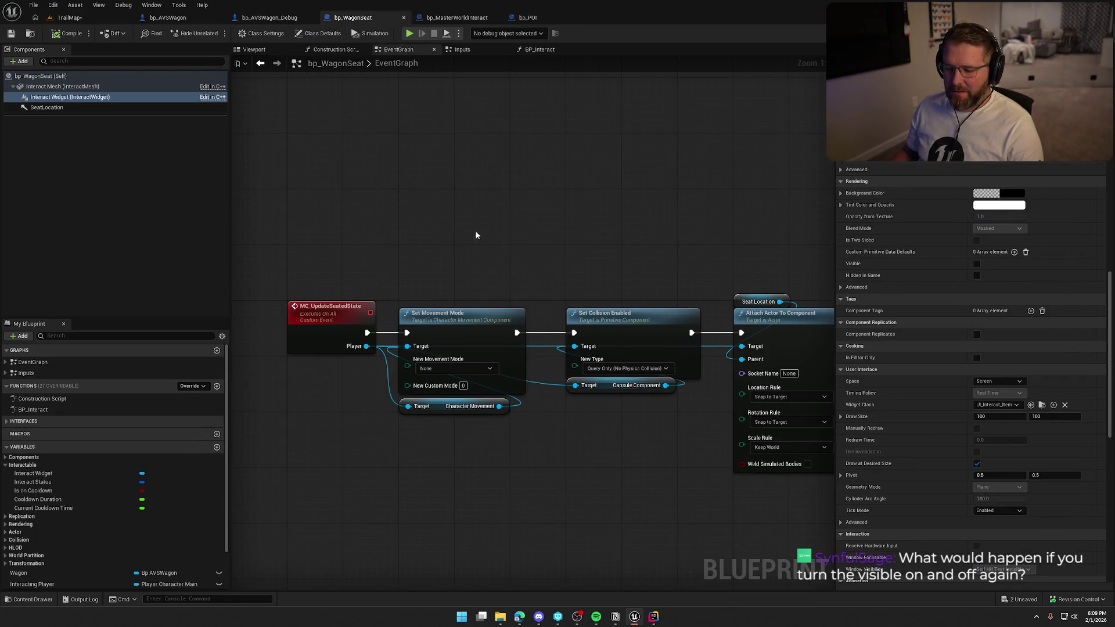
# Add an Event BeginPlay node in bp_WagonSeat followed by a 3-second Delay
pyautogui.moveTo(476, 236); pyautogui.dragTo(477, 341)
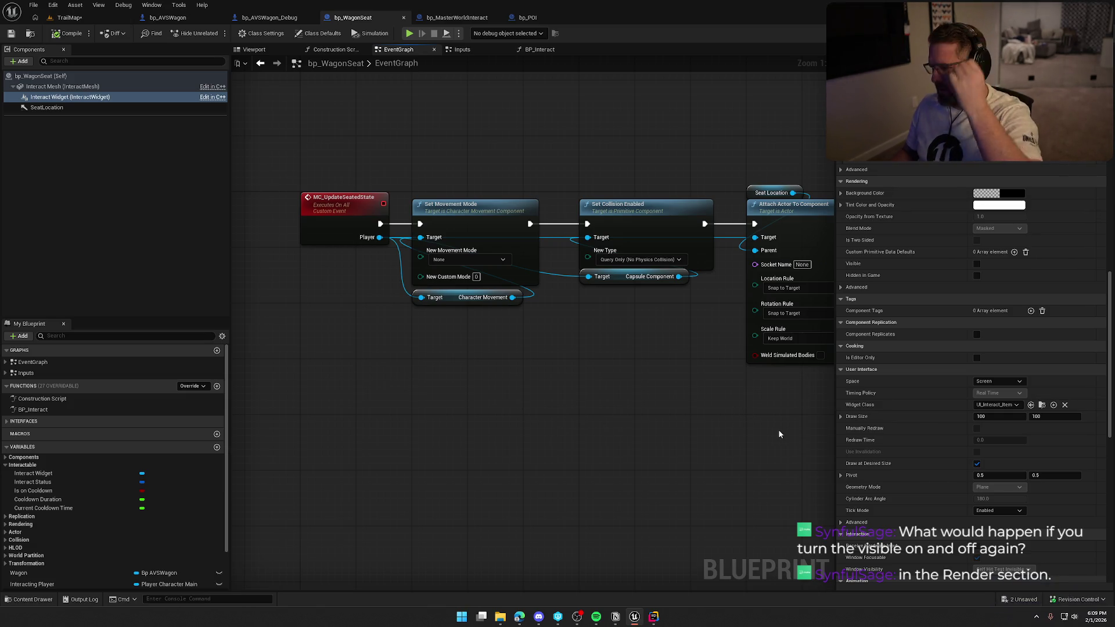
pyautogui.scroll(-2, 904, 501)
pyautogui.scroll(-15, 904, 499)
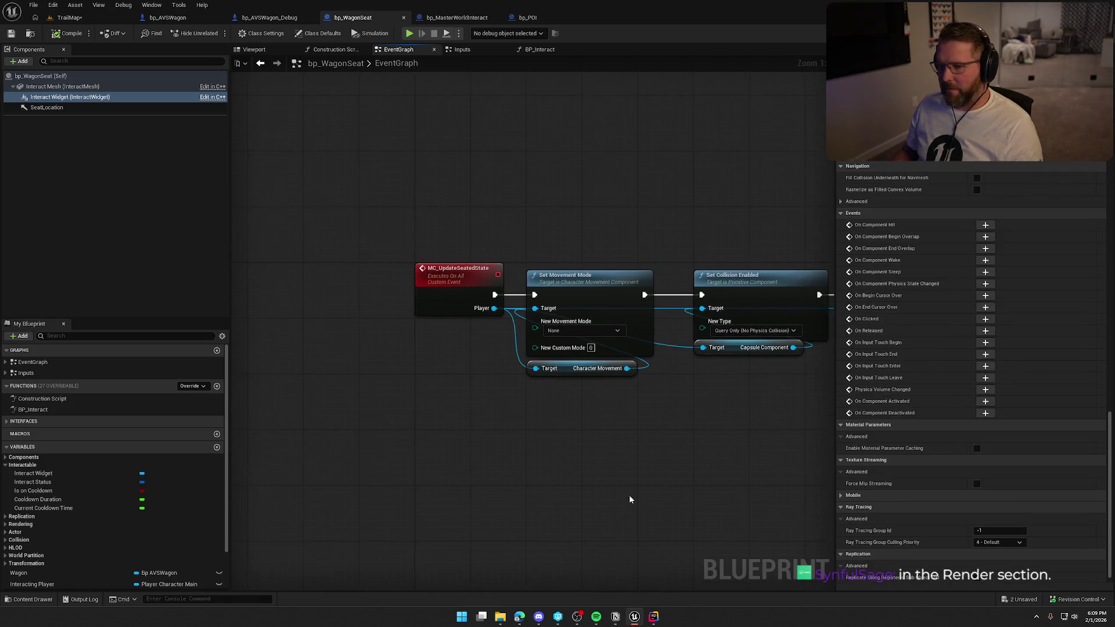
pyautogui.rightClick(437, 184)
pyautogui.write('event be')
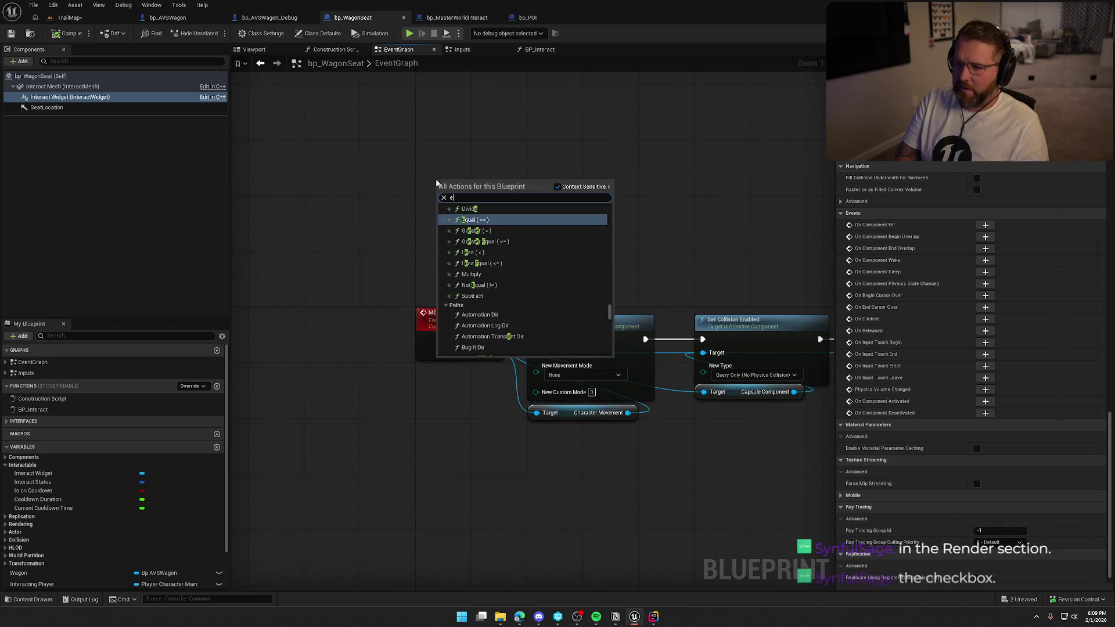
pyautogui.press('Return')
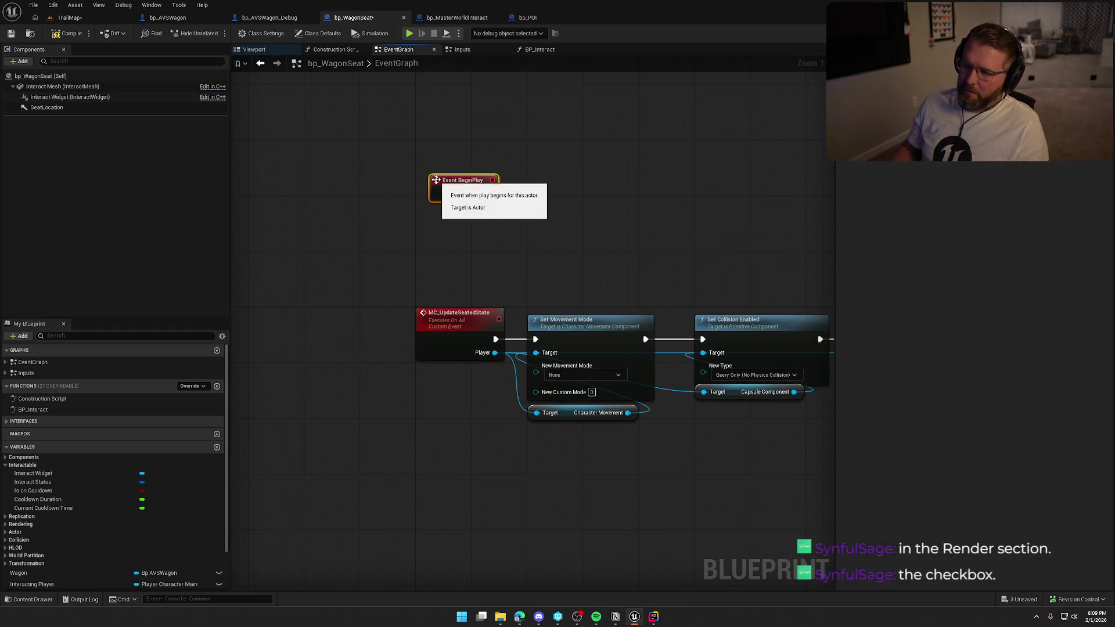
pyautogui.moveTo(437, 183)
pyautogui.mouseDown()
pyautogui.moveTo(439, 154)
pyautogui.moveTo(410, 241)
pyautogui.mouseUp()
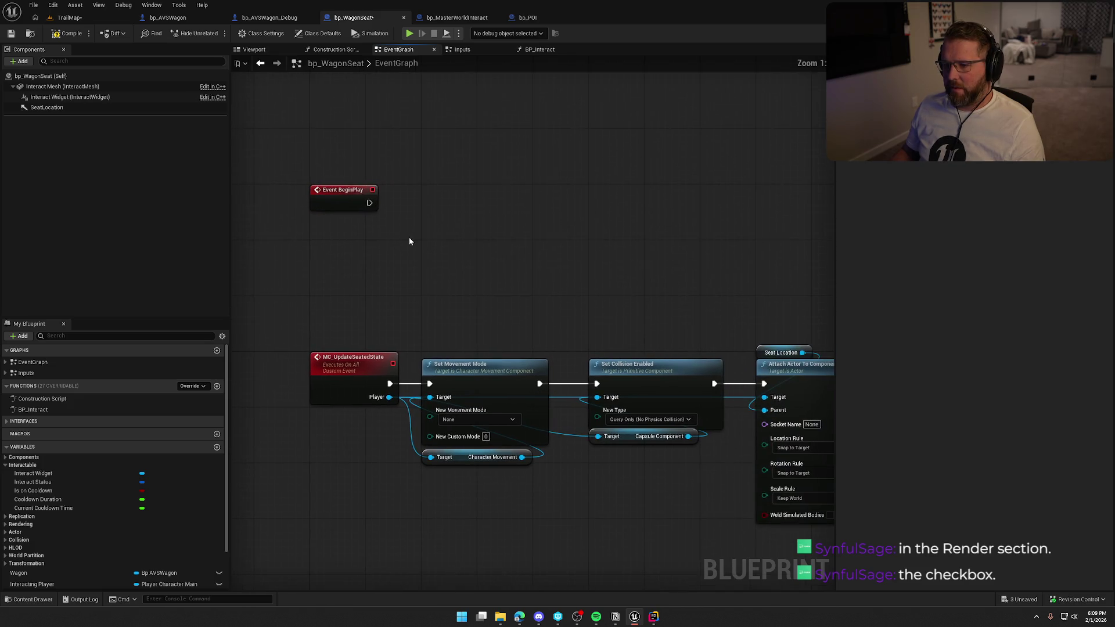
pyautogui.click(443, 189)
pyautogui.moveTo(450, 203)
pyautogui.mouseDown()
pyautogui.moveTo(366, 206)
pyautogui.moveTo(450, 202)
pyautogui.mouseUp()
pyautogui.write('3')
pyautogui.press('Return')
# After the Delay completes, call Set Visibility on the Interact Widget
pyautogui.click(492, 267)
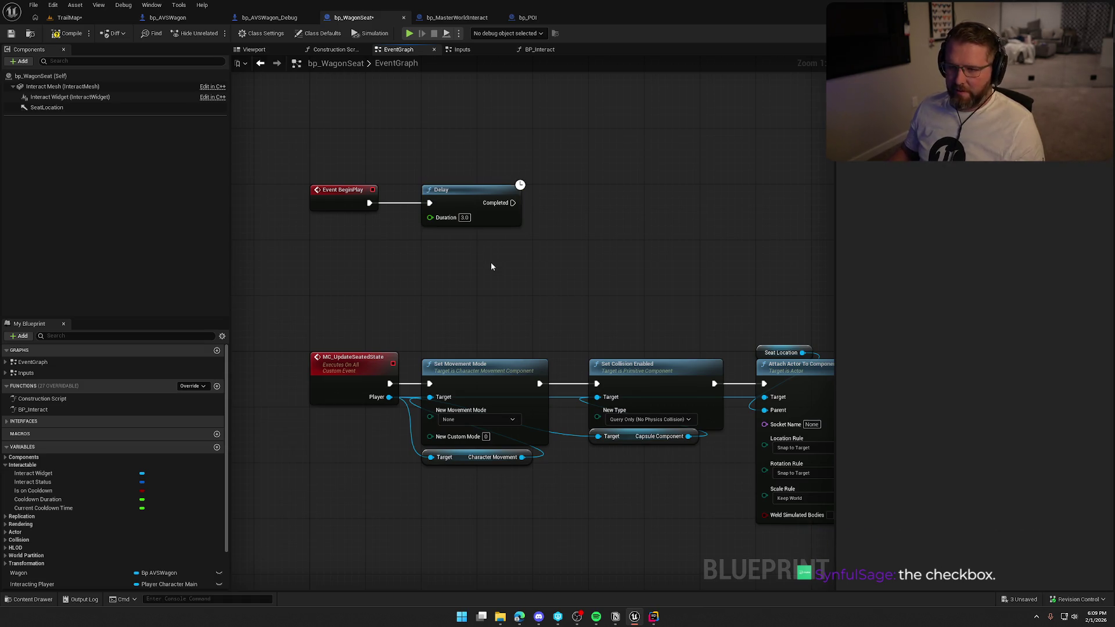
pyautogui.moveTo(116, 97)
pyautogui.mouseDown()
pyautogui.moveTo(527, 151)
pyautogui.moveTo(599, 187)
pyautogui.mouseUp()
pyautogui.write('set visi')
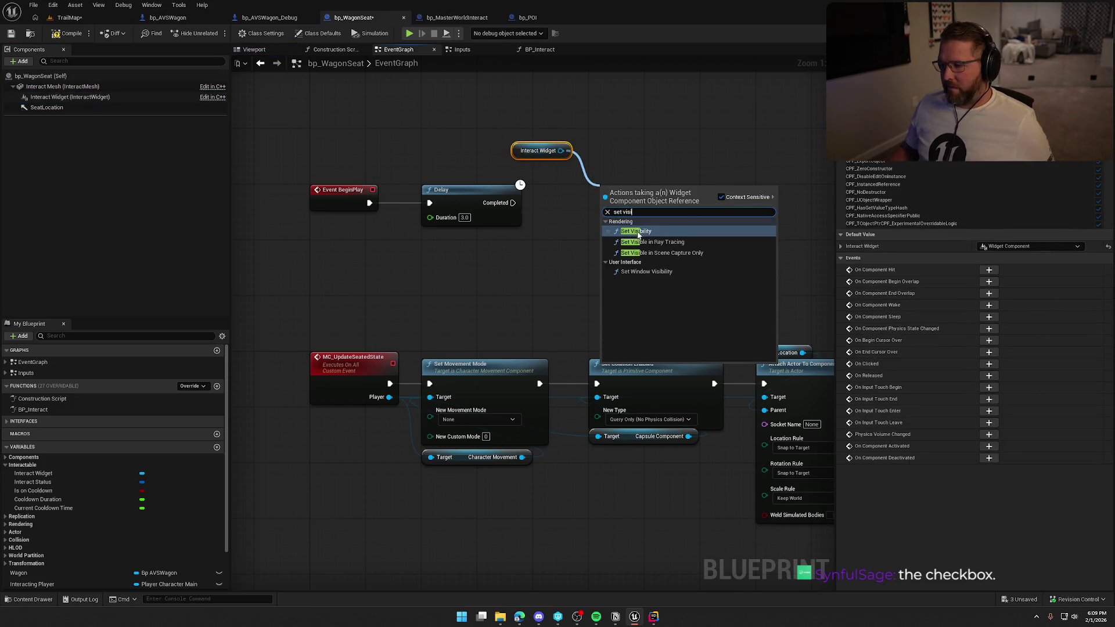
pyautogui.click(634, 231)
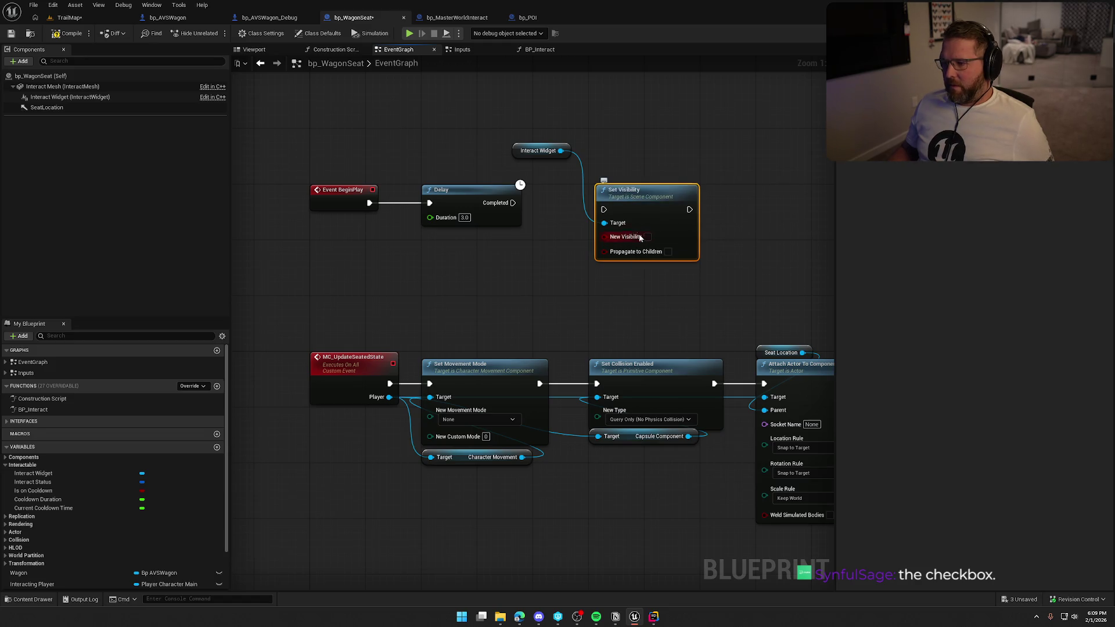
pyautogui.moveTo(513, 203)
pyautogui.mouseDown()
pyautogui.moveTo(604, 209)
pyautogui.moveTo(557, 201)
pyautogui.mouseUp()
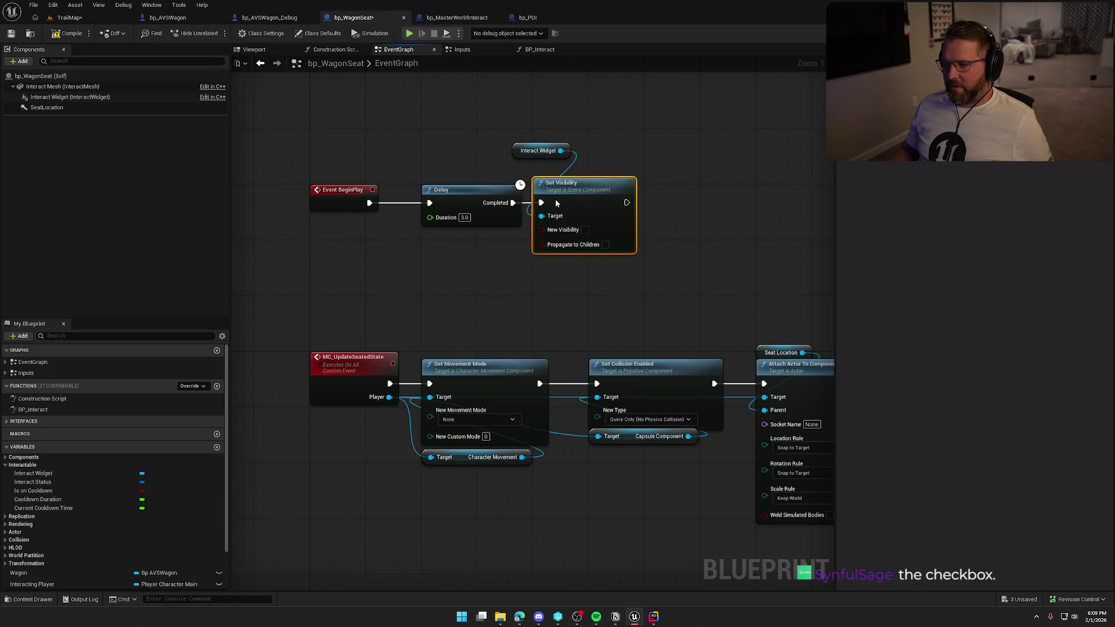
pyautogui.moveTo(521, 152); pyautogui.dragTo(542, 166)
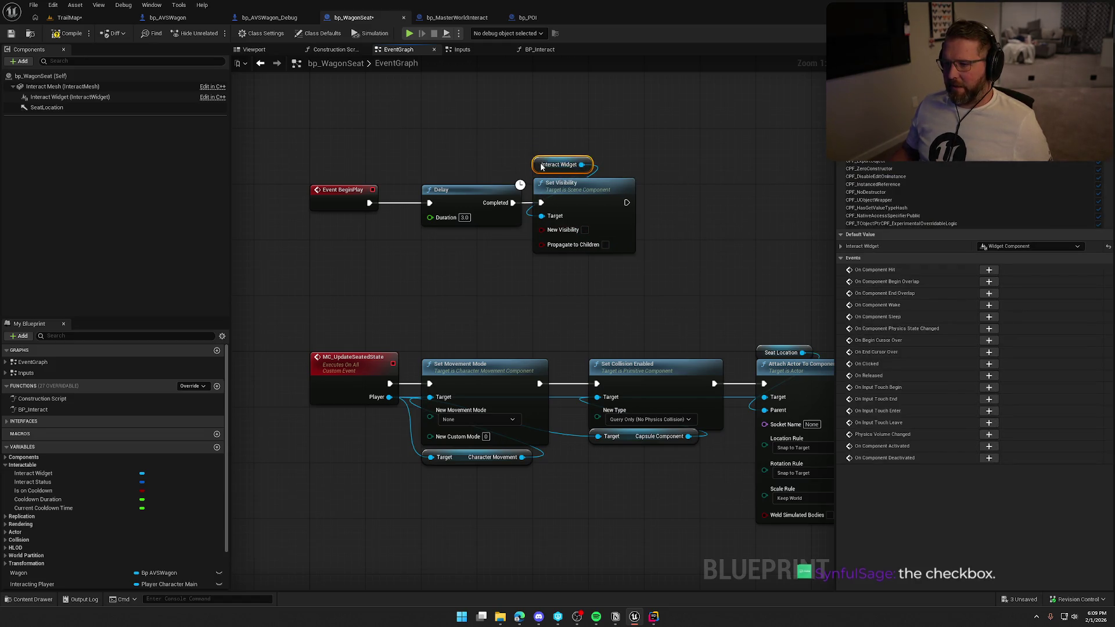
pyautogui.click(527, 109)
# Save bp_WagonSeat, checking the blueprint out, and return to TrailMap
pyautogui.hotkey('ctrl', 's')
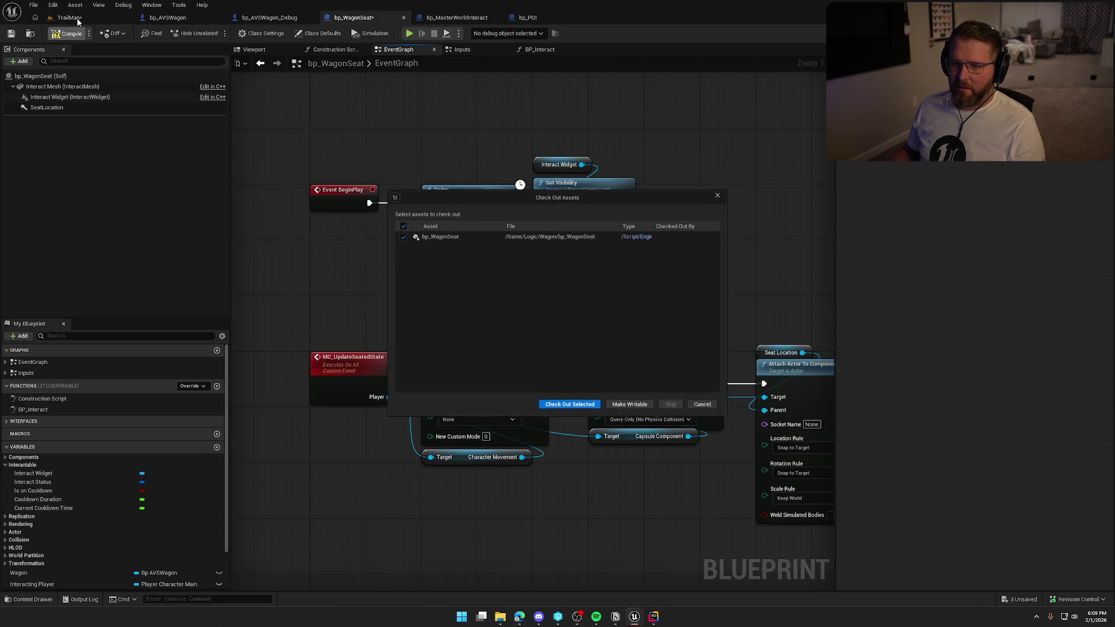
pyautogui.click(594, 405)
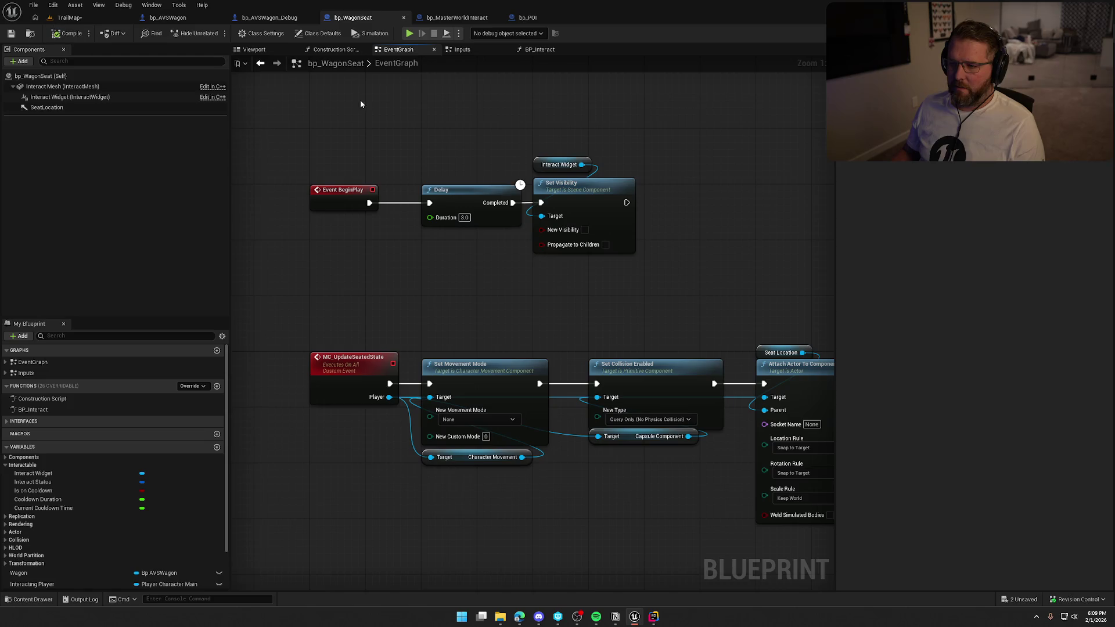
pyautogui.click(69, 18)
# Package the project for Windows, checking out the map assets when prompted
pyautogui.click(156, 5)
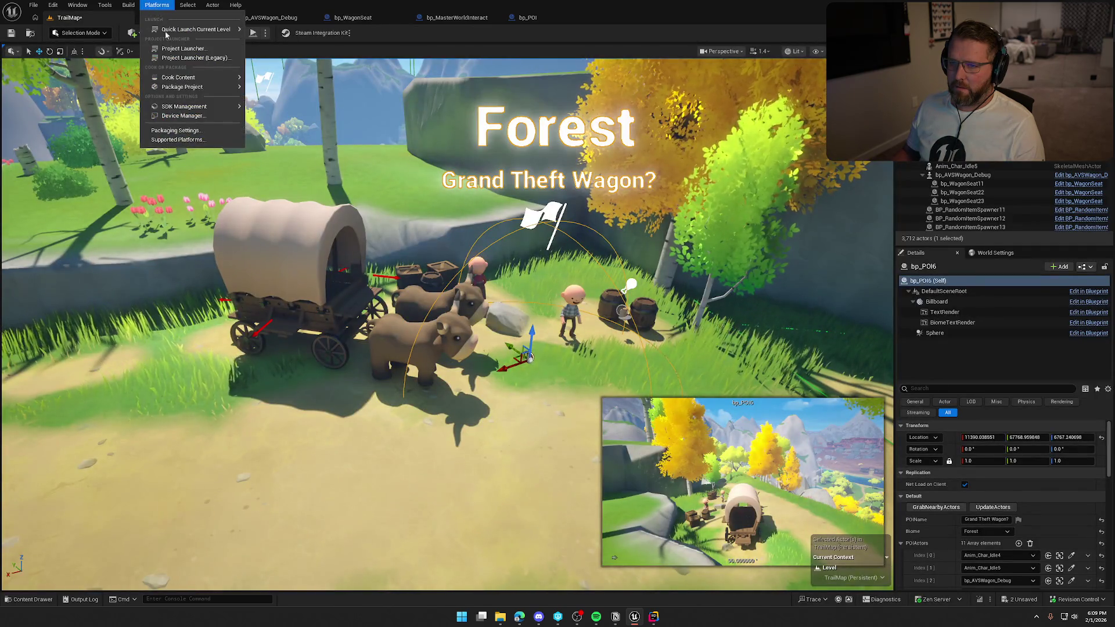
pyautogui.moveTo(197, 86)
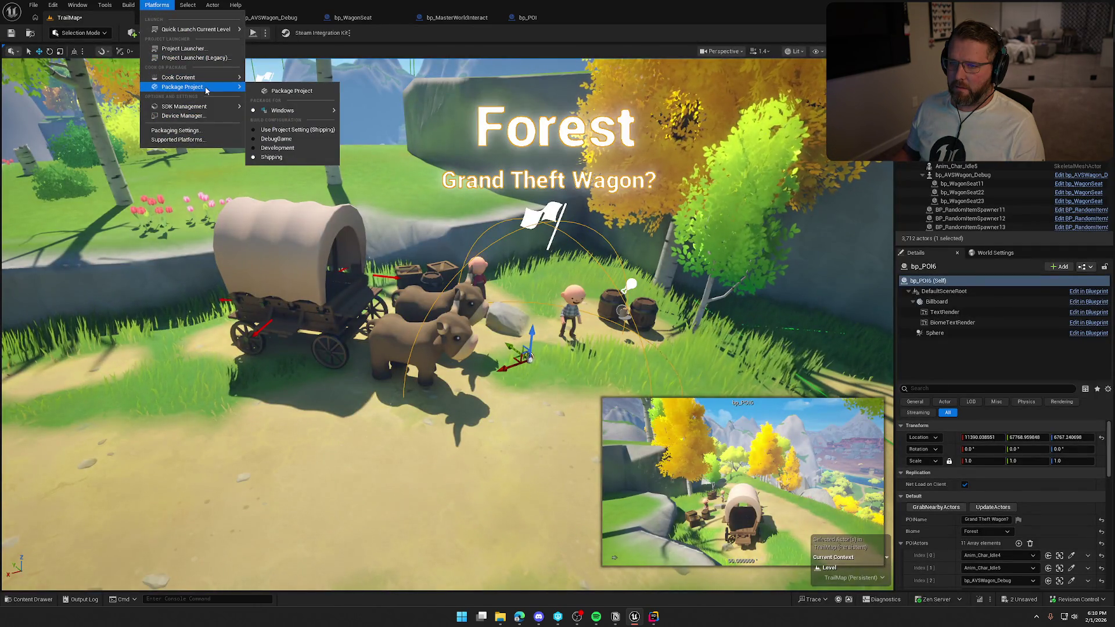
pyautogui.click(294, 94)
pyautogui.click(574, 410)
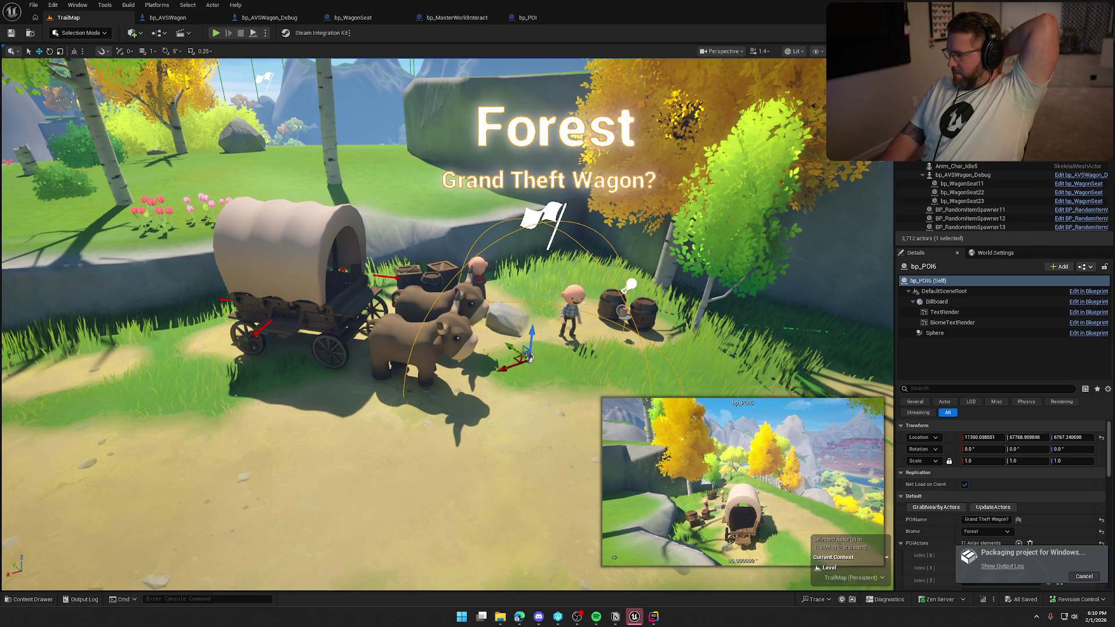
pyautogui.click(806, 341)
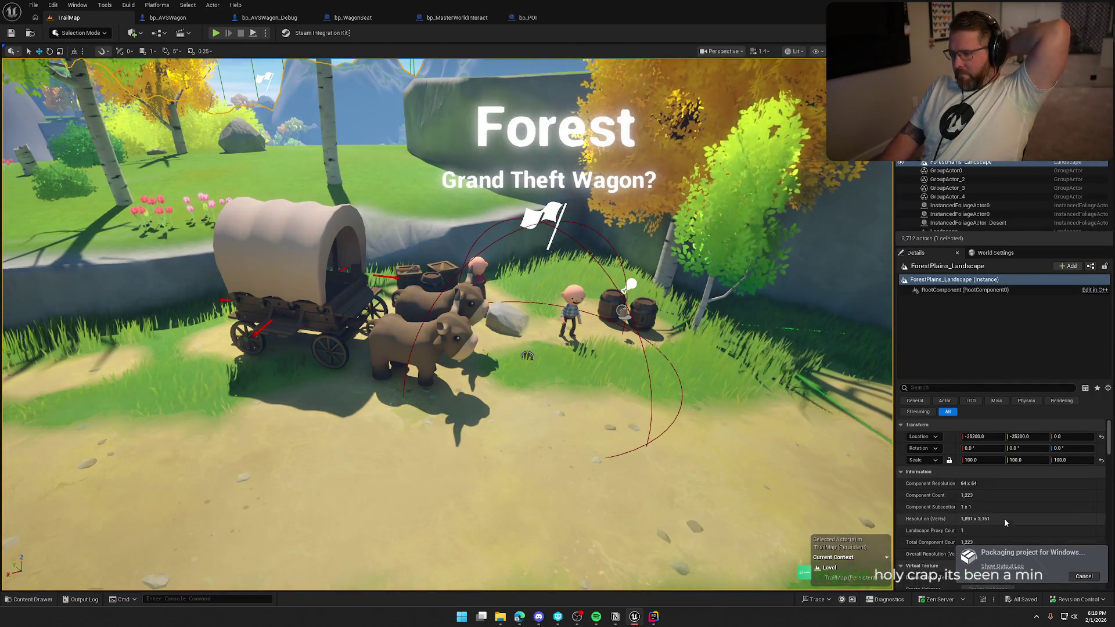
# Dock the Output Log as a full tab and clear it to follow the build
pyautogui.press('`')
pyautogui.press('`')
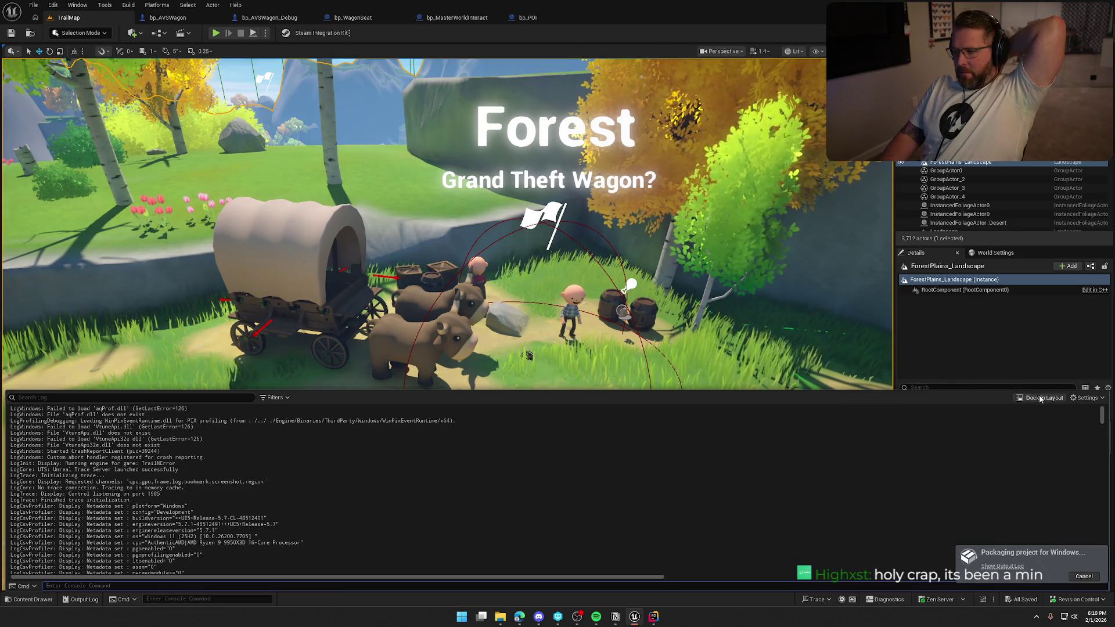
pyautogui.click(1043, 397)
pyautogui.rightClick(505, 222)
pyautogui.click(534, 325)
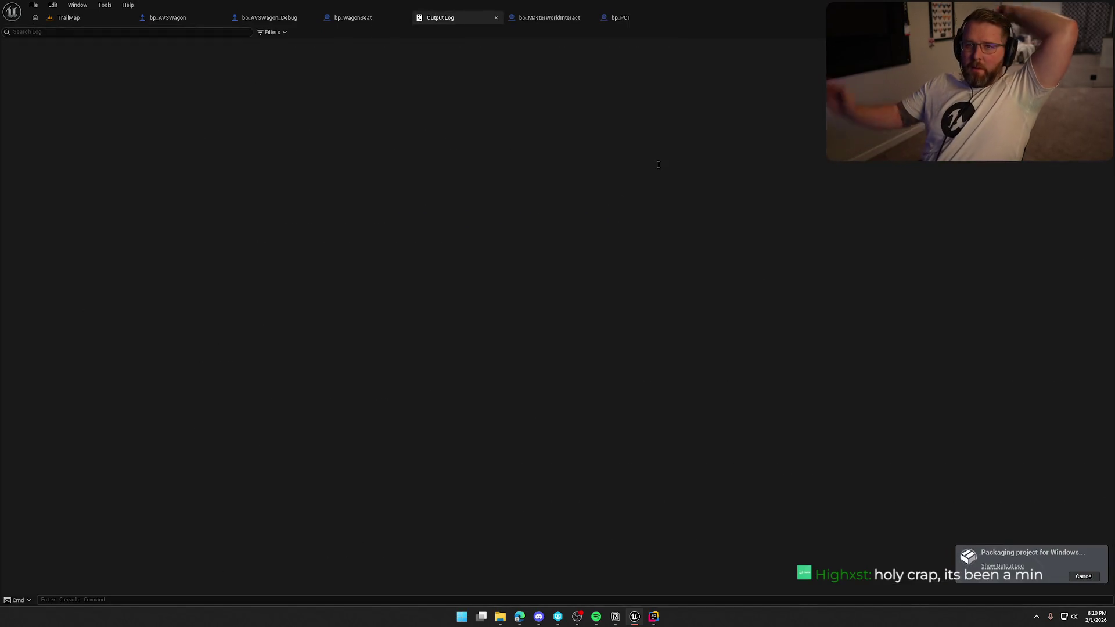
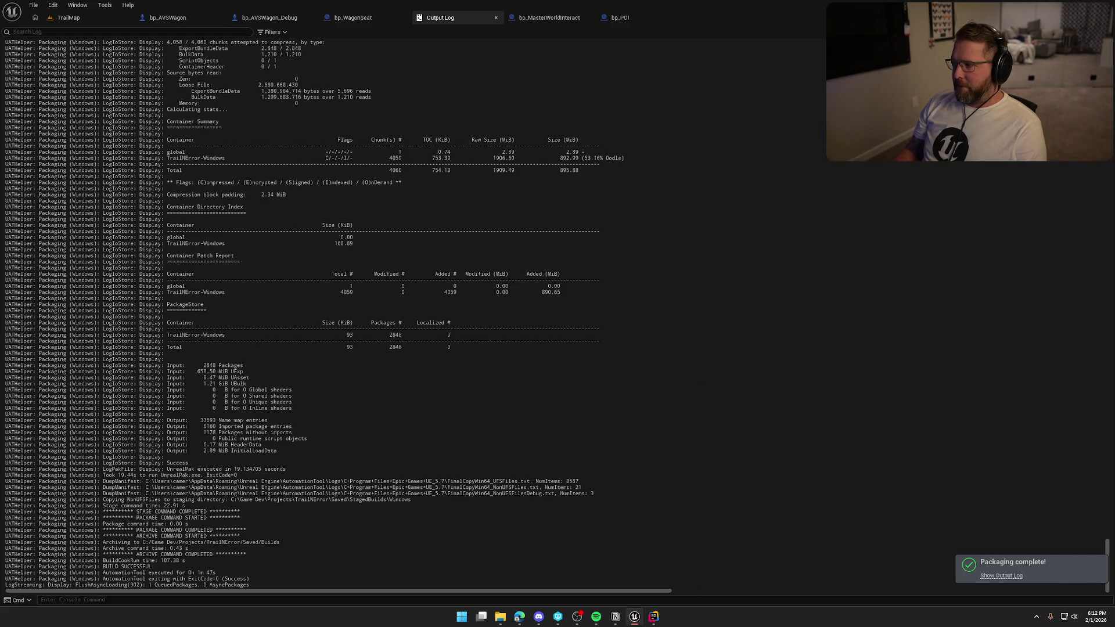
# Once Windows packaging reports complete, leave the Output Log for another application's window
pyautogui.click(654, 616)
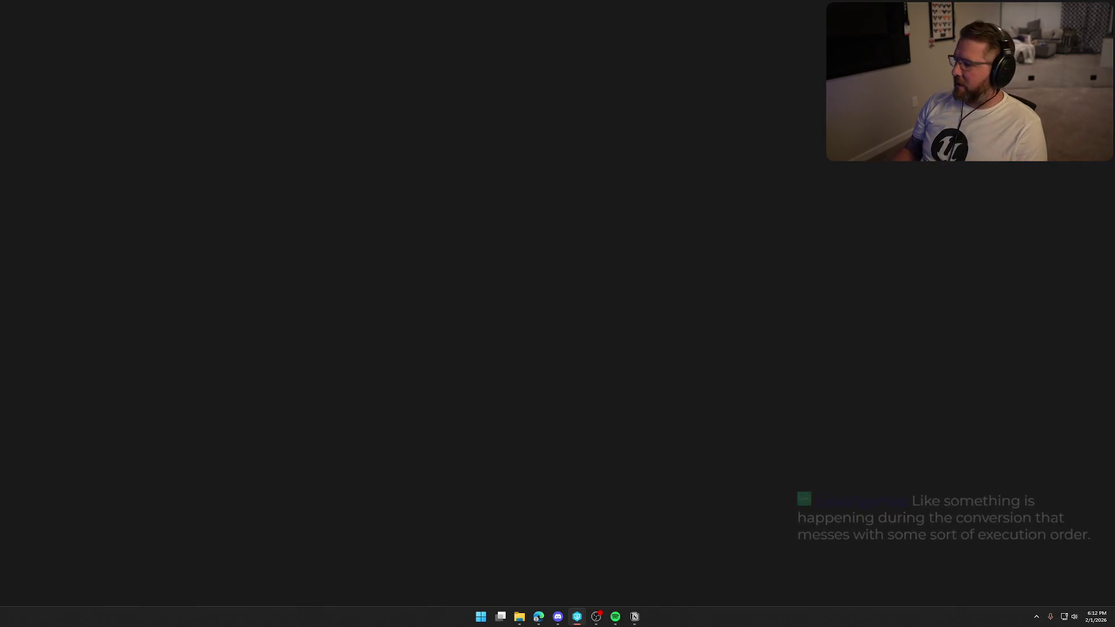
# Launch the packaged Trail n Error build and sprint toward the money bag and wagons
pyautogui.click(519, 616)
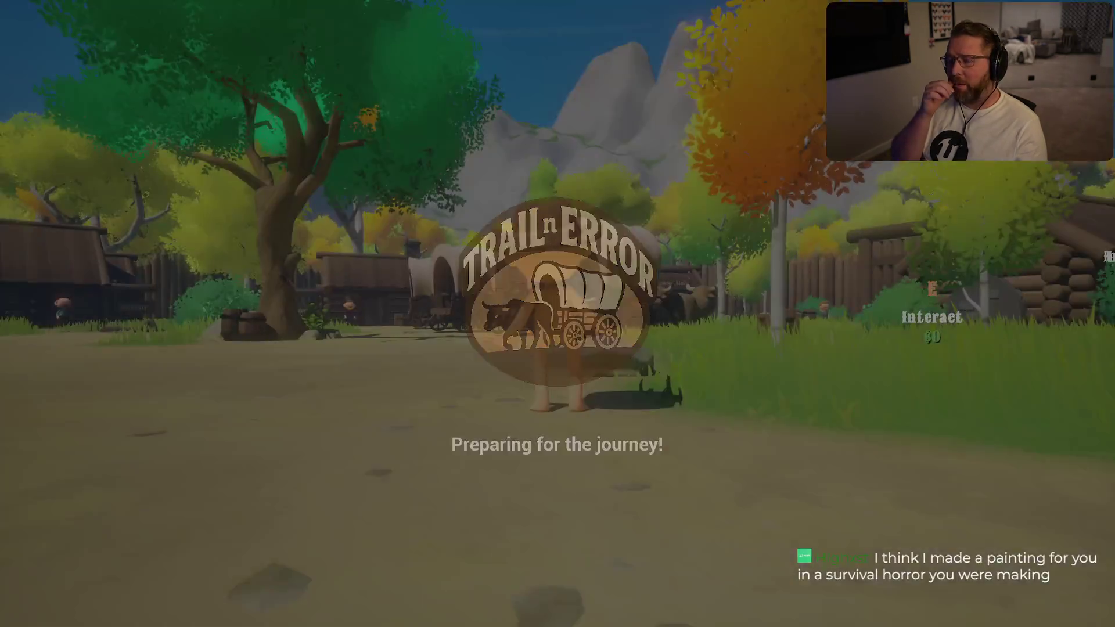
pyautogui.hotkey('shift', 'w')
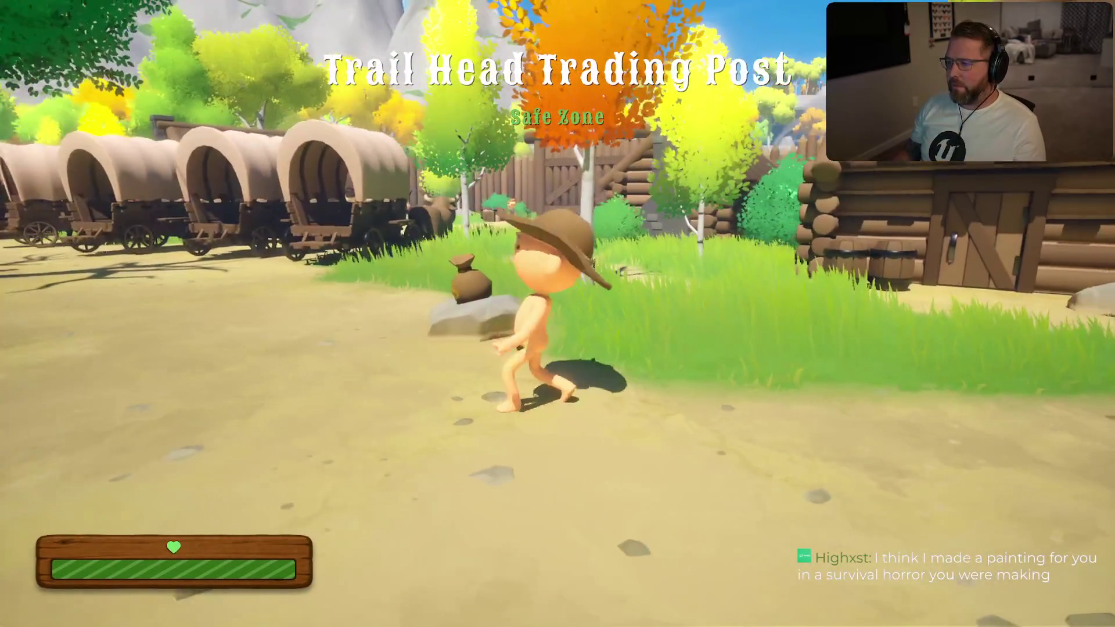
pyautogui.press('a')
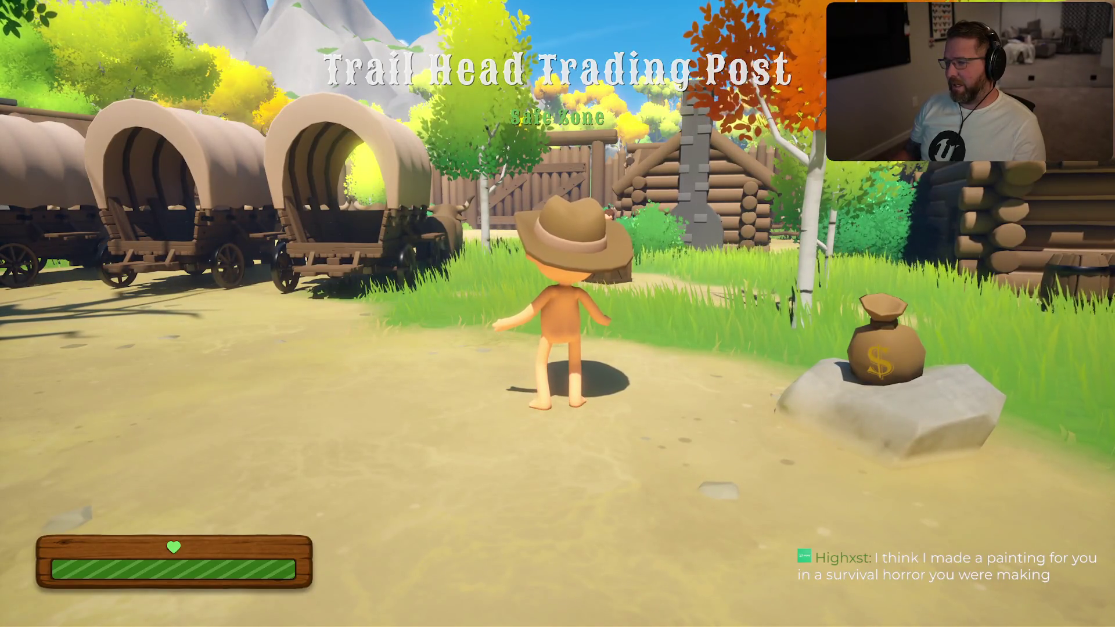
pyautogui.hotkey('shift', 'w')
pyautogui.hotkey('shift', 'w')
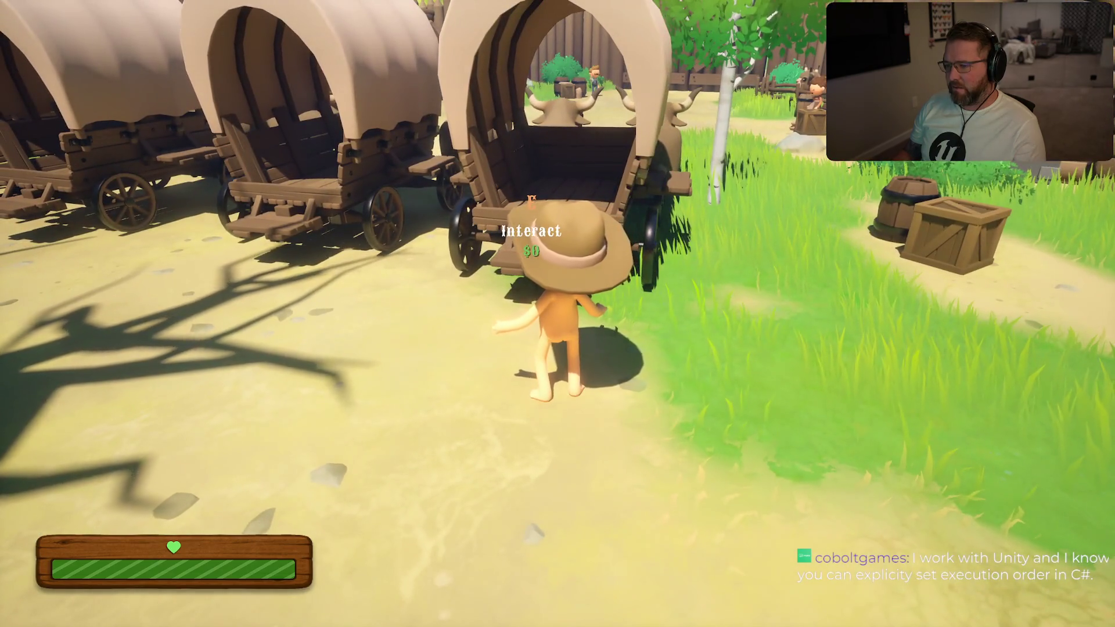
# Sit in the wagon seat, get back out, then pause and resume the game
pyautogui.press('e')
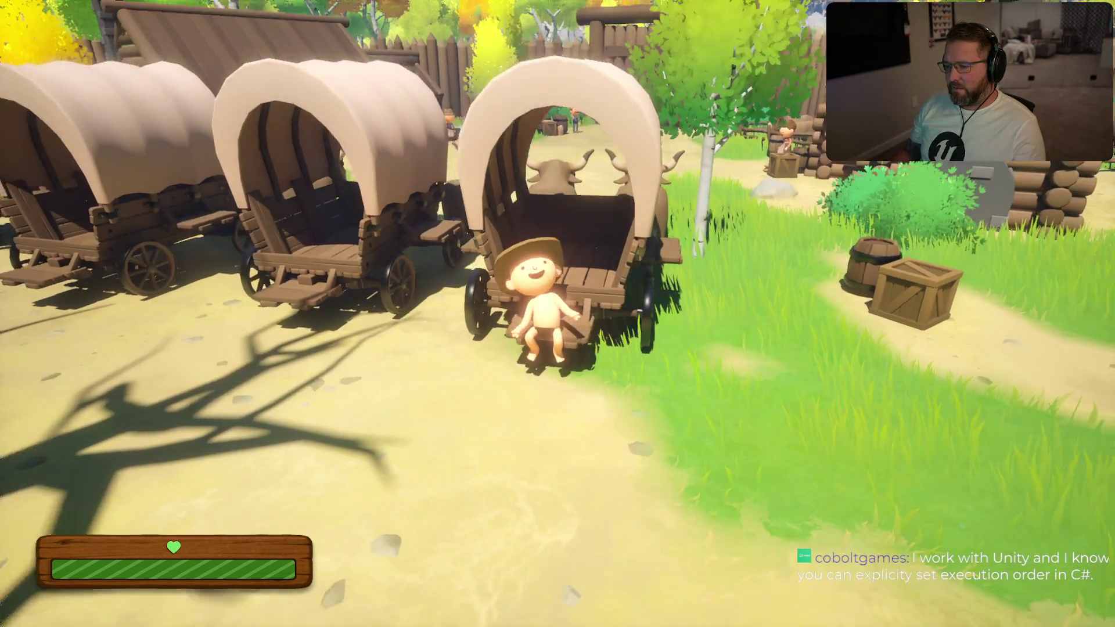
pyautogui.press('w')
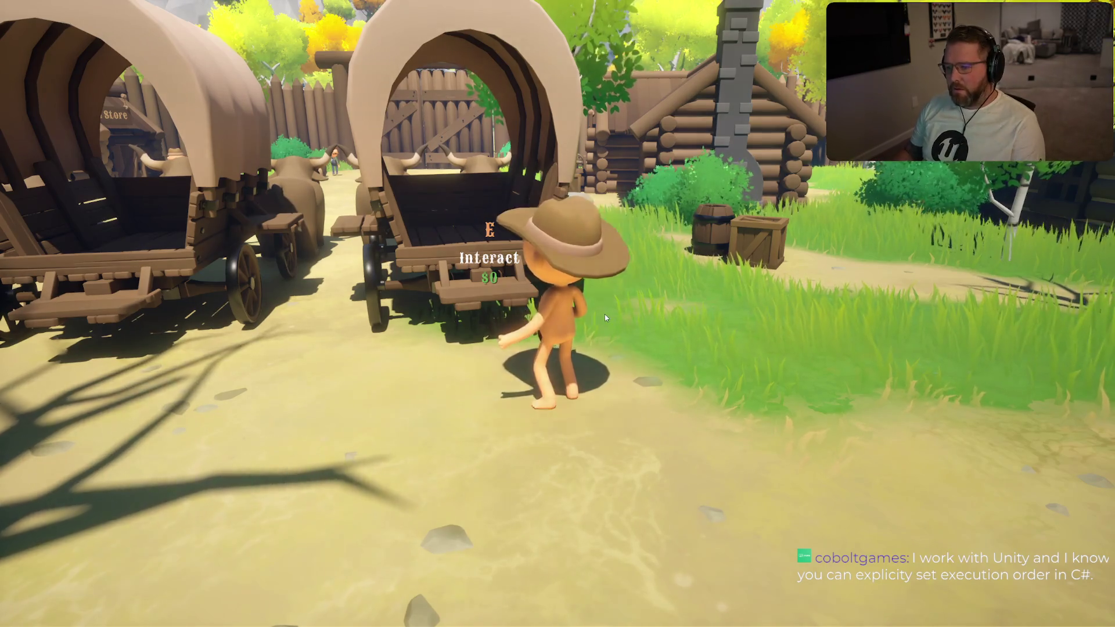
pyautogui.press('Escape')
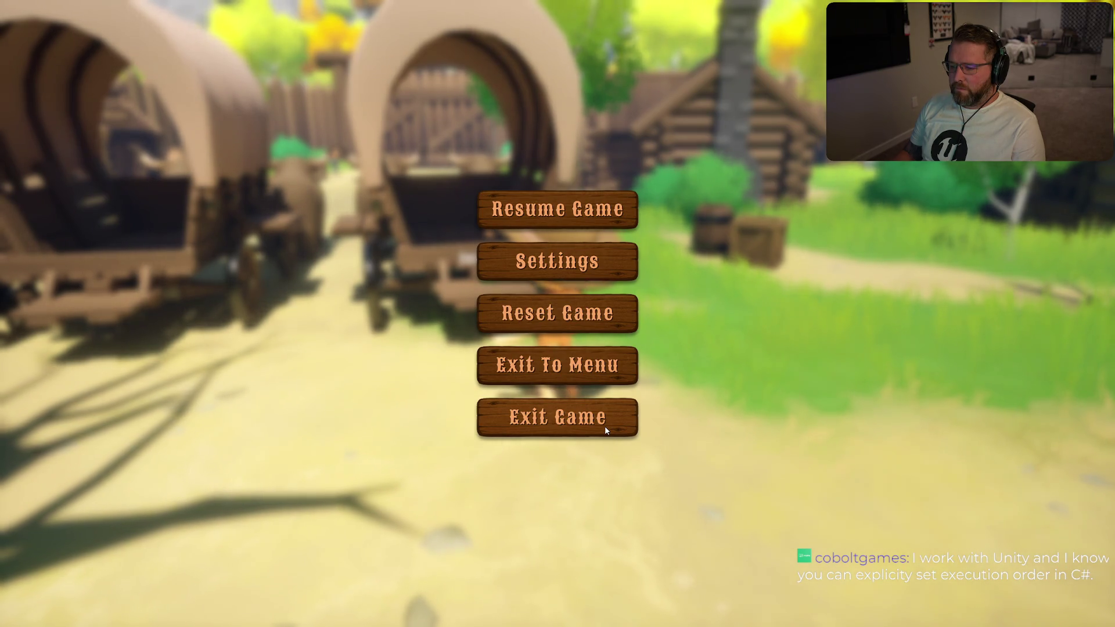
pyautogui.press('Escape')
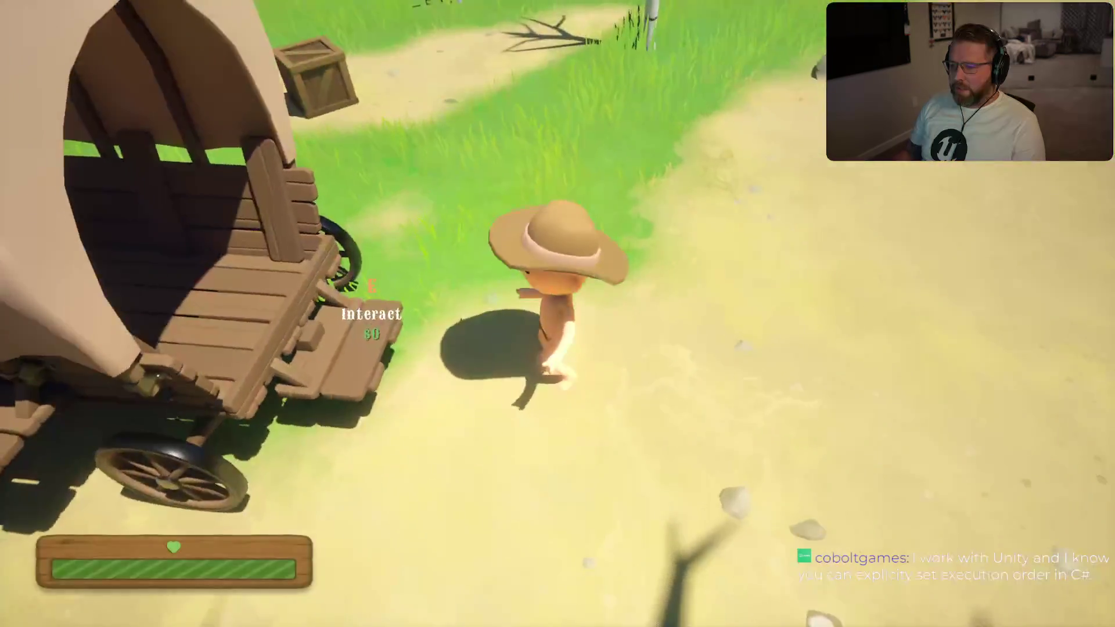
# Sprint past the oxen to the villager by the barrels, then back to the ox wagons
pyautogui.hotkey('shift', 'w')
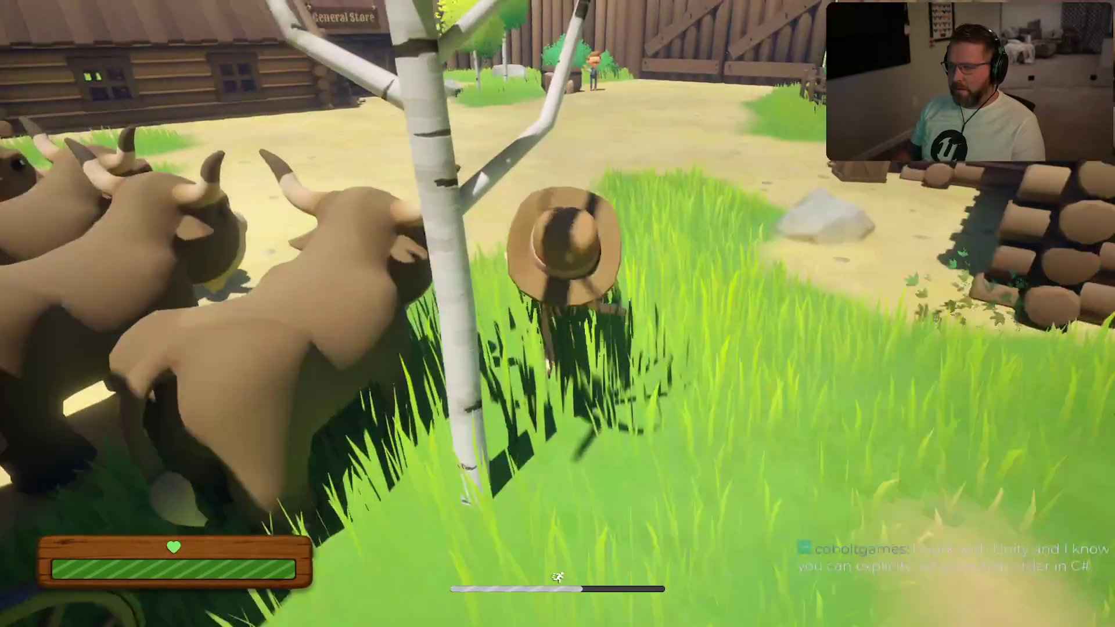
pyautogui.hotkey('shift', 'w')
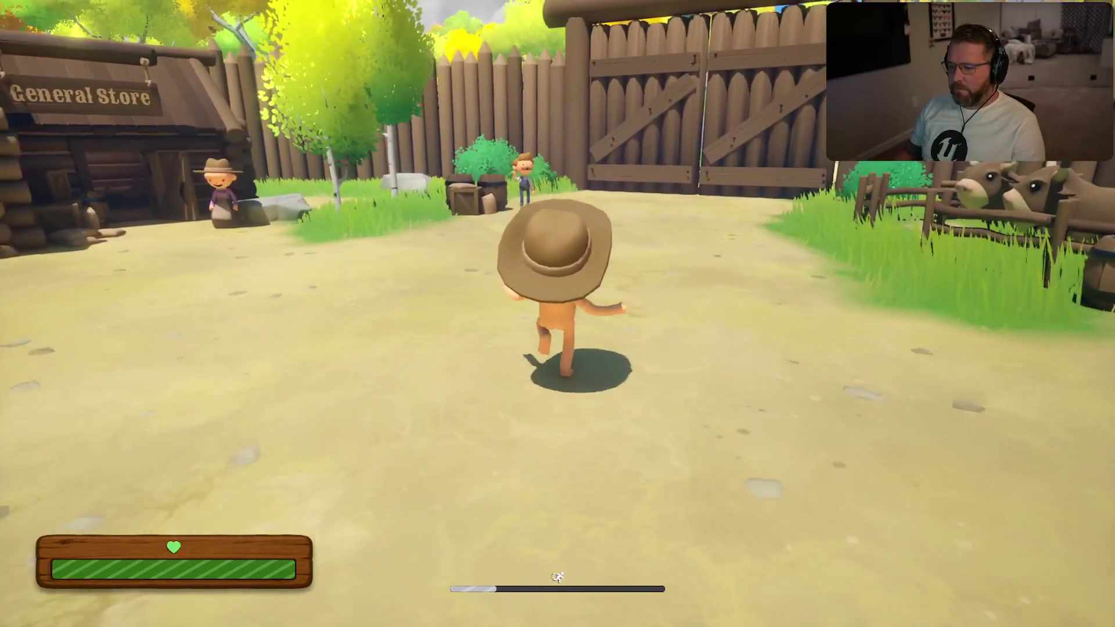
pyautogui.press('w')
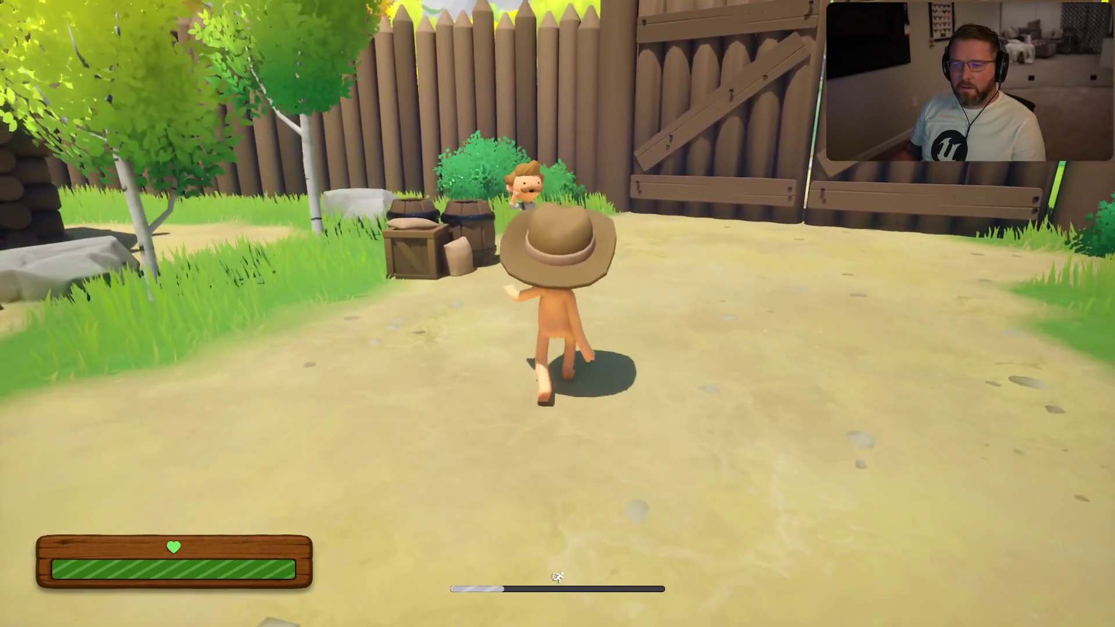
pyautogui.press('w')
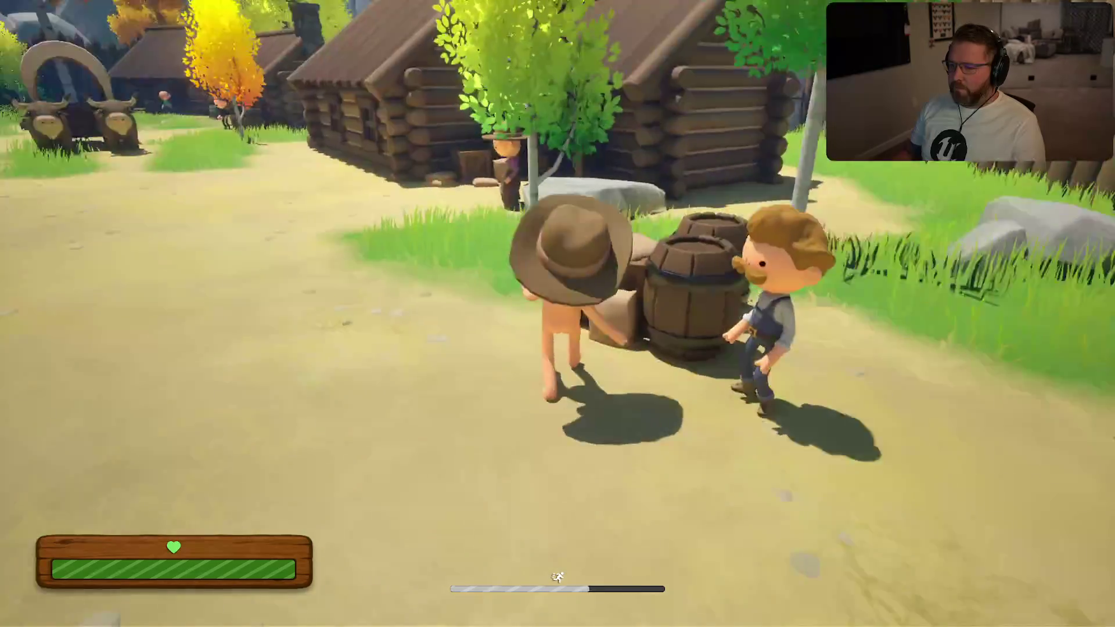
pyautogui.hotkey('shift', 'w')
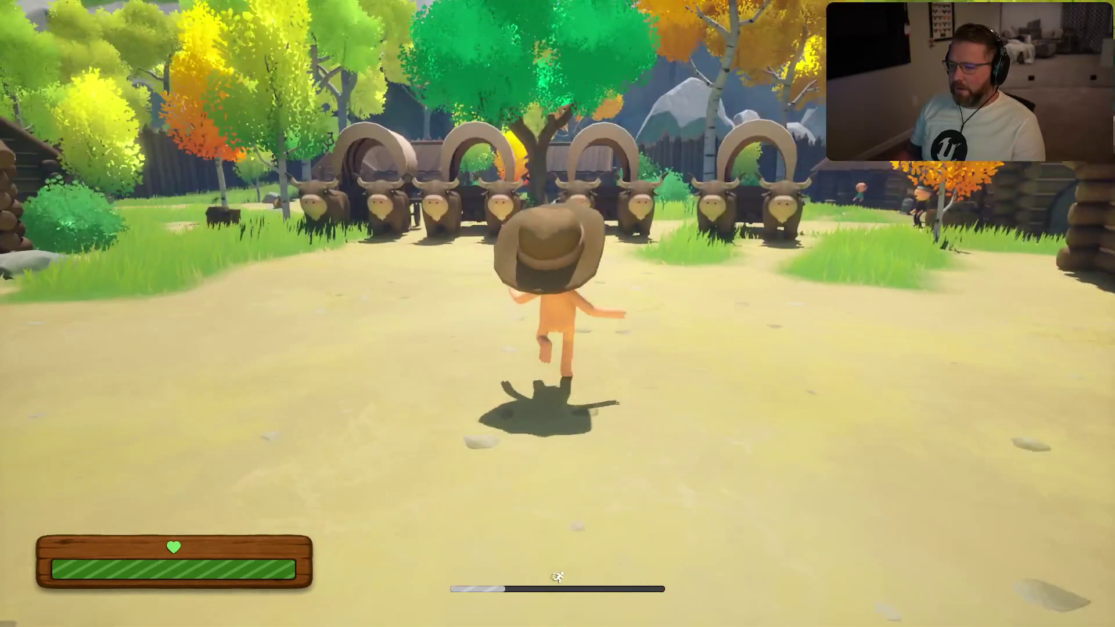
pyautogui.hotkey('shift', 'w')
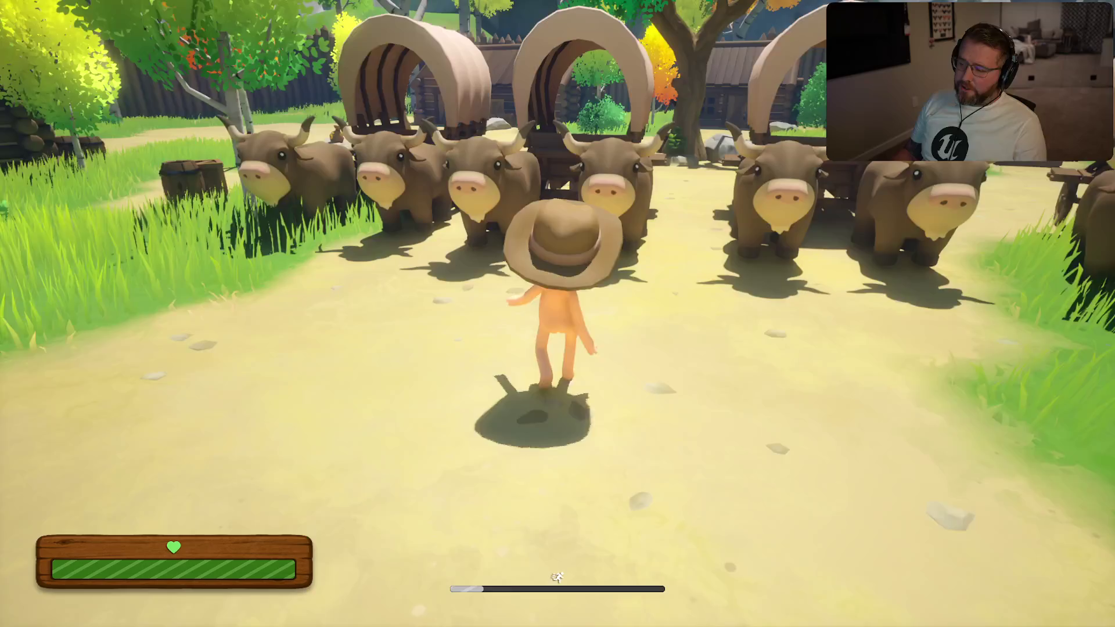
pyautogui.press('w')
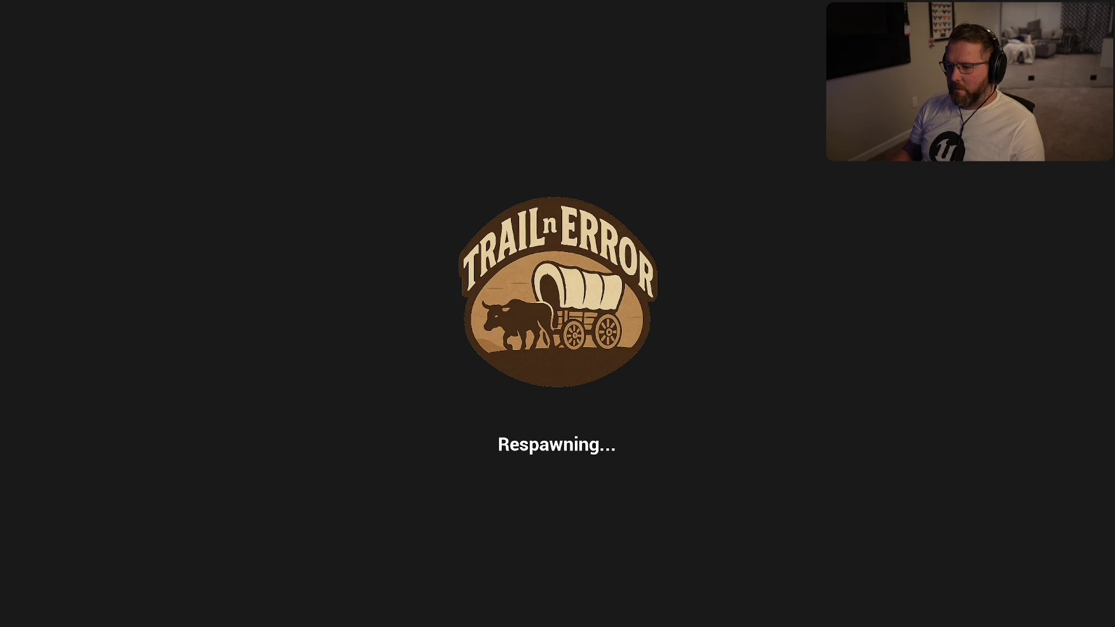
# After respawning, sprint back to the wagon's rear, then pause and choose to quit
pyautogui.press('w')
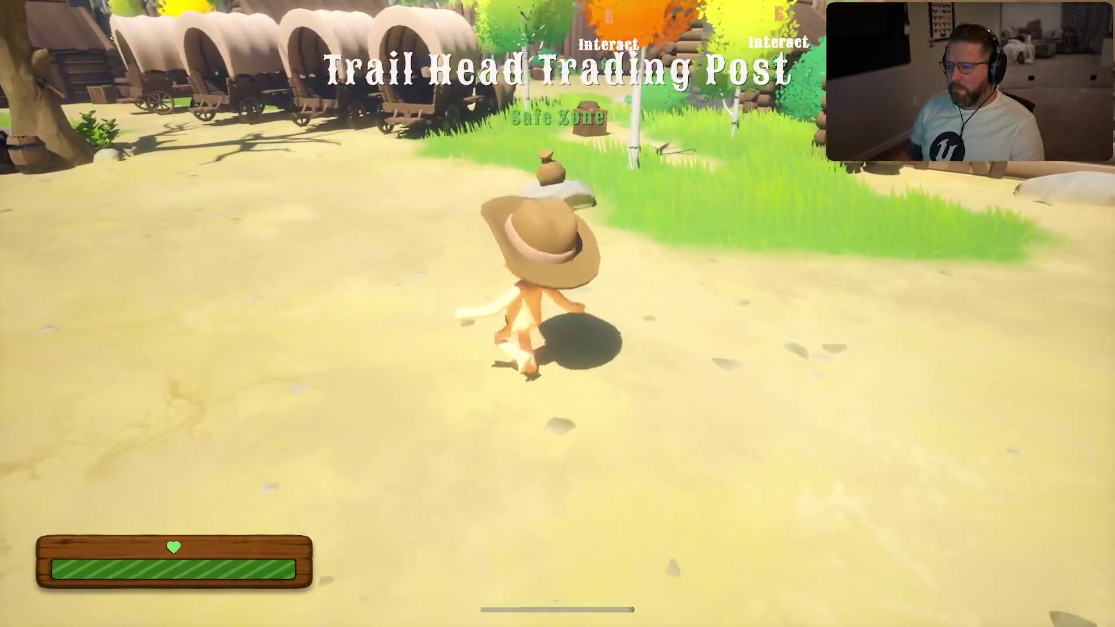
pyautogui.press('shift')
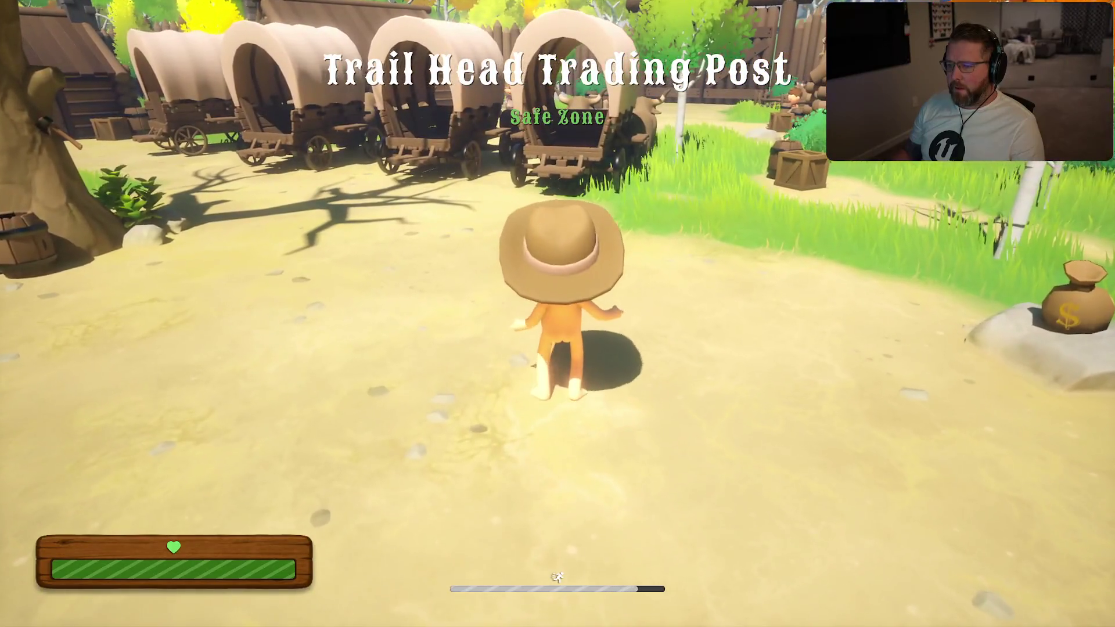
pyautogui.press('a')
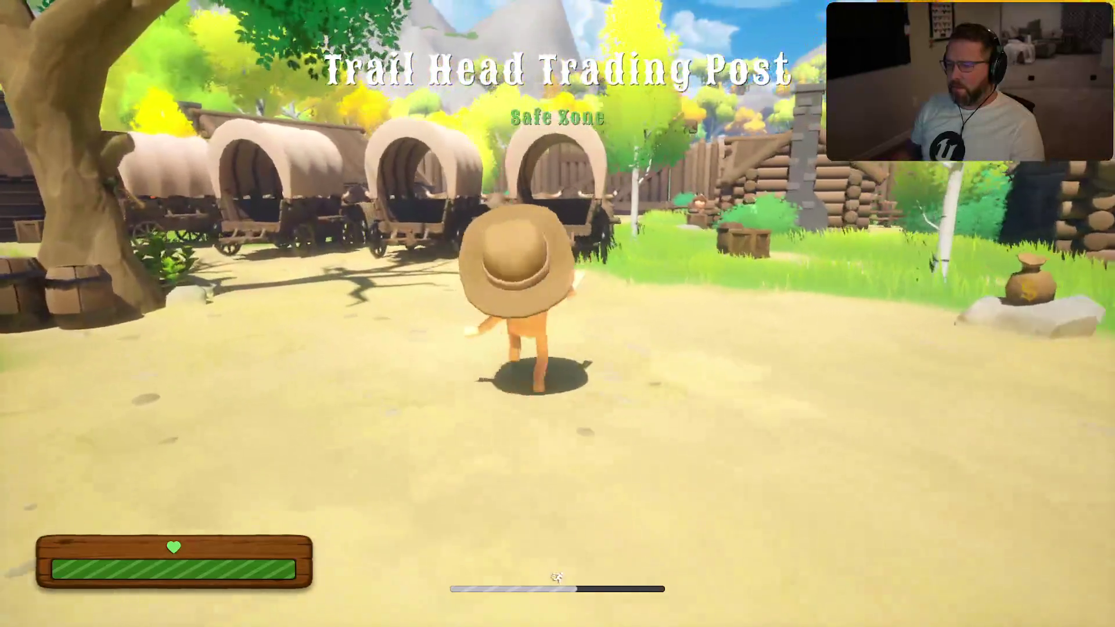
pyautogui.press('w')
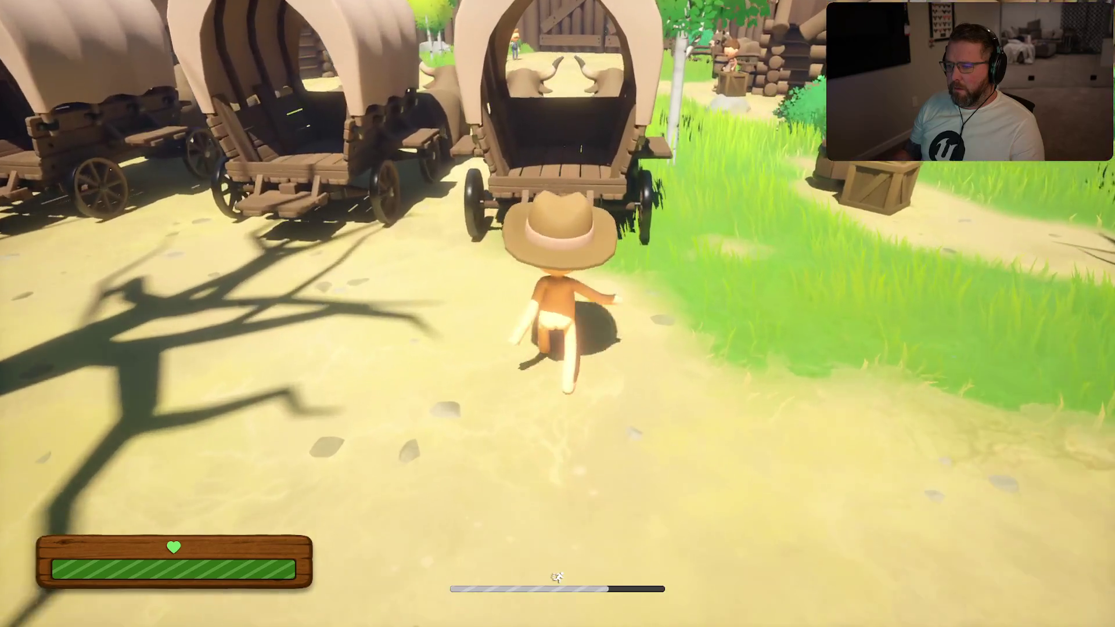
pyautogui.press('w')
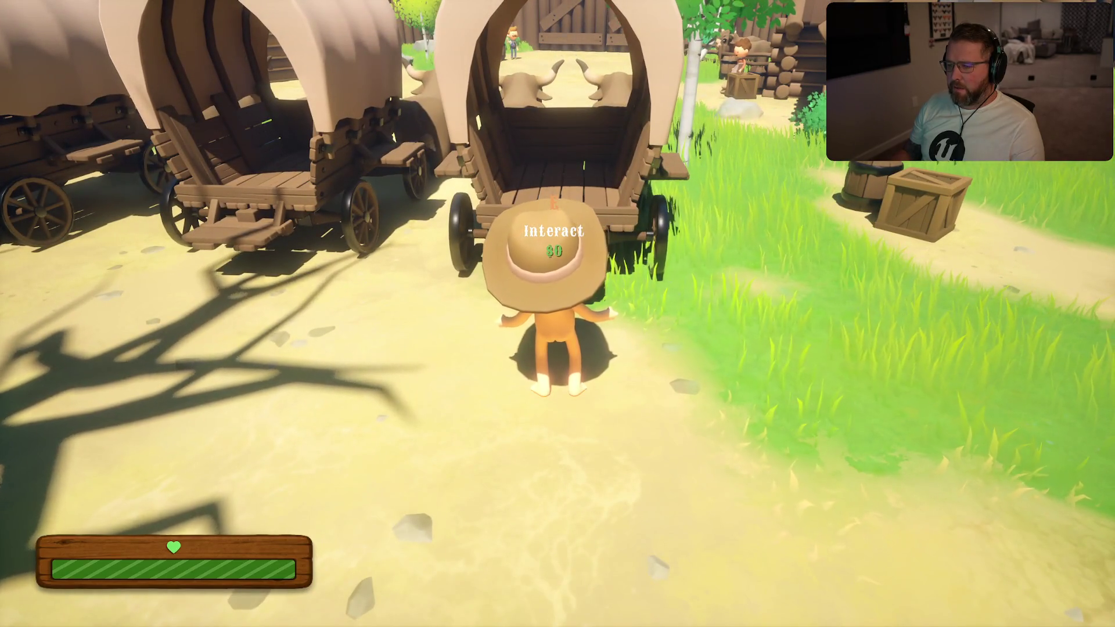
pyautogui.press('d')
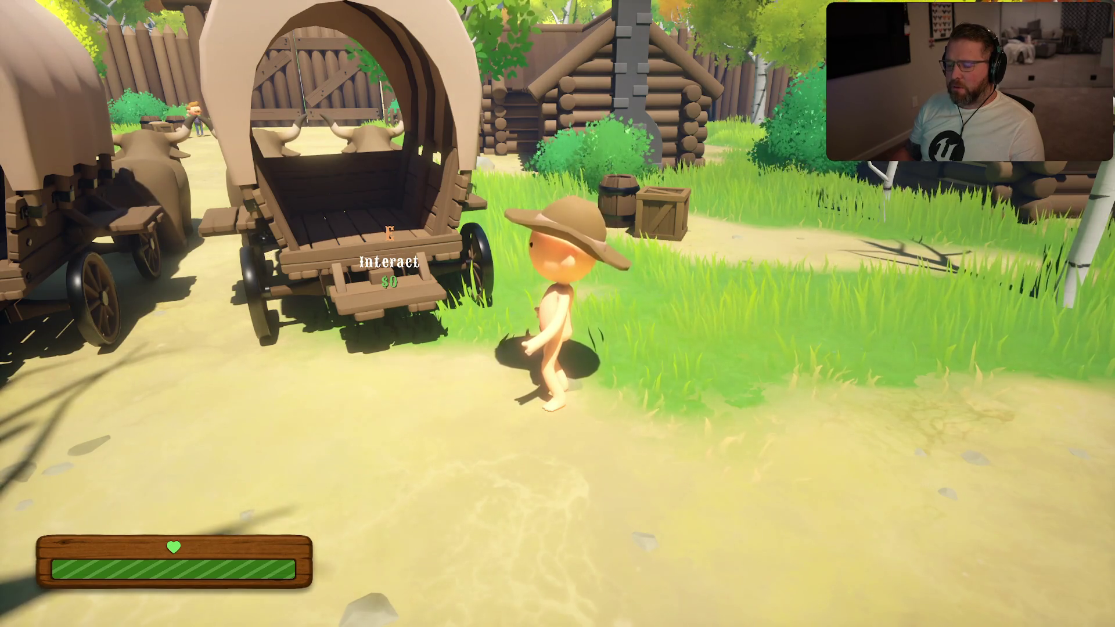
pyautogui.press('Escape')
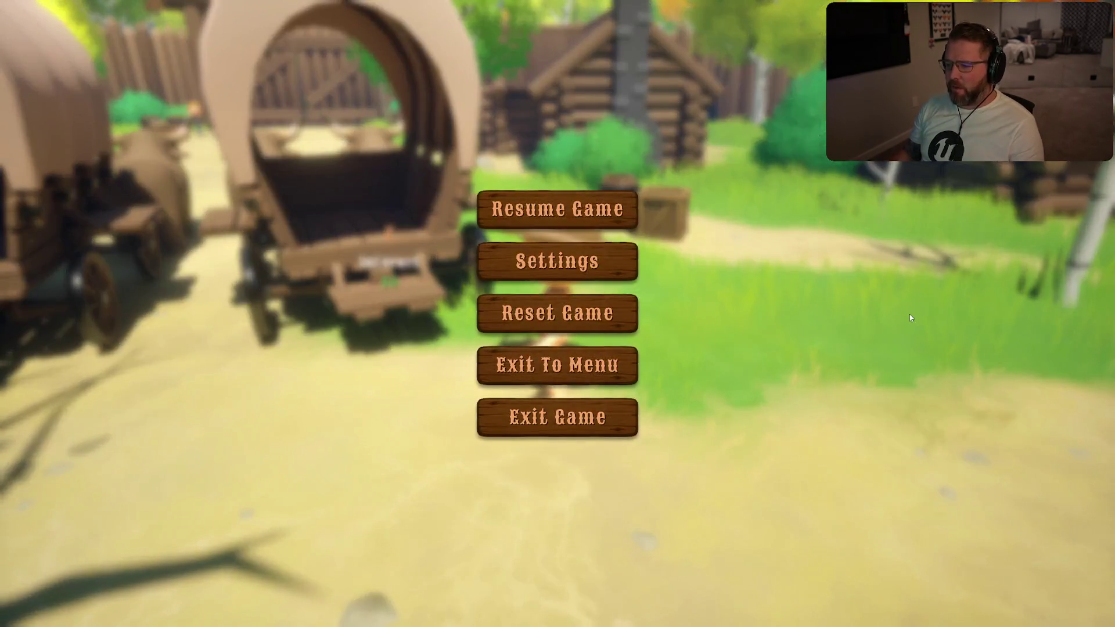
pyautogui.click(556, 419)
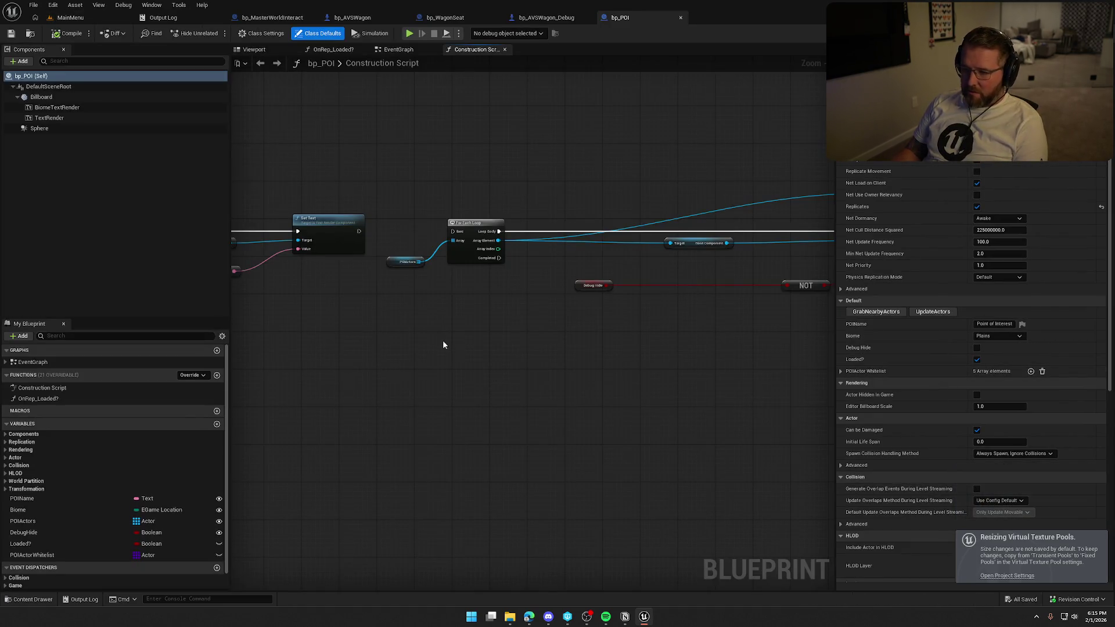
# Close the Output Log and bp_MasterWorldInteract tabs in the editor
pyautogui.moveTo(443, 344); pyautogui.dragTo(563, 379)
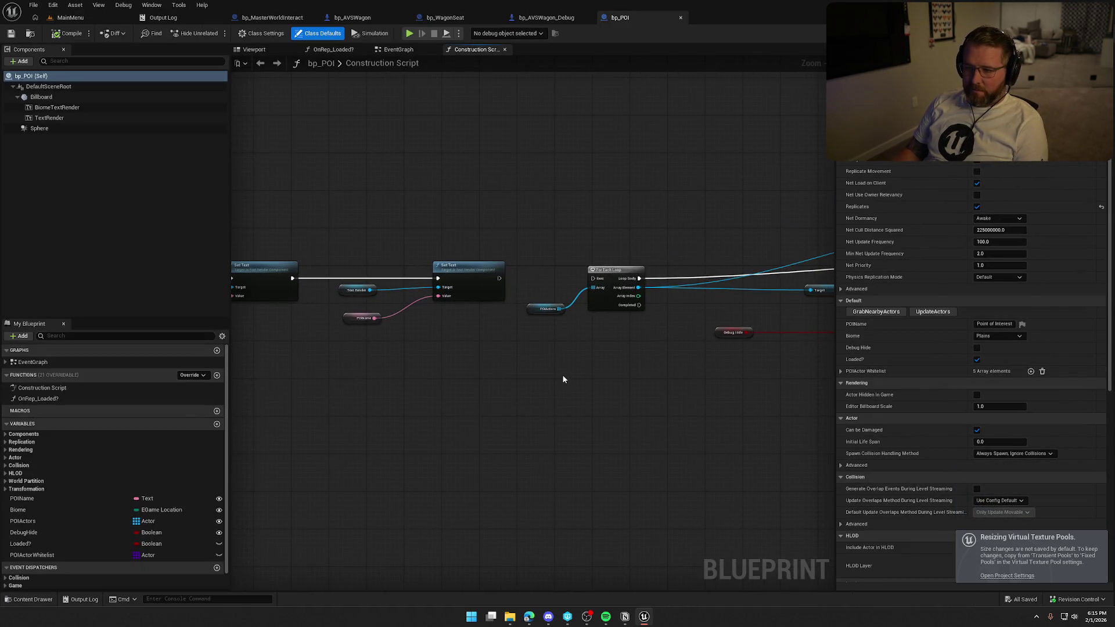
pyautogui.middleClick(153, 18)
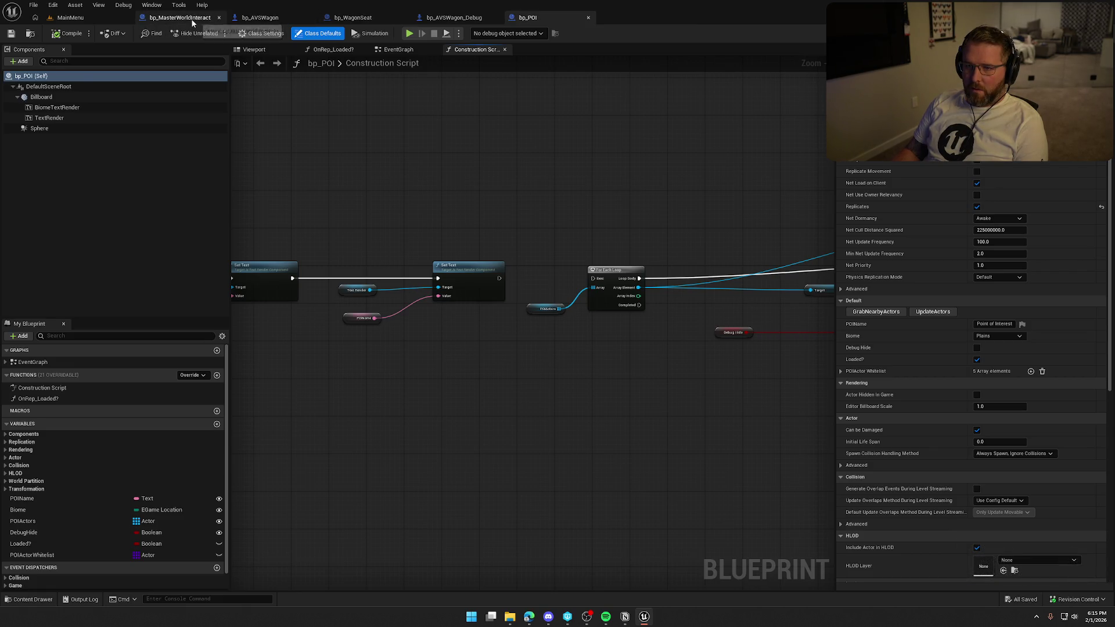
pyautogui.click(191, 18)
pyautogui.middleClick(193, 20)
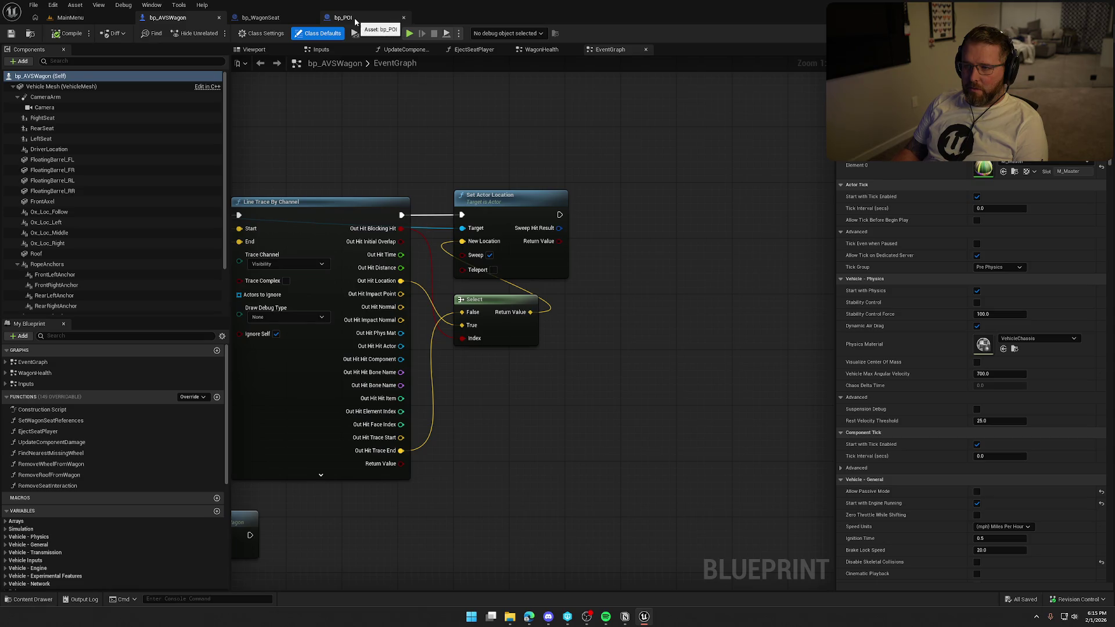
# Close the bp_POI tab and jump to Event BeginPlay in bp_AVSWagon's EventGraph
pyautogui.middleClick(355, 21)
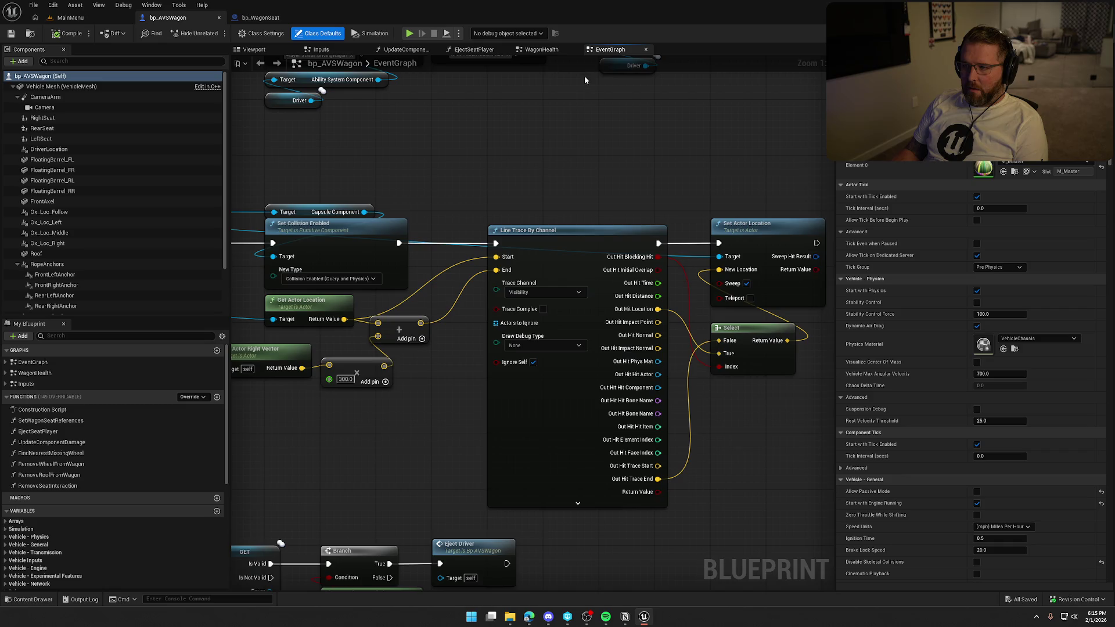
pyautogui.scroll(-3, 522, 173)
pyautogui.click(6, 362)
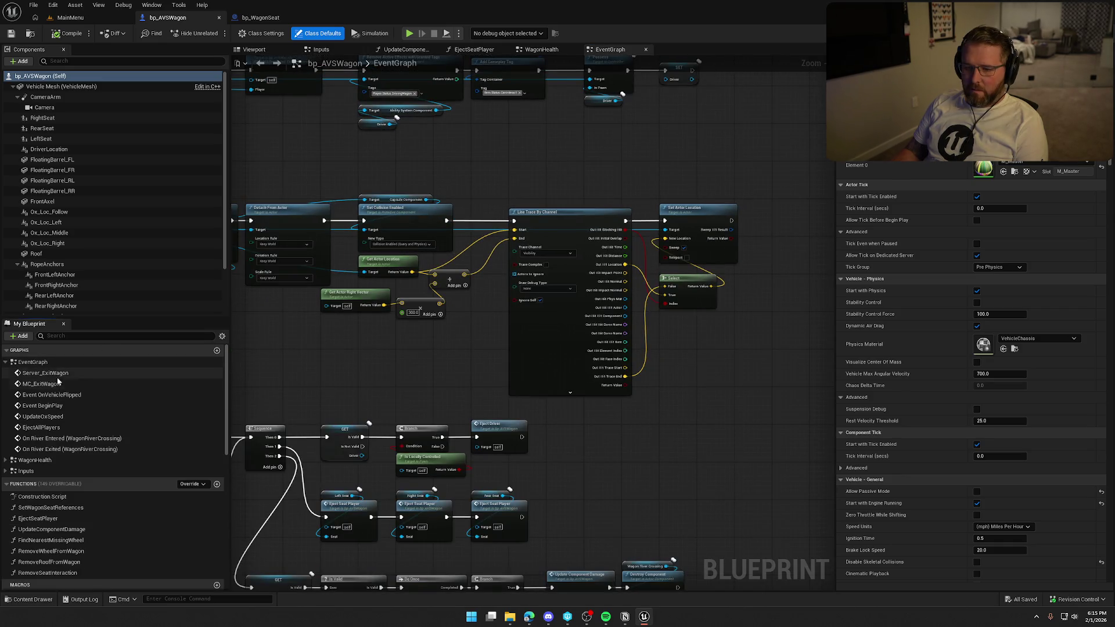
pyautogui.doubleClick(65, 405)
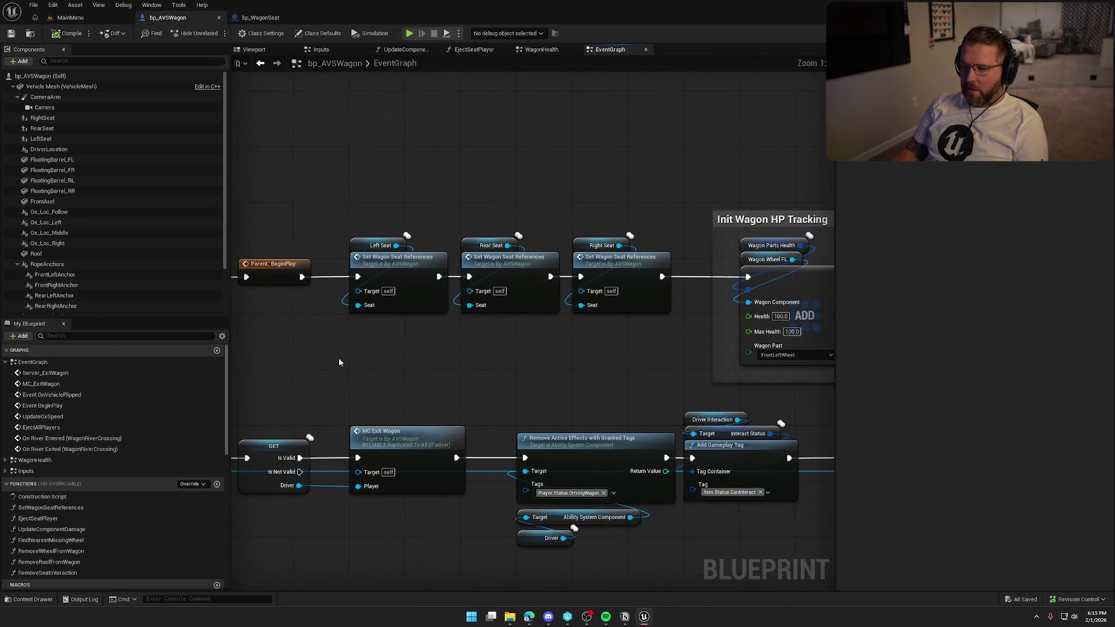
# Inspect the three Set Wagon Seat References nodes, then switch to the wagon's Viewport
pyautogui.moveTo(344, 196)
pyautogui.mouseDown()
pyautogui.moveTo(559, 313)
pyautogui.moveTo(671, 348)
pyautogui.moveTo(349, 336)
pyautogui.mouseUp()
pyautogui.click(479, 347)
pyautogui.scroll(-2, 360, 330)
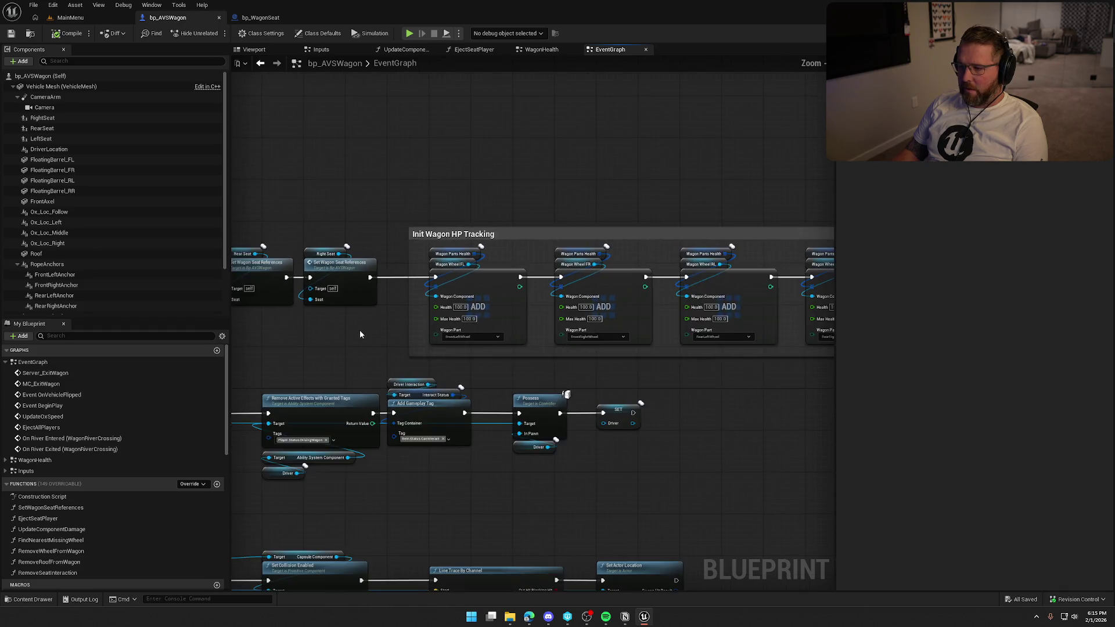
pyautogui.moveTo(355, 218); pyautogui.dragTo(570, 298)
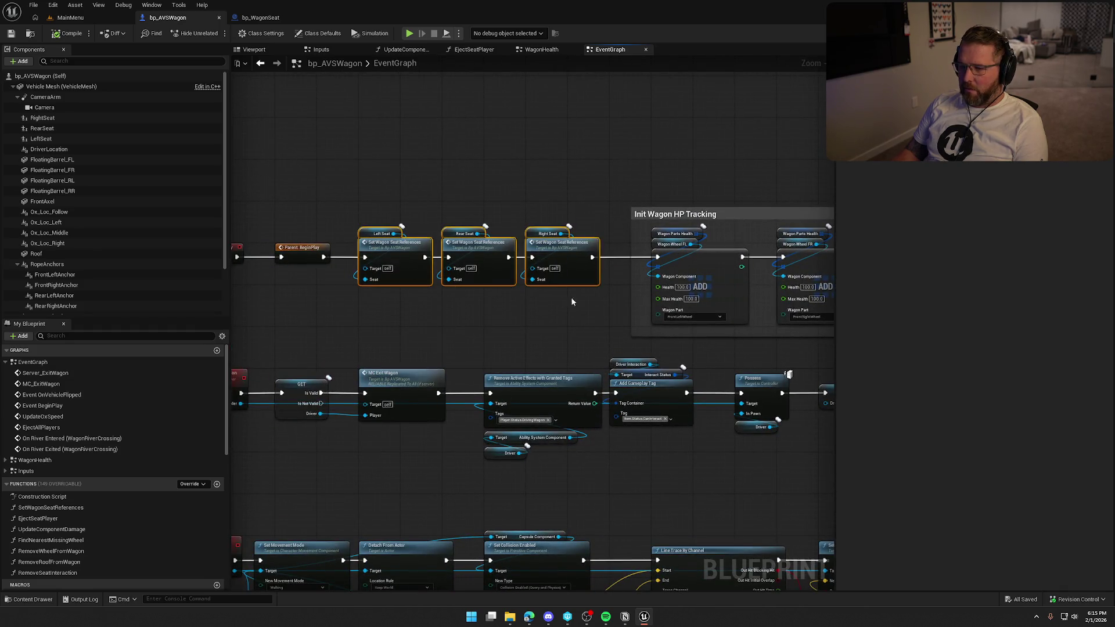
pyautogui.scroll(3, 468, 313)
pyautogui.click(416, 291)
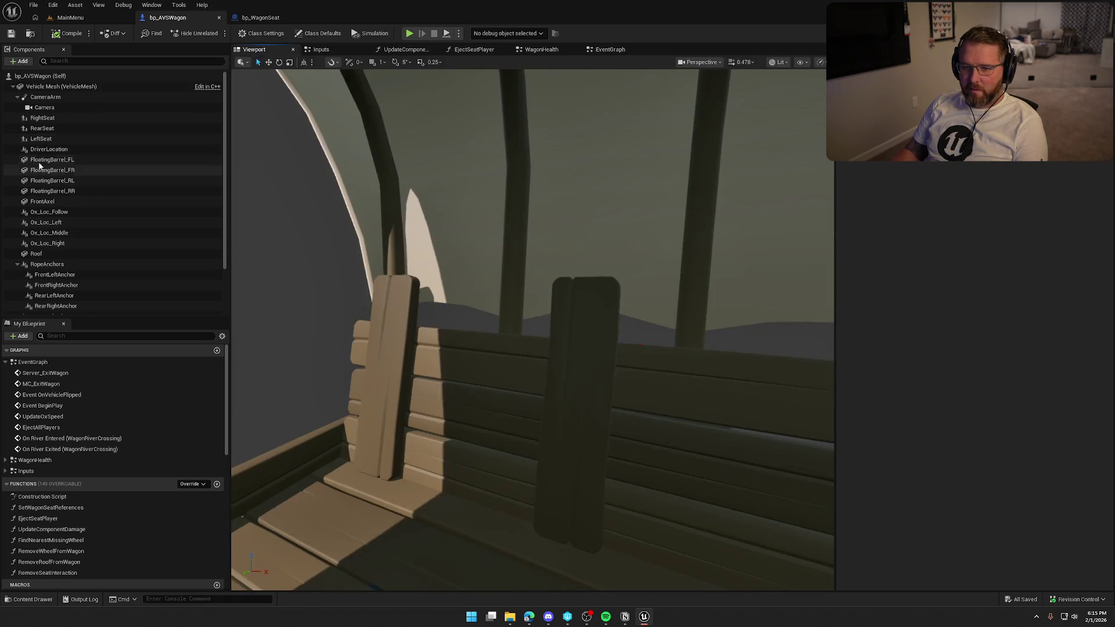
pyautogui.click(111, 118)
# Add an Arrow component named RightSeatLocation under the Vehicle Mesh
pyautogui.press('f')
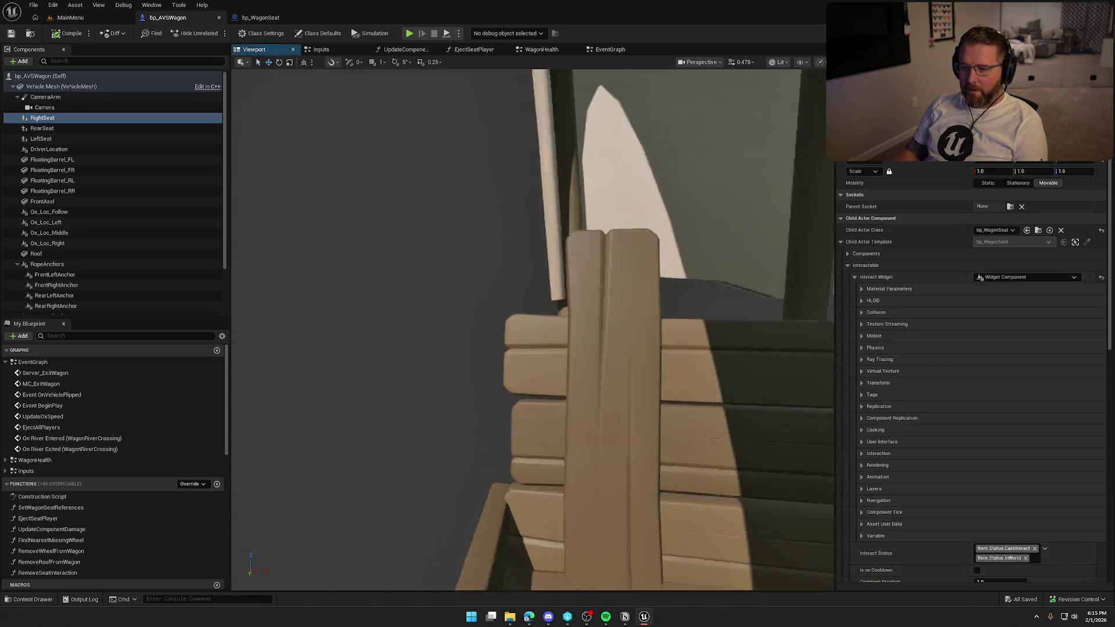
pyautogui.scroll(5, 290, 219)
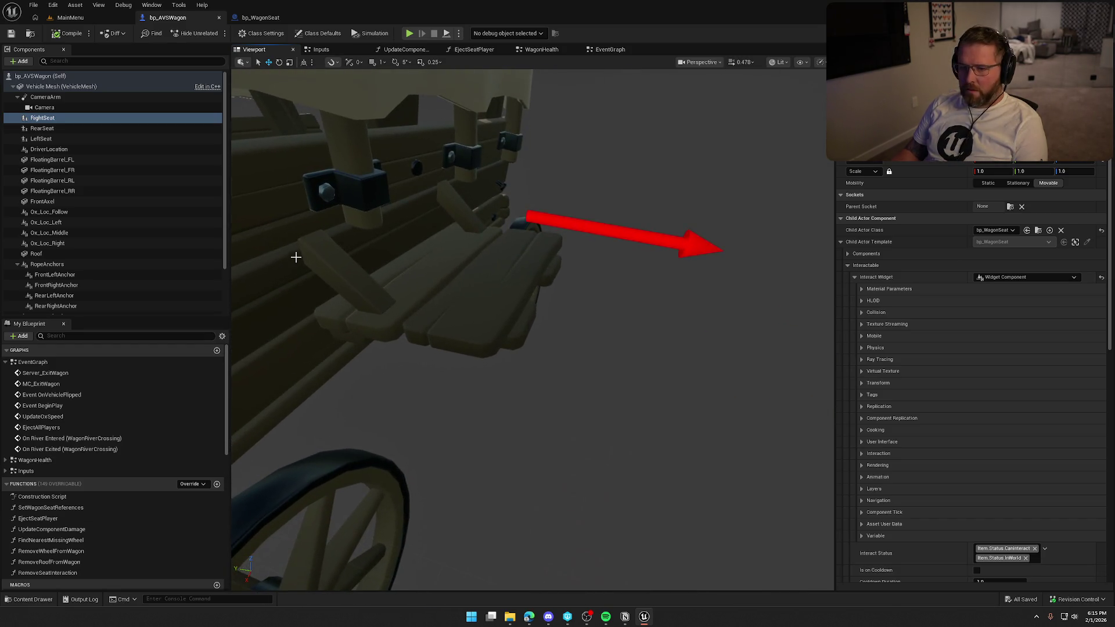
pyautogui.click(56, 87)
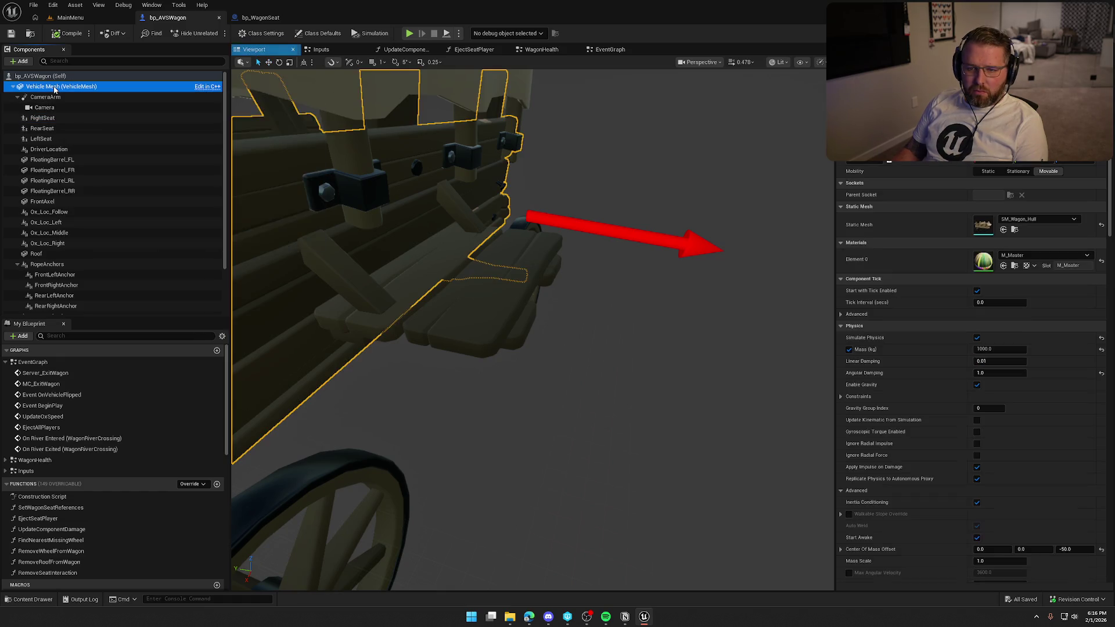
pyautogui.click(19, 61)
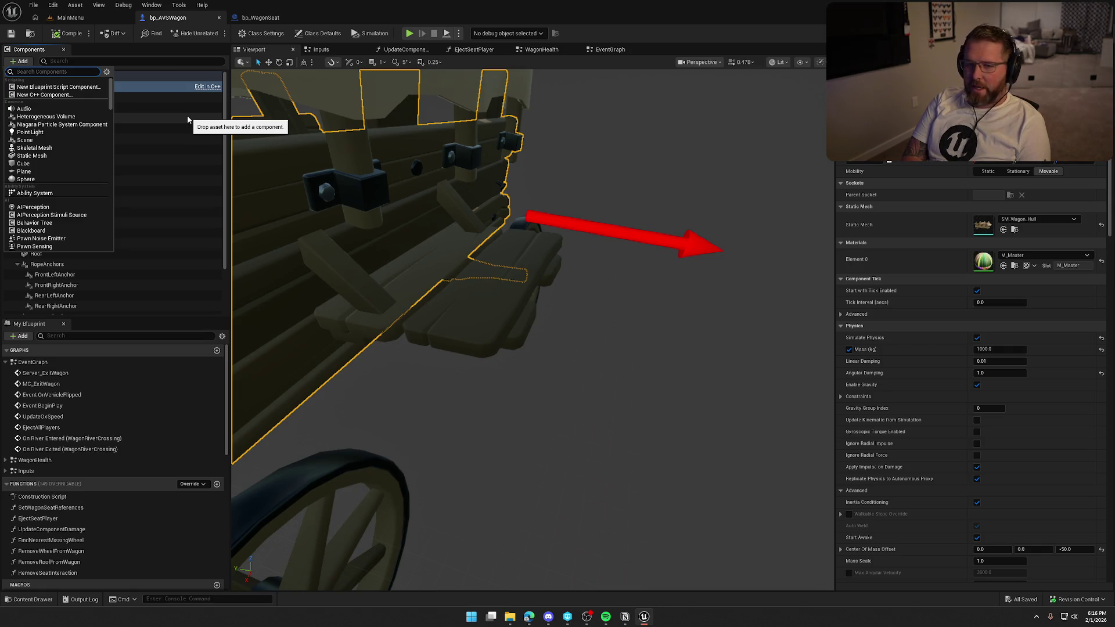
pyautogui.write('arrow')
pyautogui.press('Return')
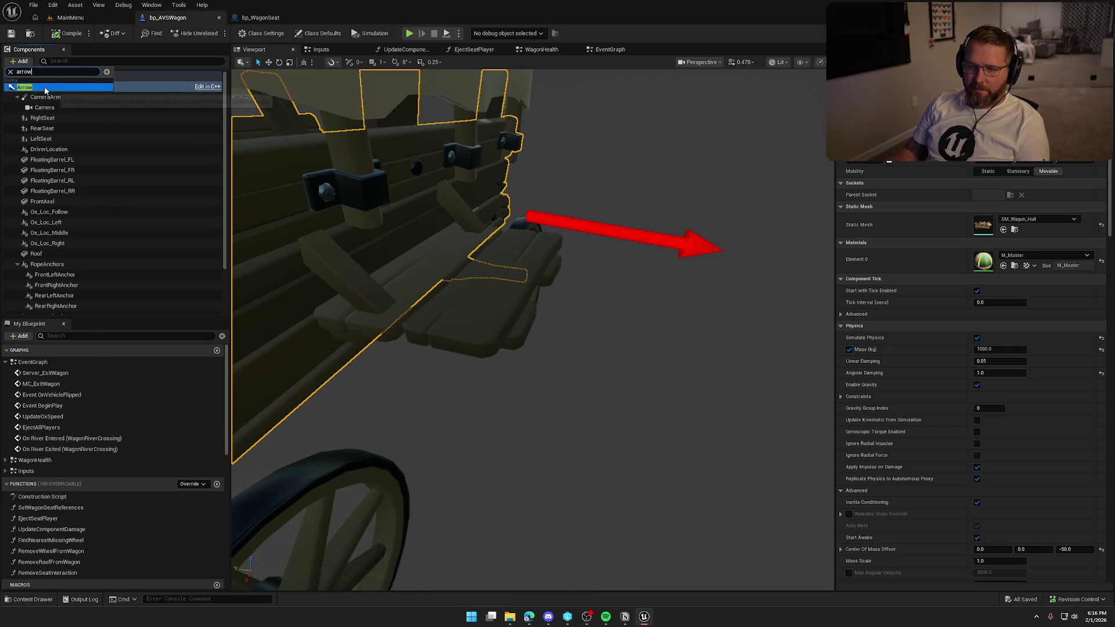
pyautogui.write('Rig')
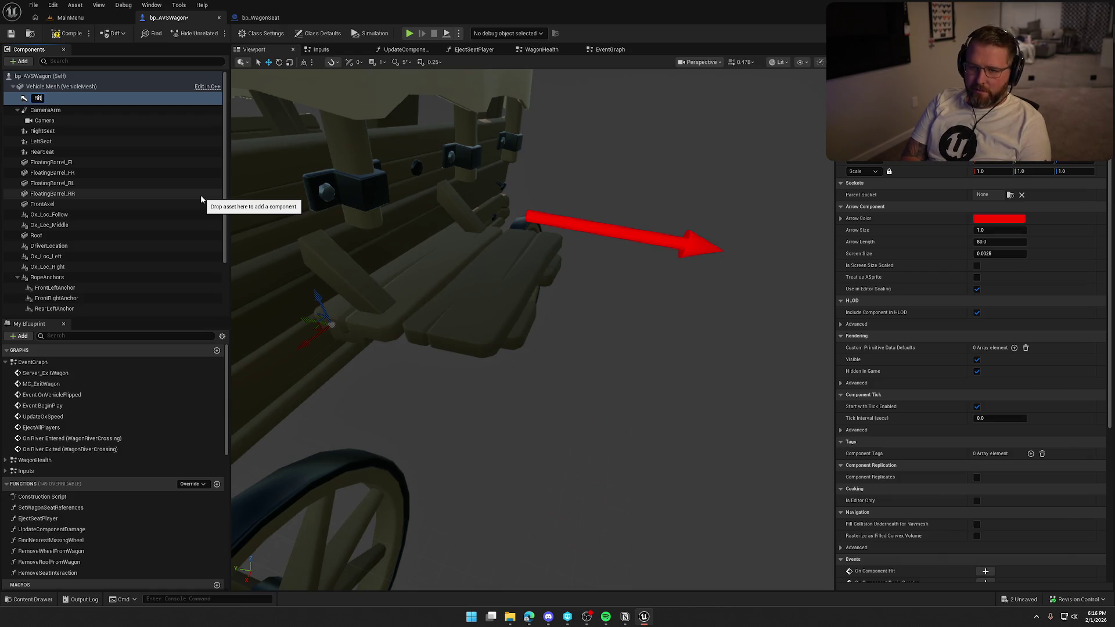
pyautogui.write('htSeatLocation')
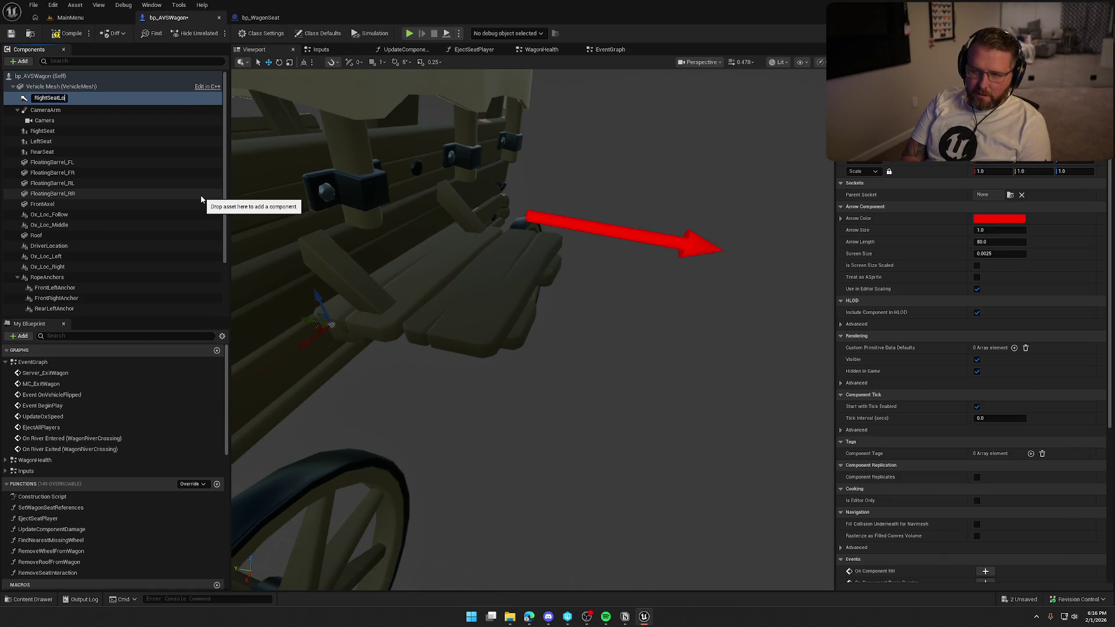
pyautogui.press('Return')
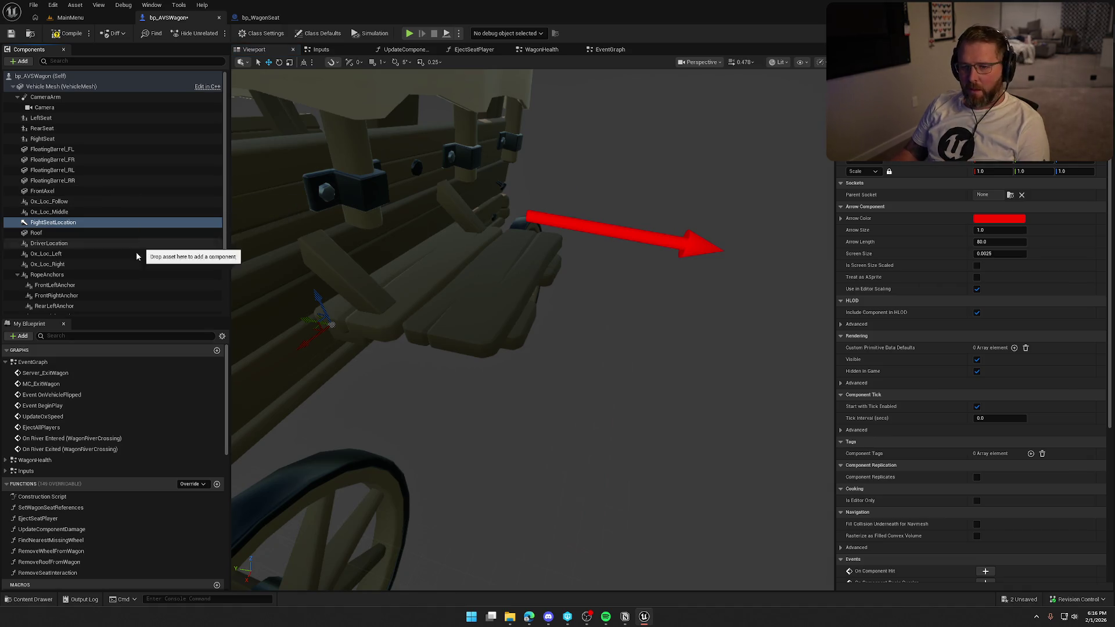
# Copy RightSeat's transform and paste it onto the RightSeatLocation arrow
pyautogui.click(60, 141)
pyautogui.rightClick(909, 164)
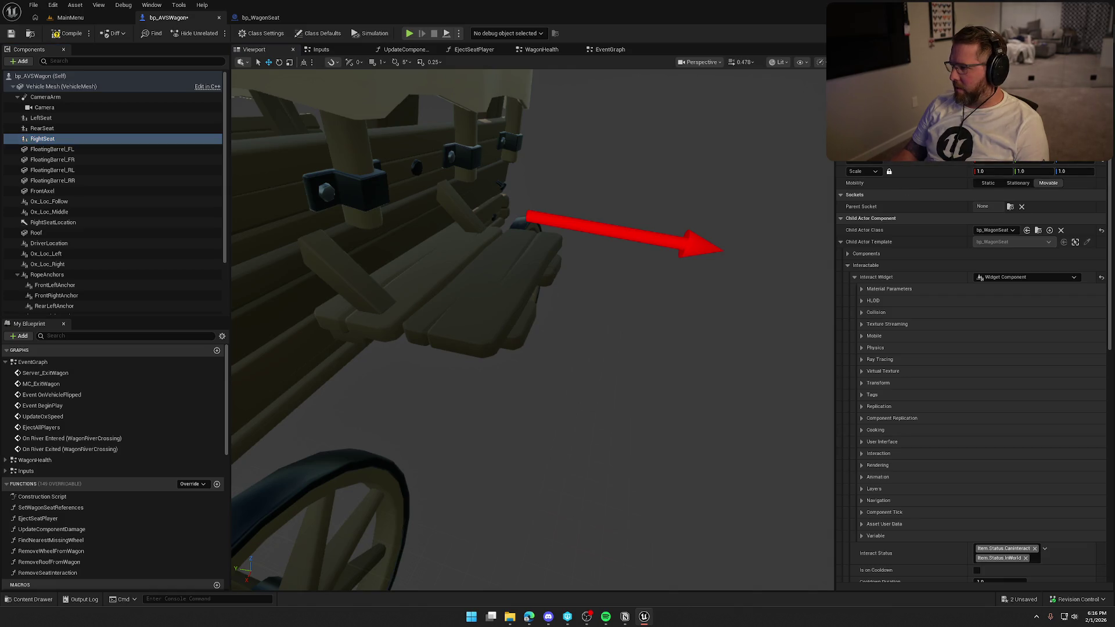
pyautogui.click(934, 167)
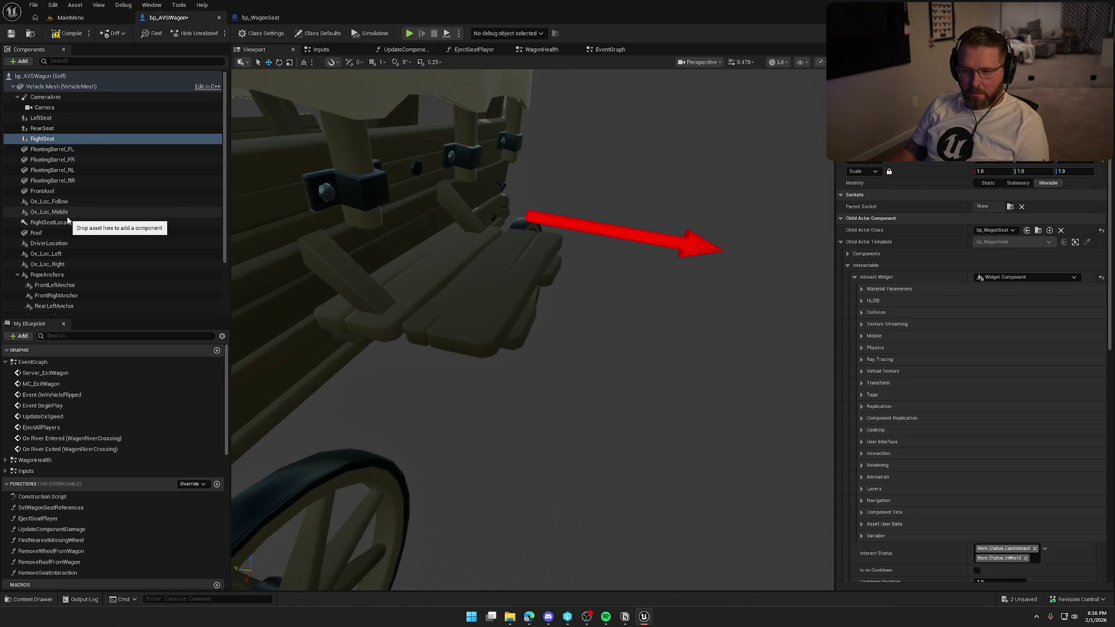
pyautogui.click(87, 225)
pyautogui.rightClick(930, 163)
pyautogui.click(954, 179)
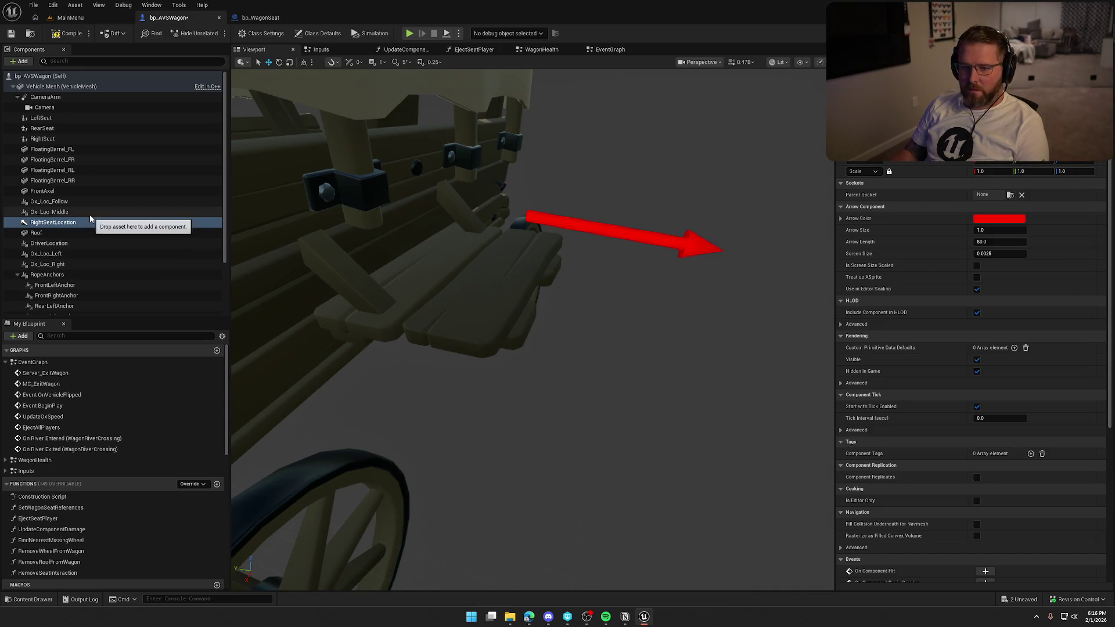
pyautogui.click(59, 141)
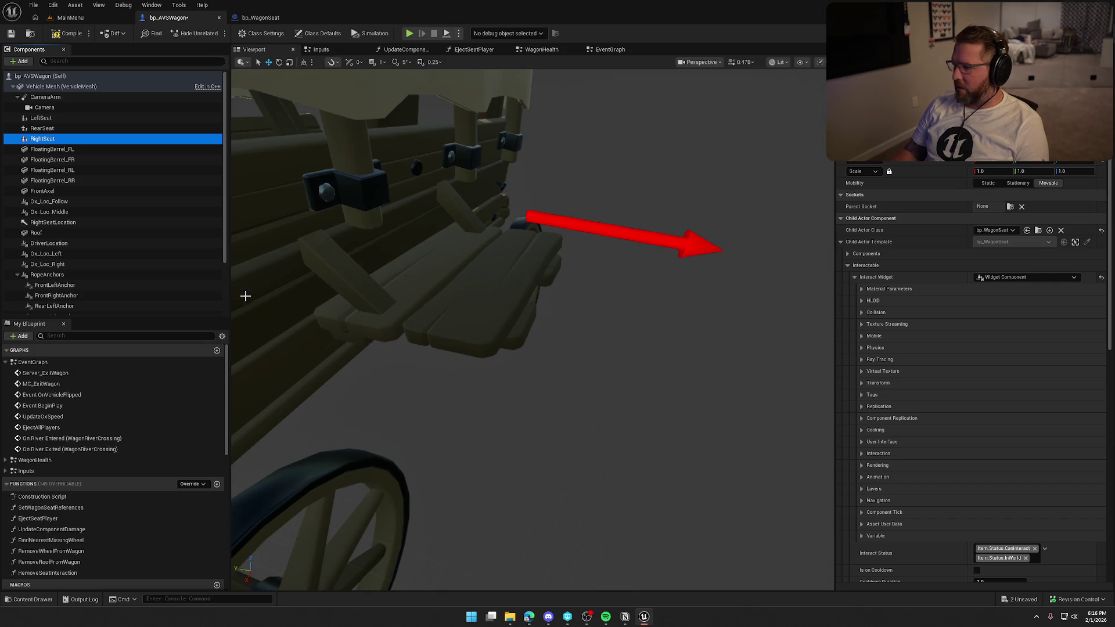
pyautogui.click(78, 220)
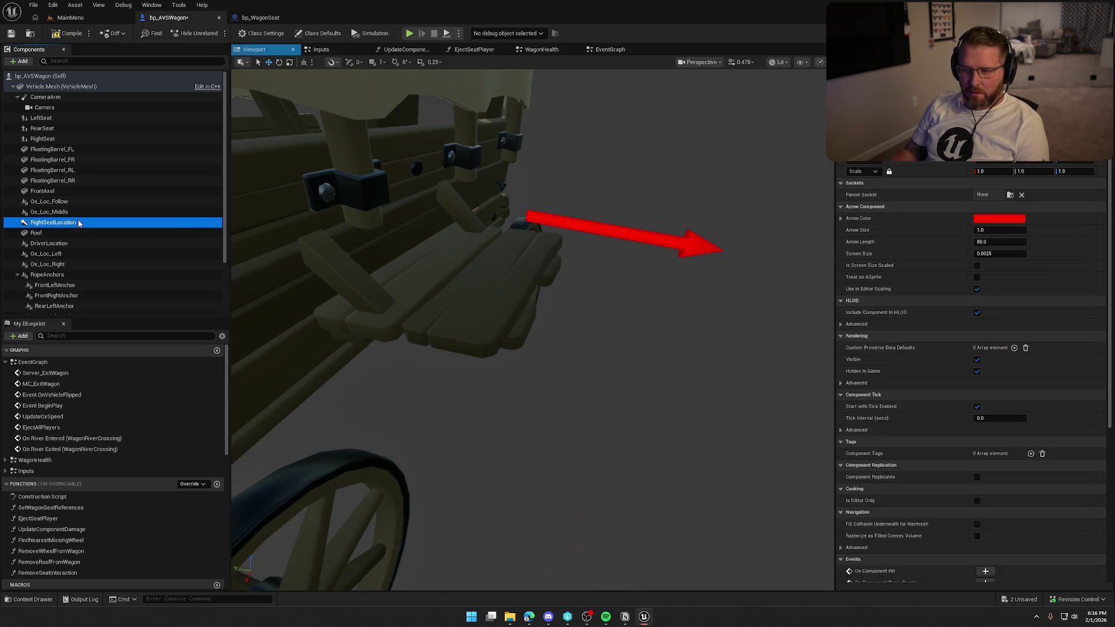
# Turn the RightSeatLocation arrow to yaw 90 and check its alignment with RightSeat
pyautogui.moveTo(532, 330)
pyautogui.mouseDown()
pyautogui.moveTo(517, 331)
pyautogui.moveTo(527, 330)
pyautogui.mouseUp()
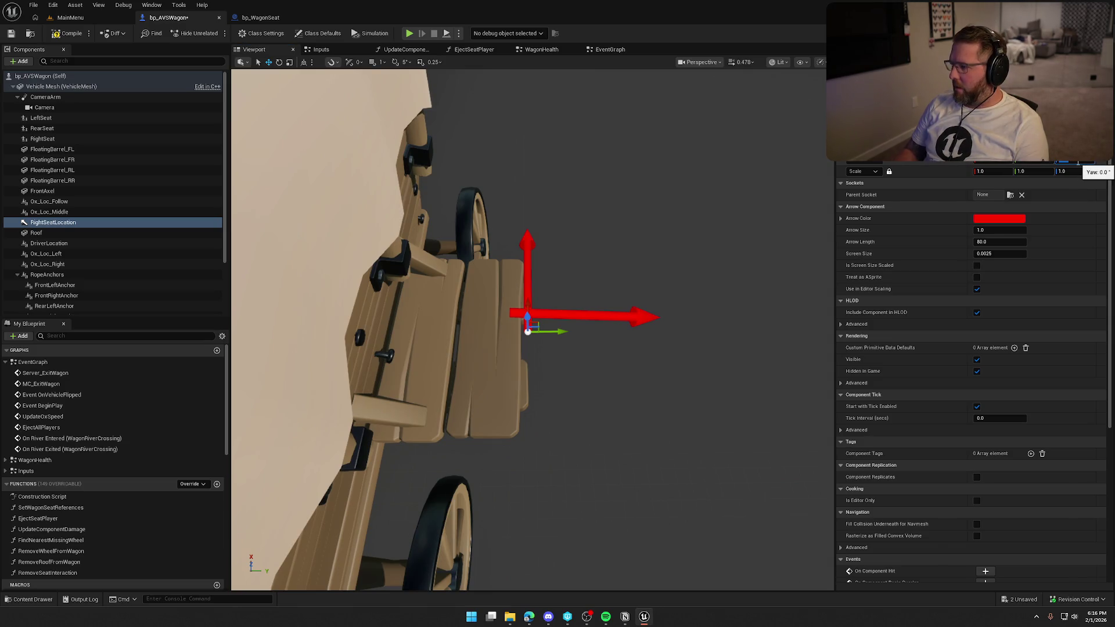
pyautogui.moveTo(1078, 163); pyautogui.dragTo(1103, 163)
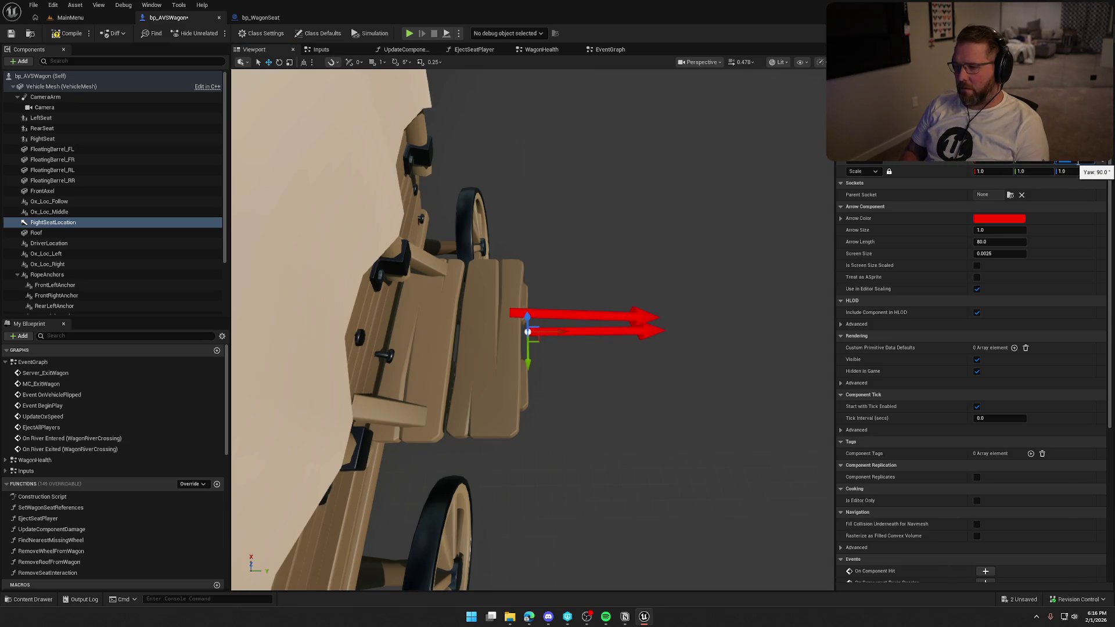
pyautogui.moveTo(738, 354); pyautogui.dragTo(675, 405)
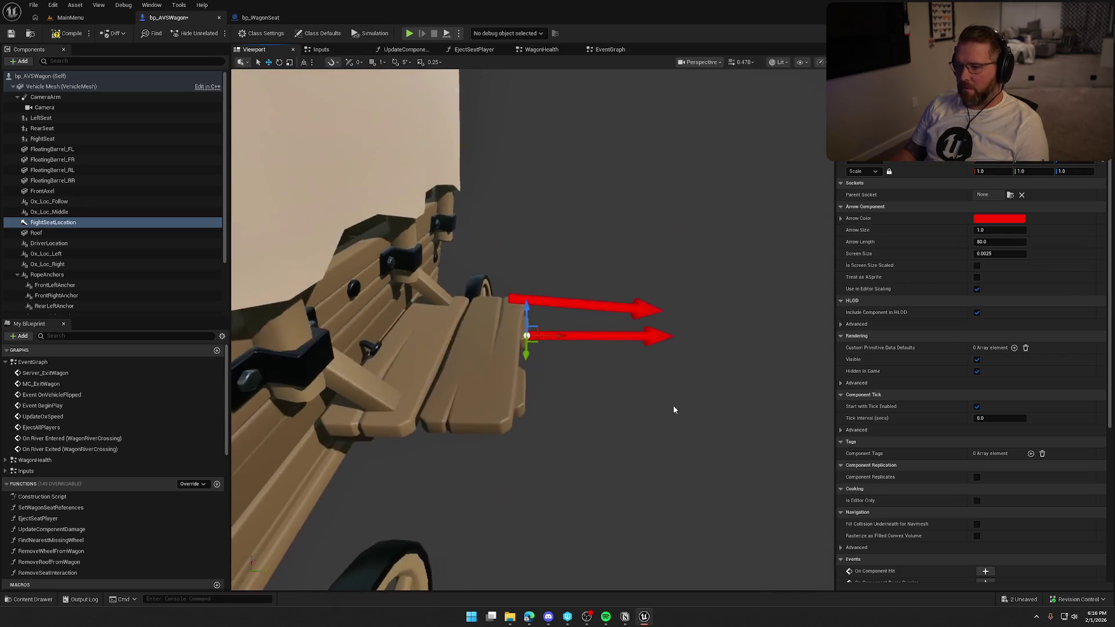
pyautogui.click(474, 364)
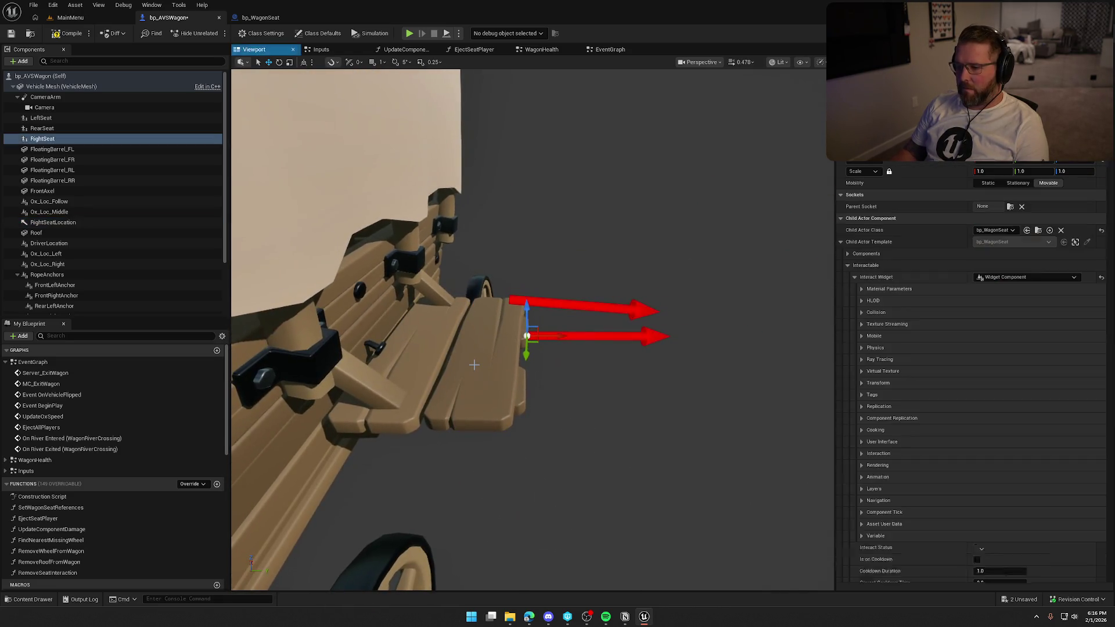
pyautogui.click(66, 223)
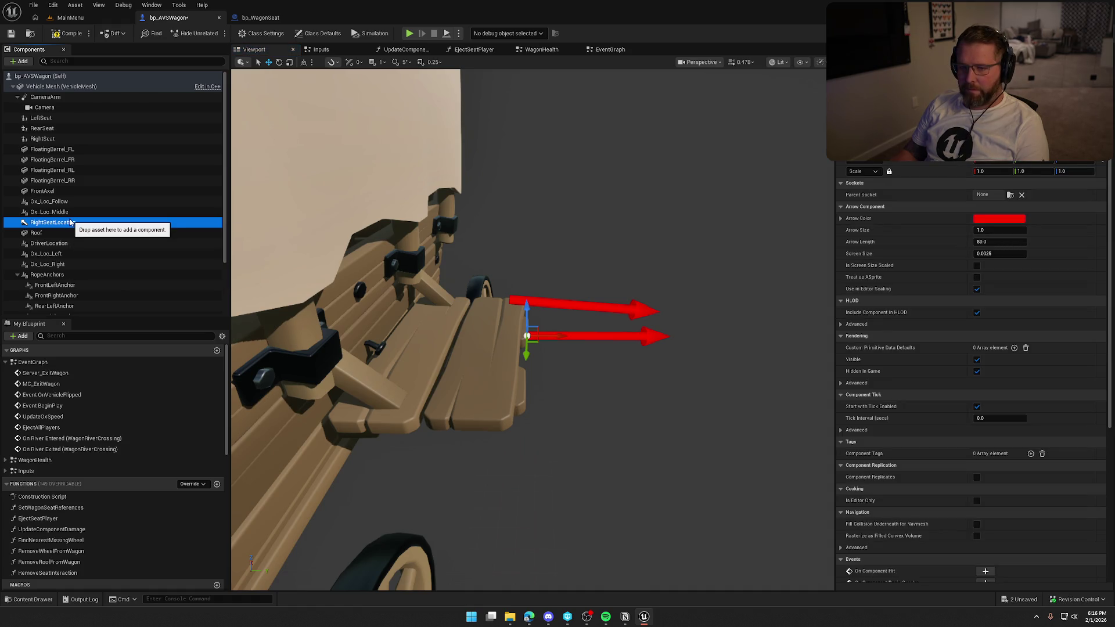
pyautogui.click(76, 141)
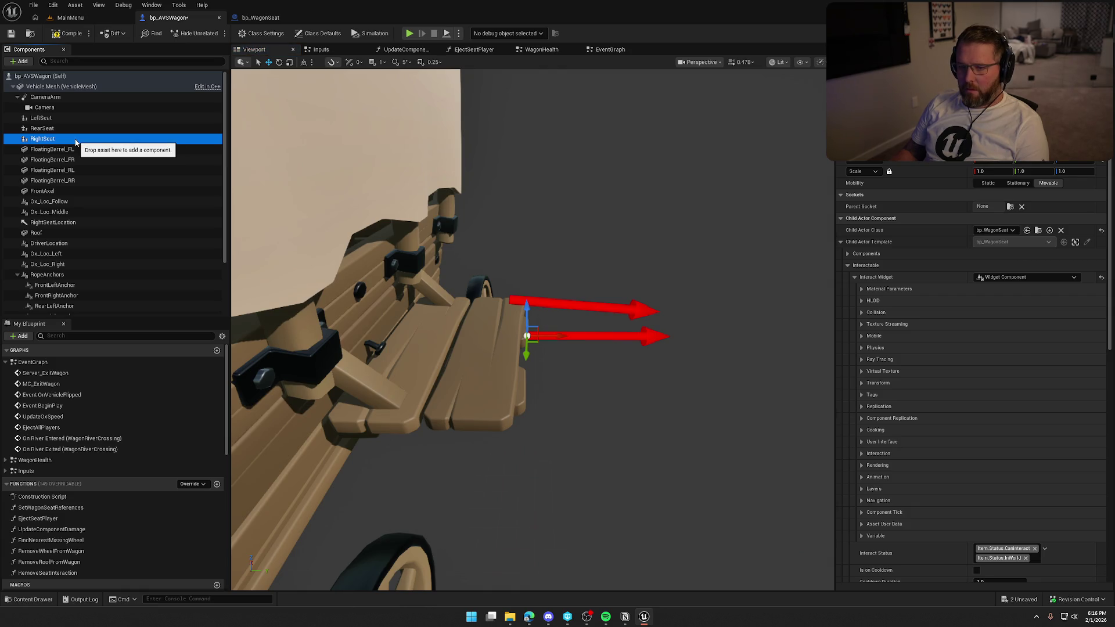
pyautogui.click(56, 86)
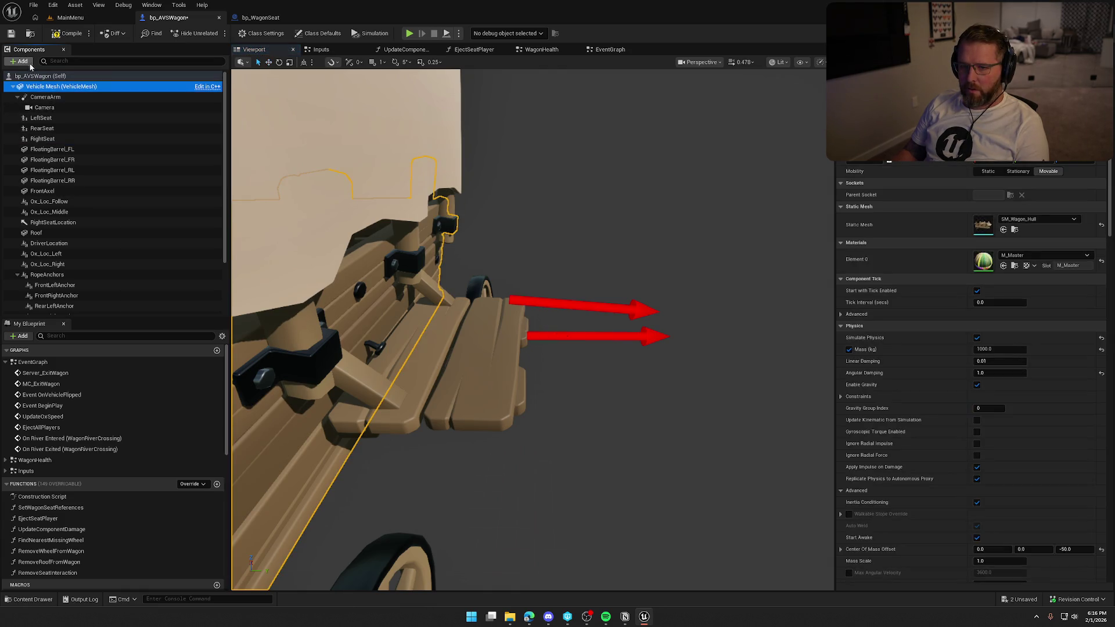
pyautogui.click(29, 63)
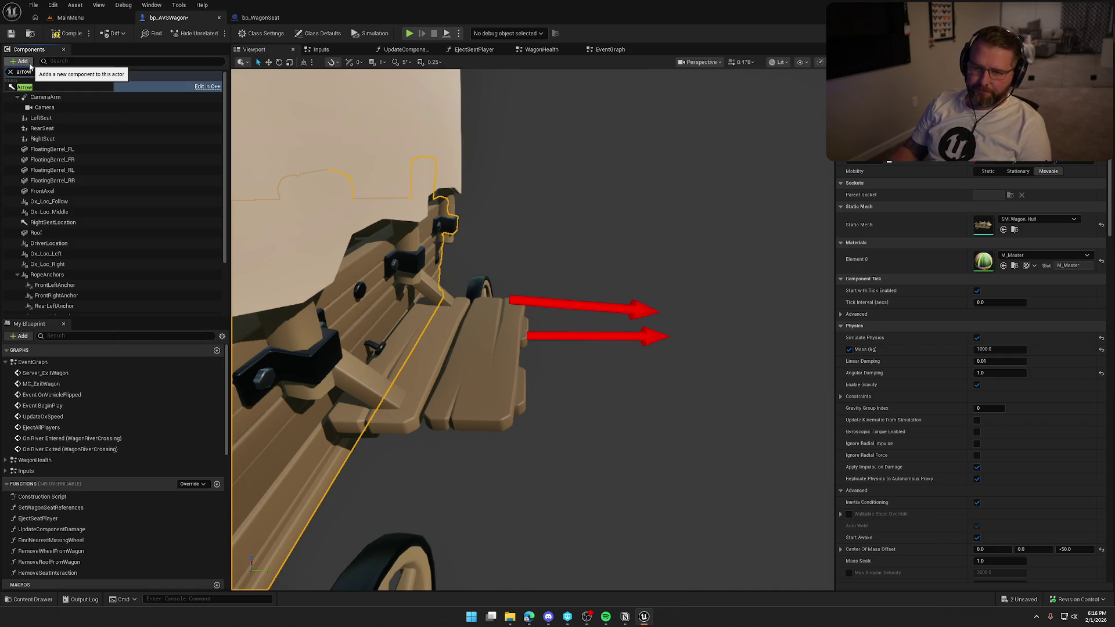
pyautogui.click(46, 90)
pyautogui.write('LeftSeatLocation')
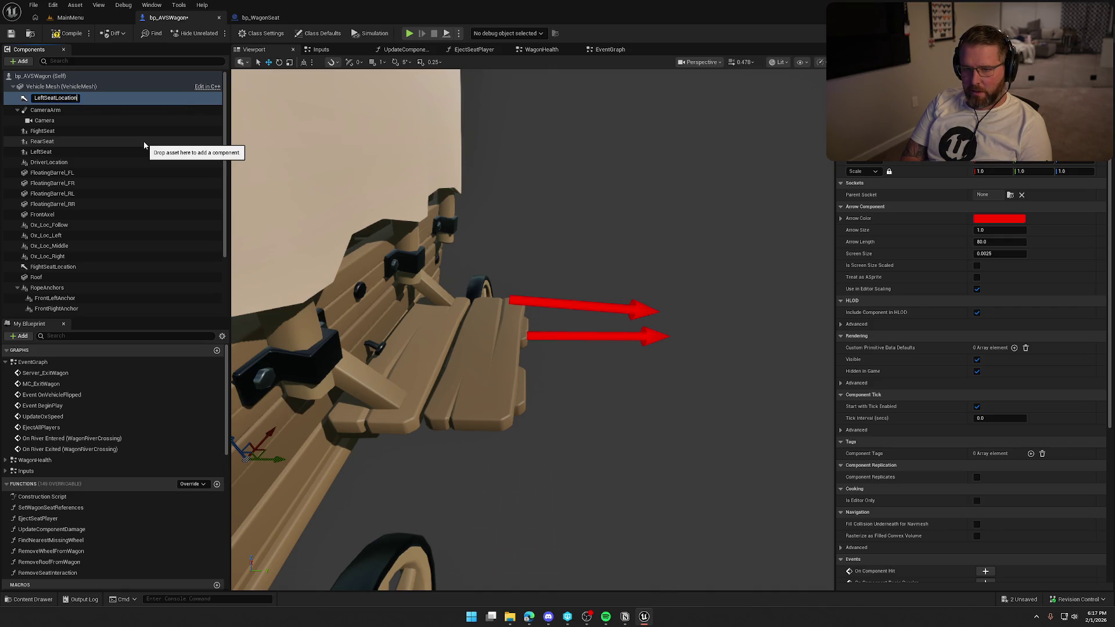
pyautogui.press('Return')
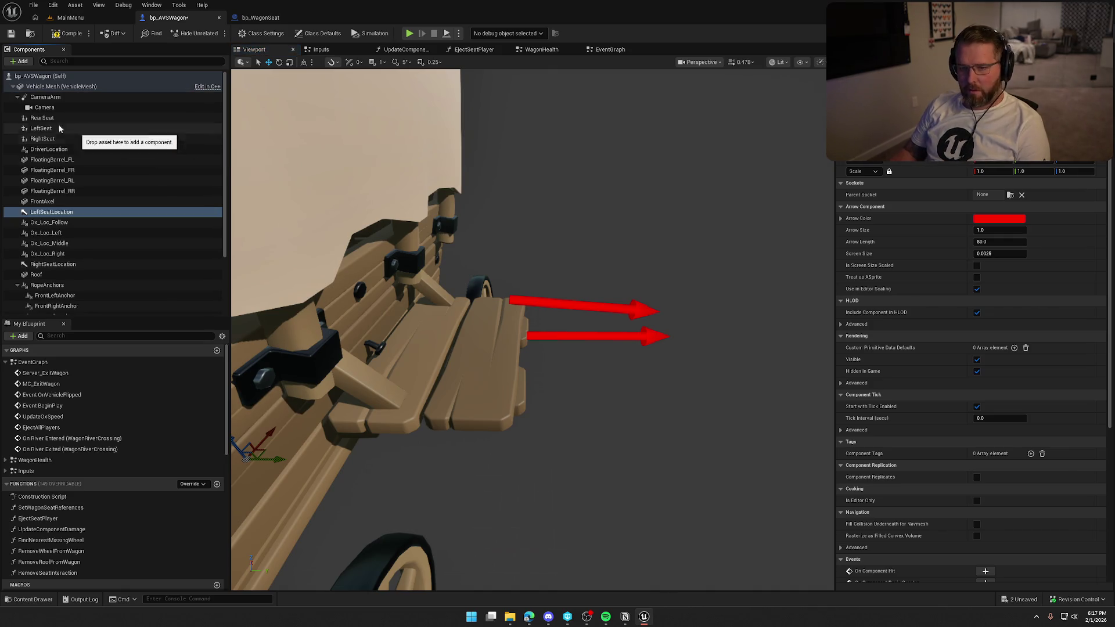
pyautogui.click(51, 127)
pyautogui.rightClick(940, 166)
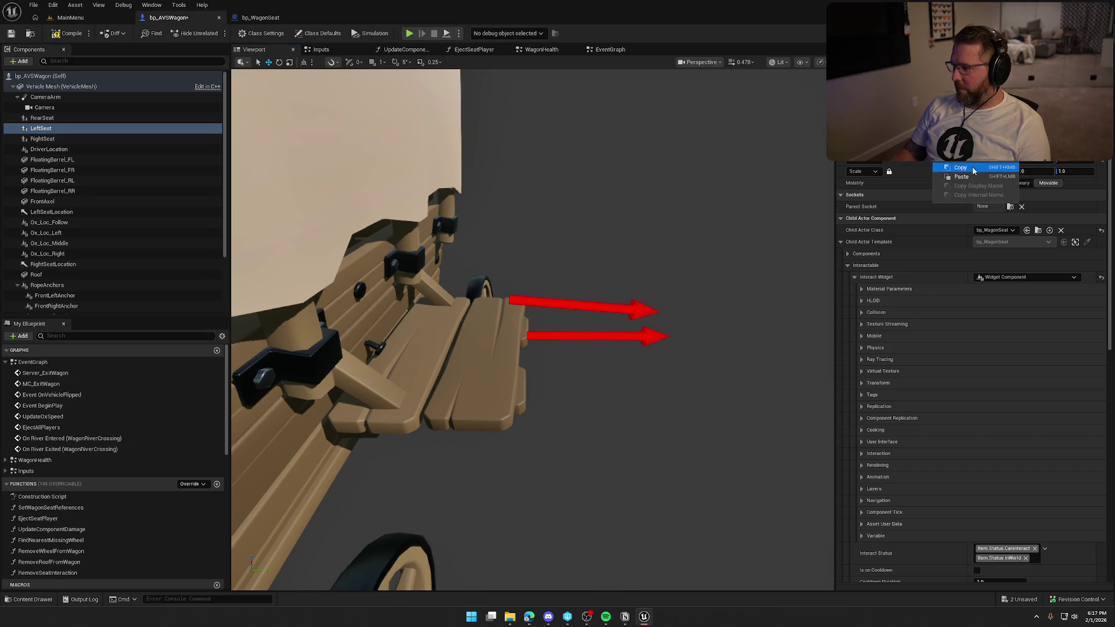
pyautogui.click(64, 211)
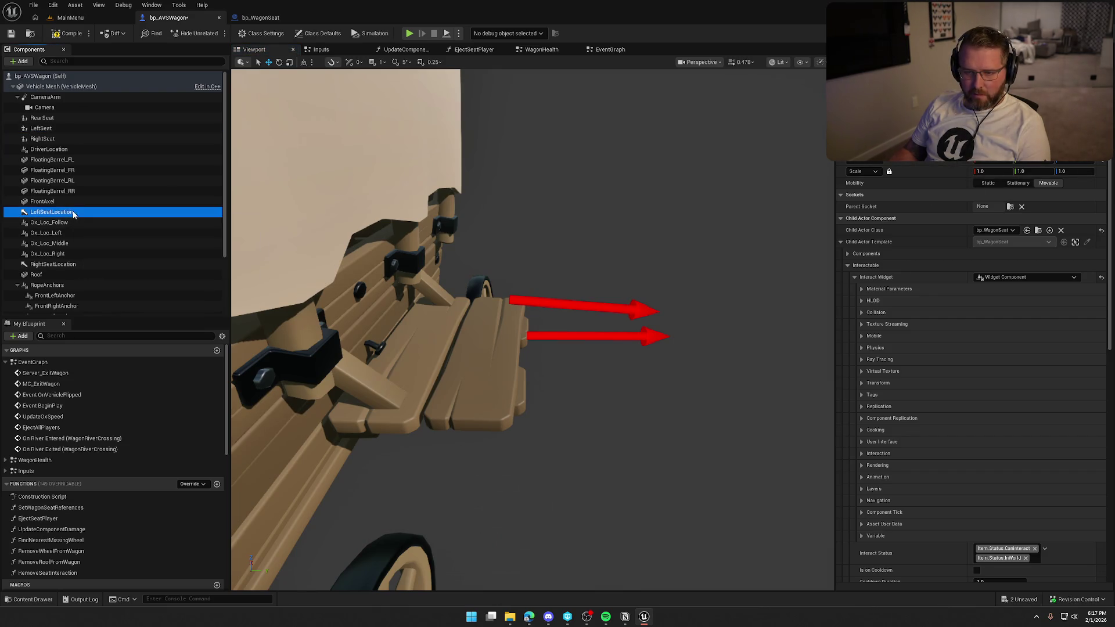
pyautogui.click(949, 165)
pyautogui.click(964, 177)
pyautogui.moveTo(577, 220); pyautogui.dragTo(688, 231)
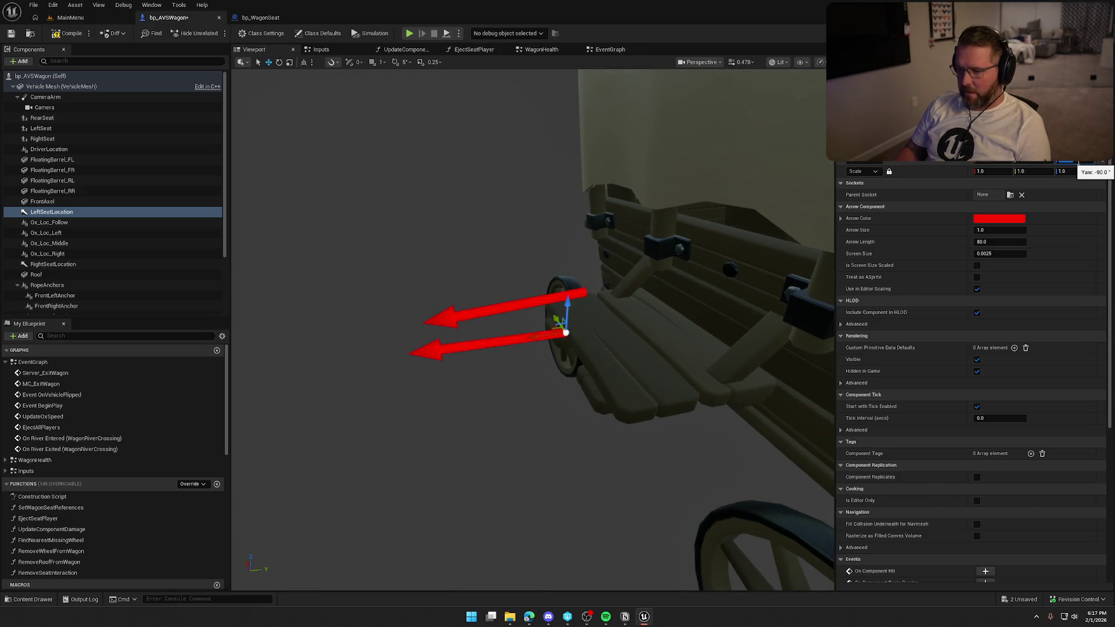
pyautogui.moveTo(545, 252)
pyautogui.mouseDown()
pyautogui.moveTo(523, 258)
pyautogui.moveTo(546, 251)
pyautogui.mouseUp()
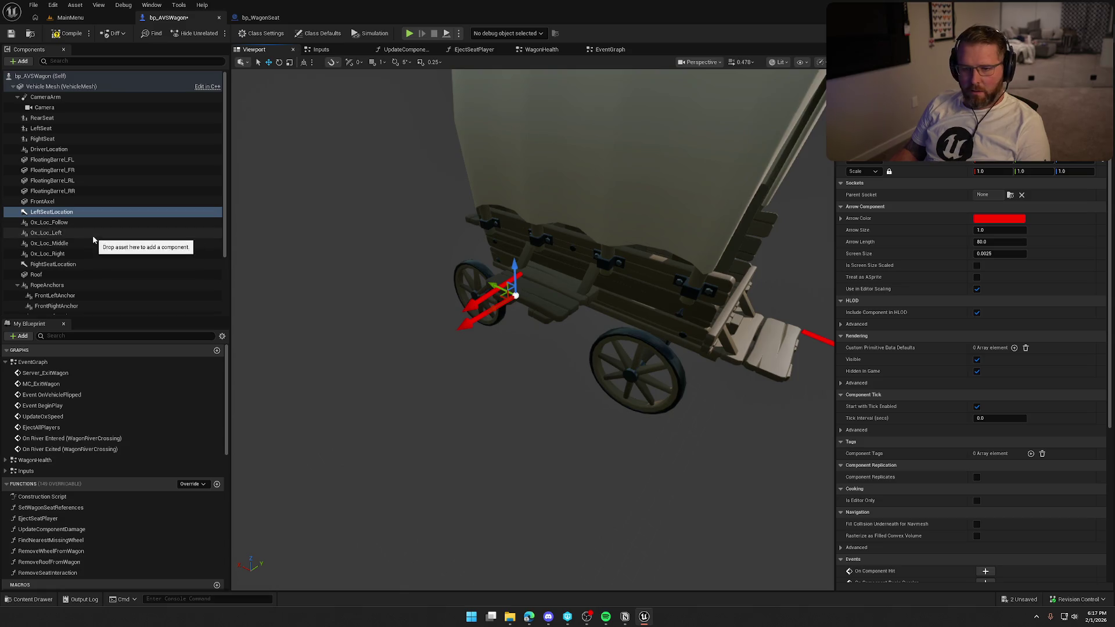
pyautogui.click(38, 76)
pyautogui.click(41, 86)
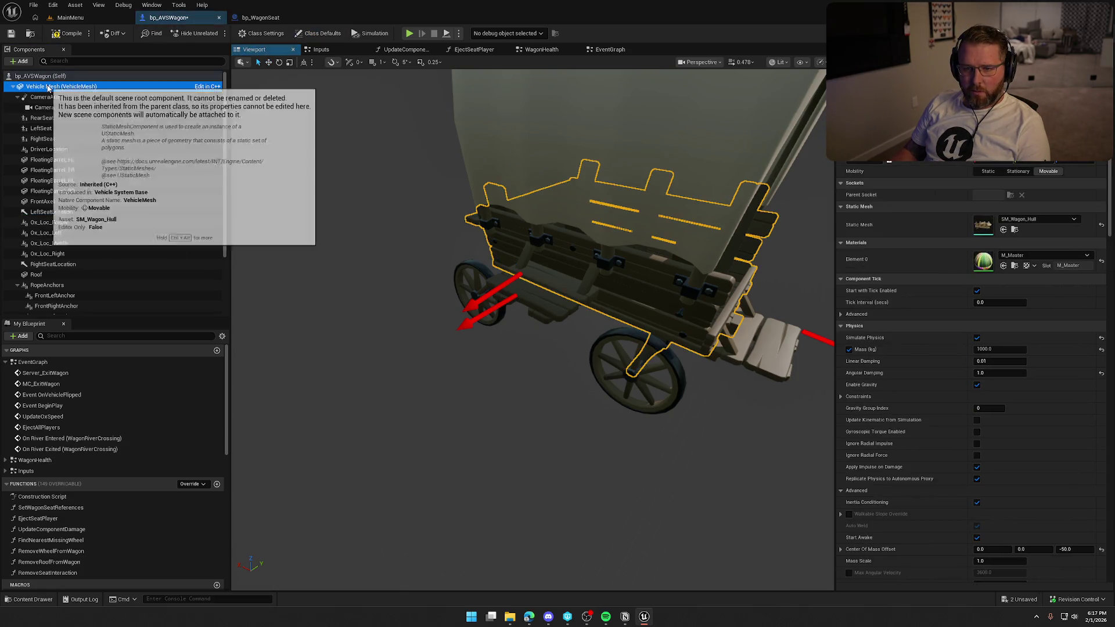
# Add an Arrow component named RearSeatLocation under the wagon's Vehicle Mesh
pyautogui.click(24, 62)
pyautogui.write('arr')
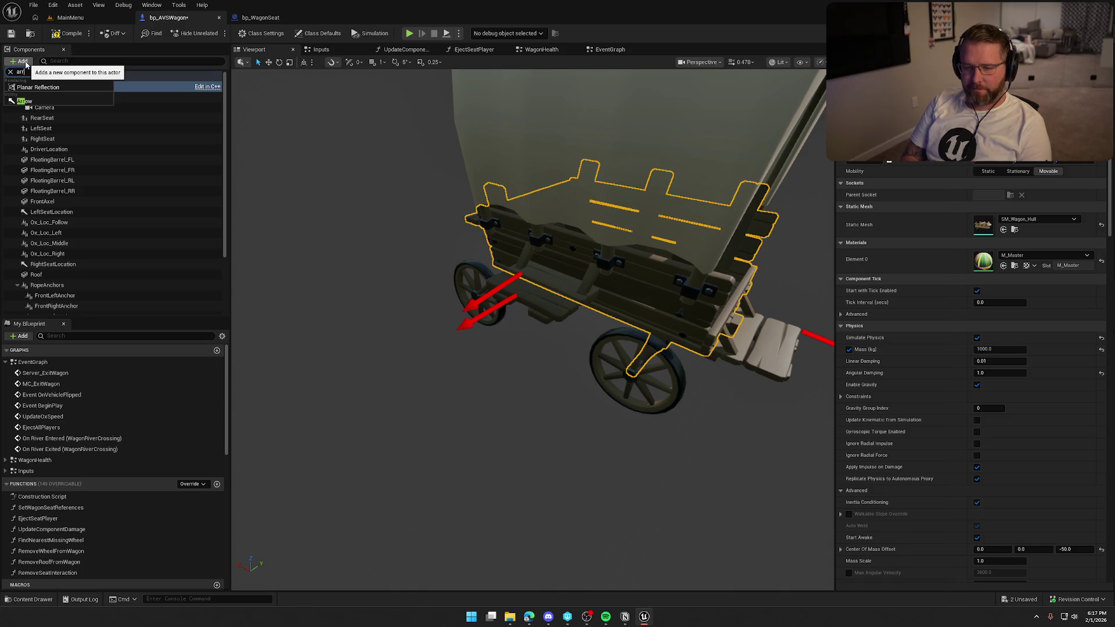
pyautogui.click(24, 101)
pyautogui.write('RearSeatLocatio')
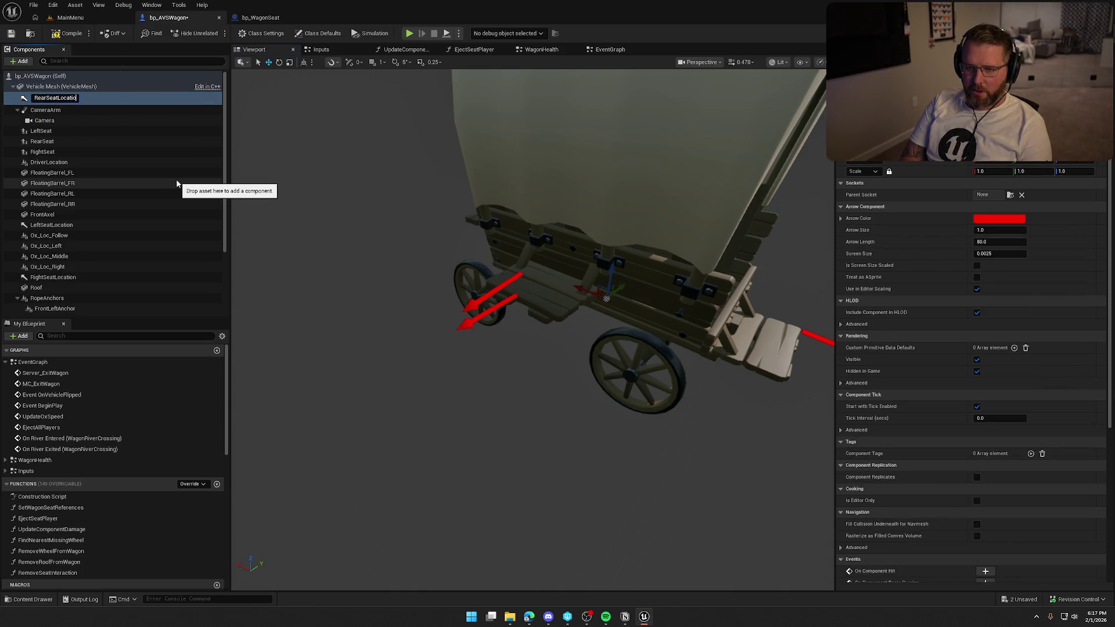
pyautogui.write('n')
pyautogui.press('Return')
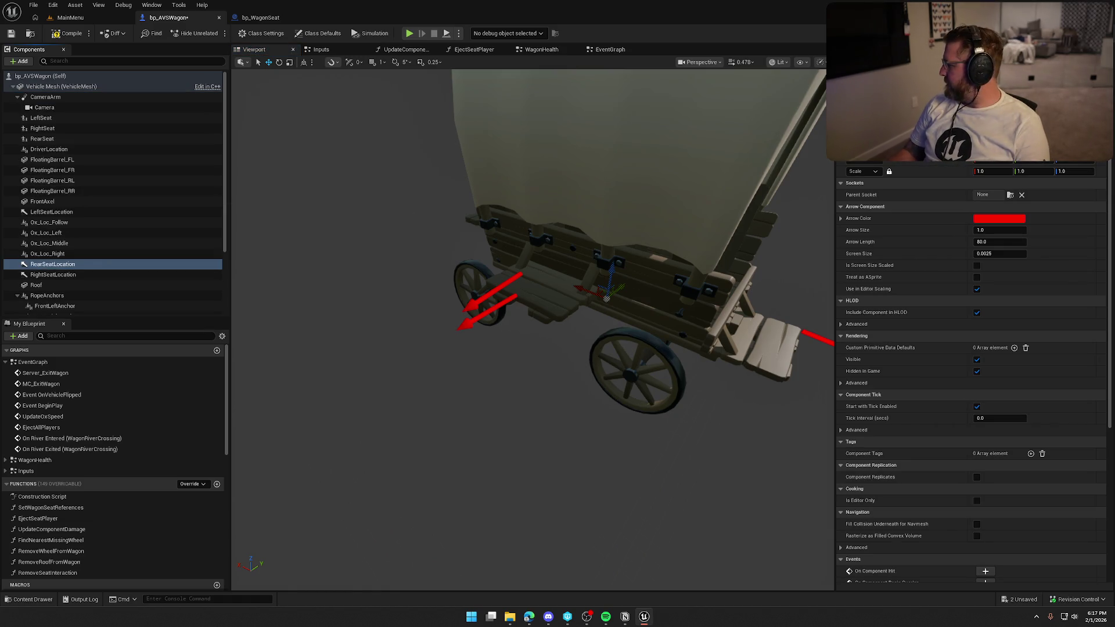
# Paste RearSeat's transform onto the RearSeatLocation arrow, frame it, and save the blueprint
pyautogui.click(54, 141)
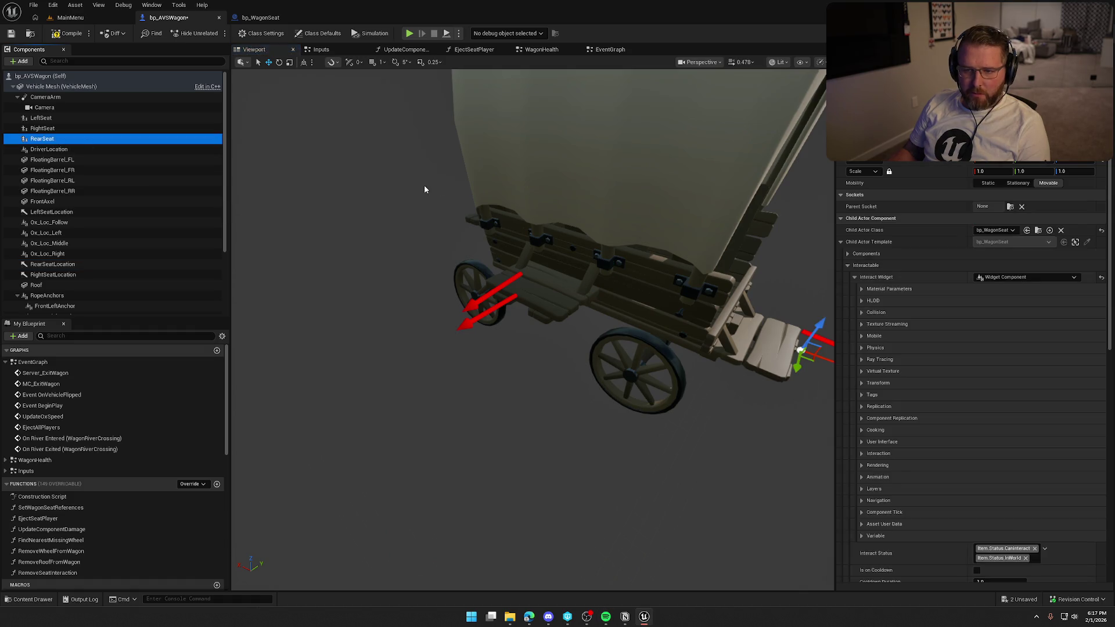
pyautogui.rightClick(929, 157)
pyautogui.click(950, 164)
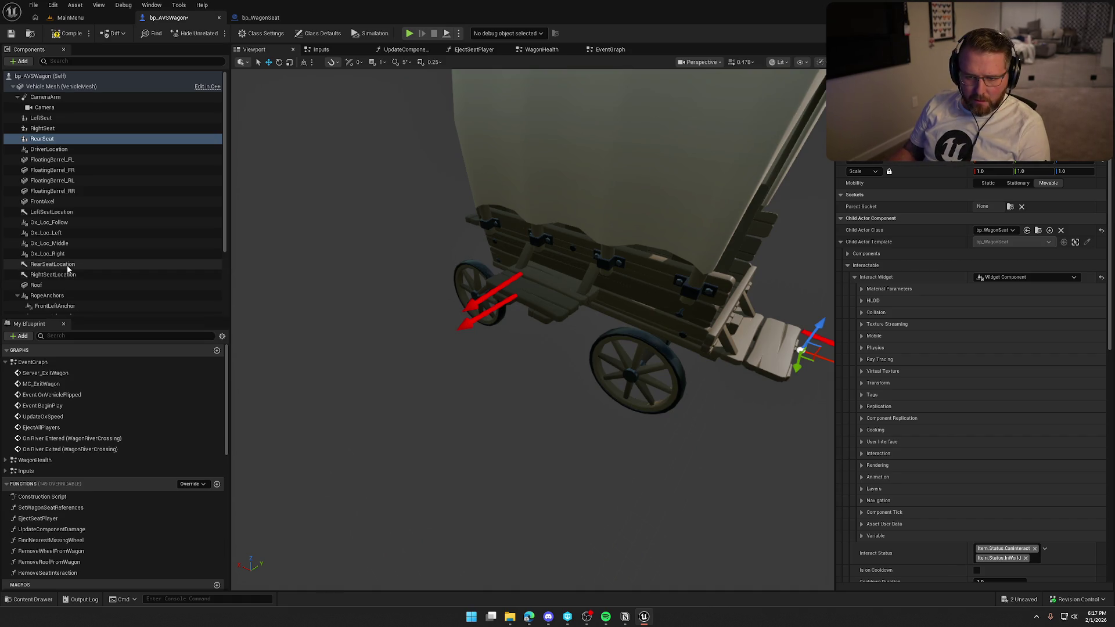
pyautogui.click(67, 265)
pyautogui.click(955, 172)
pyautogui.press('f')
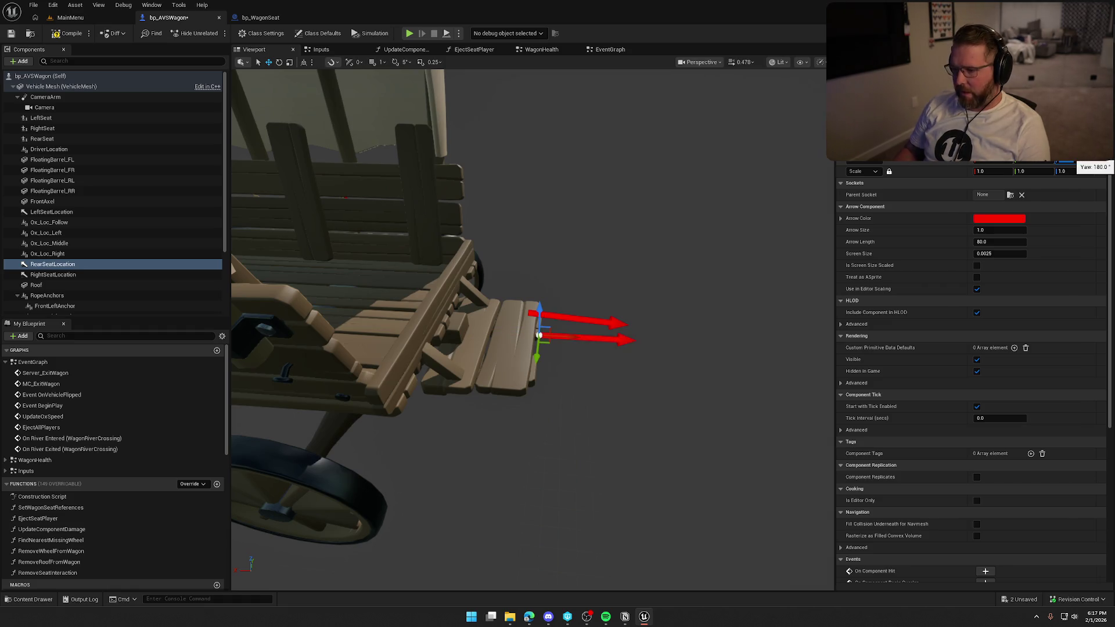
pyautogui.hotkey('ctrl', 'shift', 's')
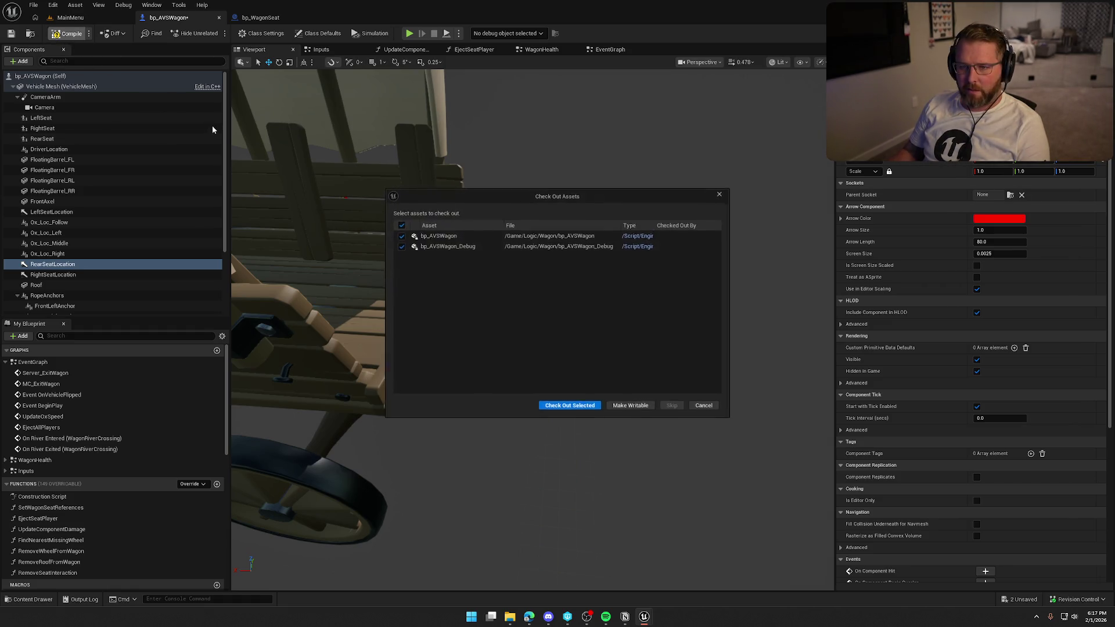
# Confirm the wagon asset checkout and move the three seat reference nodes upward in the EventGraph
pyautogui.click(583, 406)
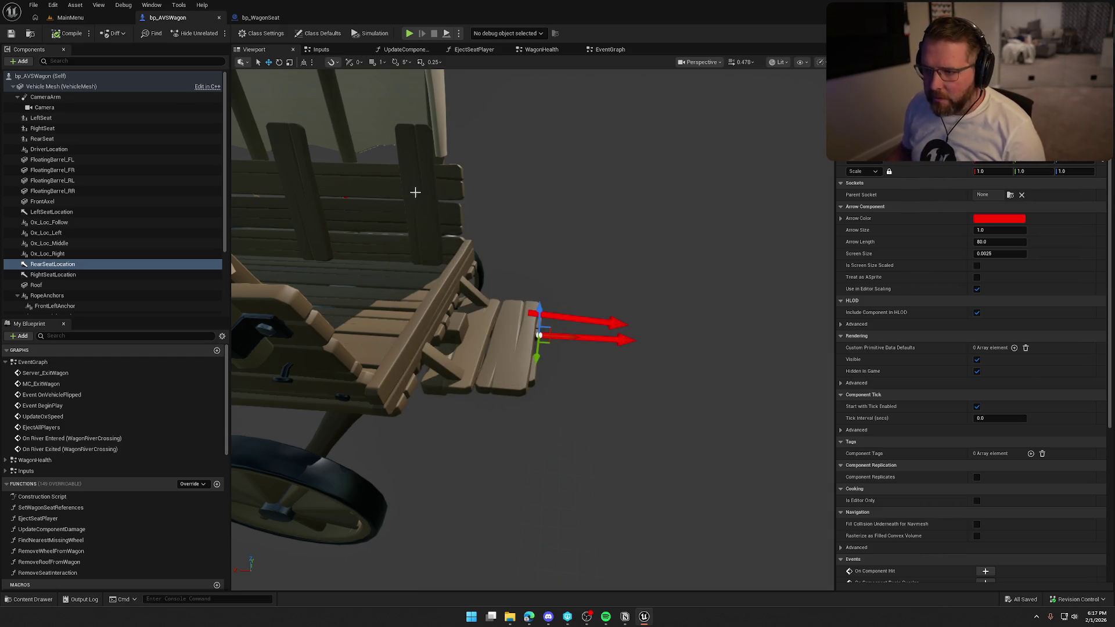
pyautogui.click(609, 49)
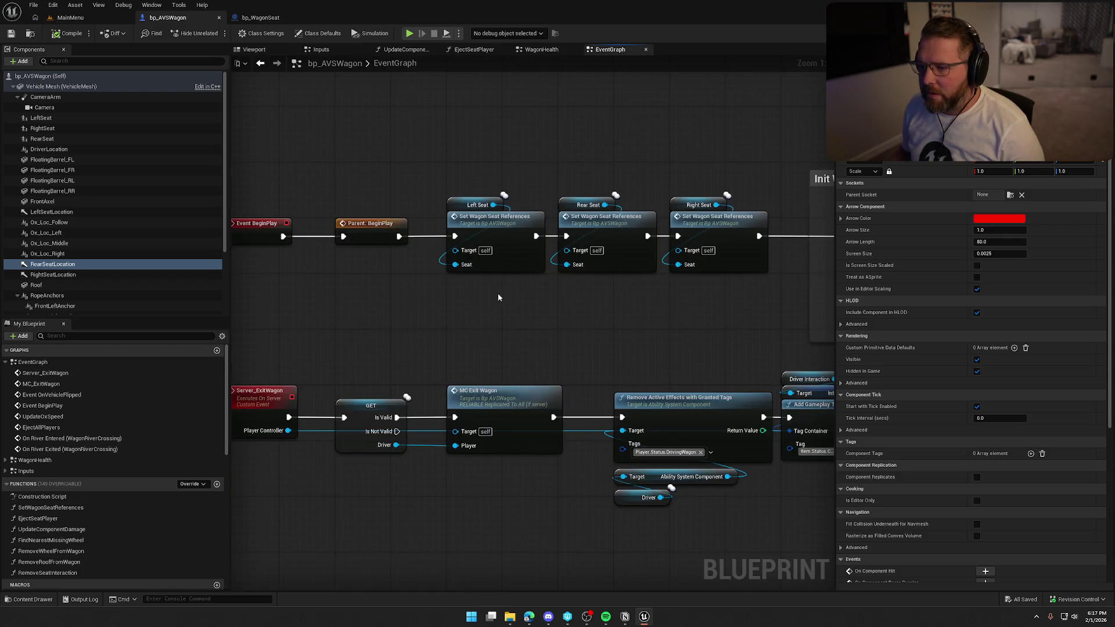
pyautogui.moveTo(672, 286); pyautogui.dragTo(366, 175)
pyautogui.moveTo(430, 213); pyautogui.dragTo(422, 109)
# Make bp_WagonSeat's Wagon variable Instance Editable and Expose on Spawn, compile and check it out
pyautogui.click(260, 17)
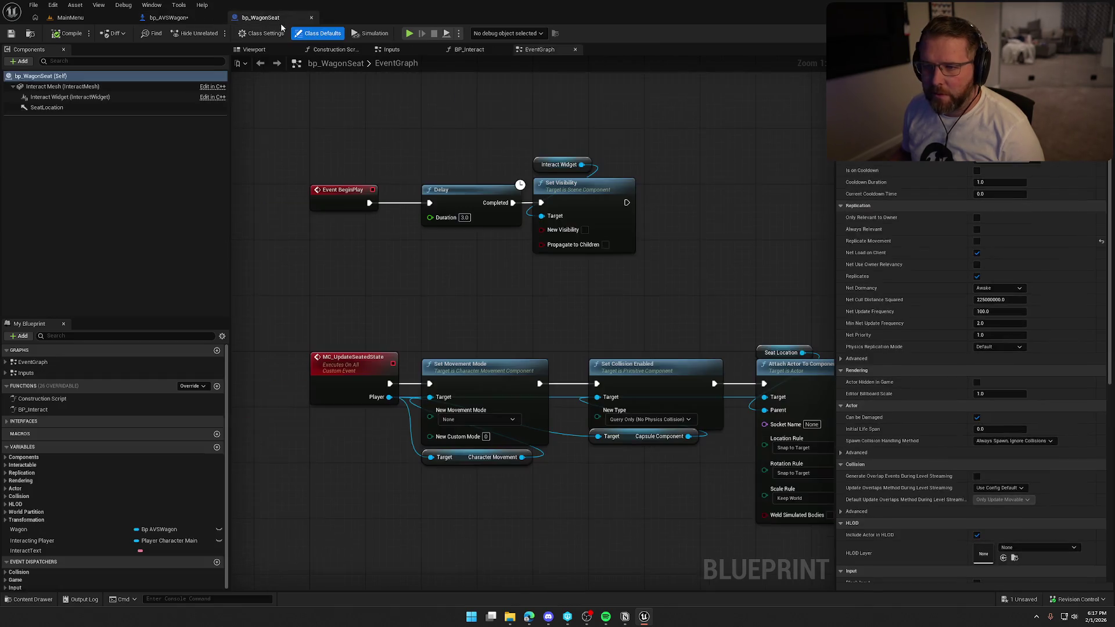
pyautogui.click(219, 529)
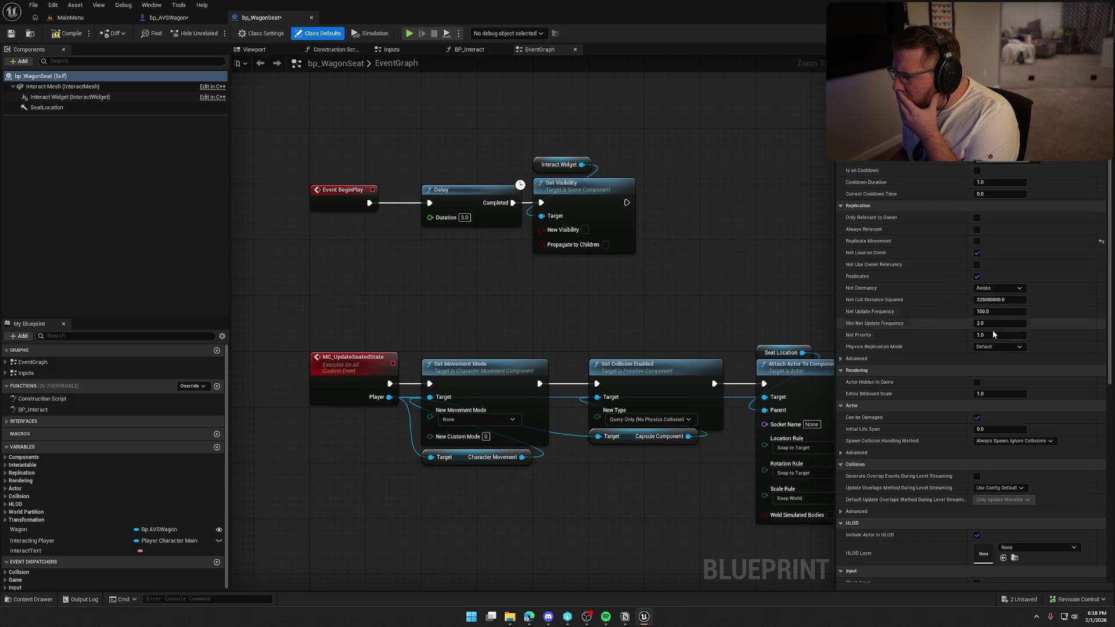
pyautogui.click(93, 530)
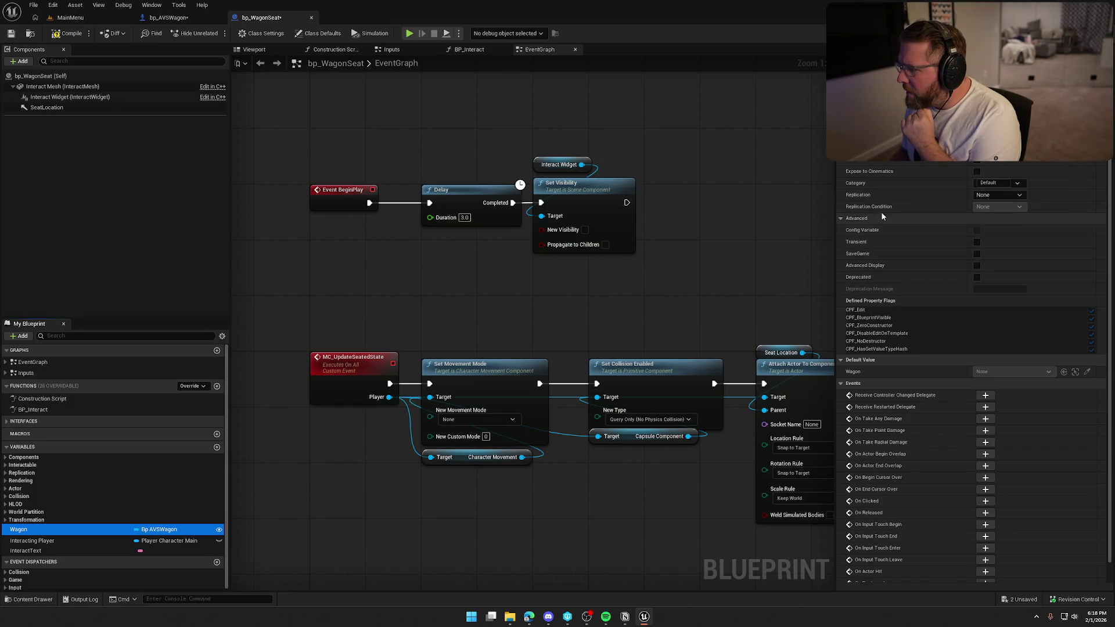
pyautogui.click(977, 148)
pyautogui.hotkey('ctrl', 's')
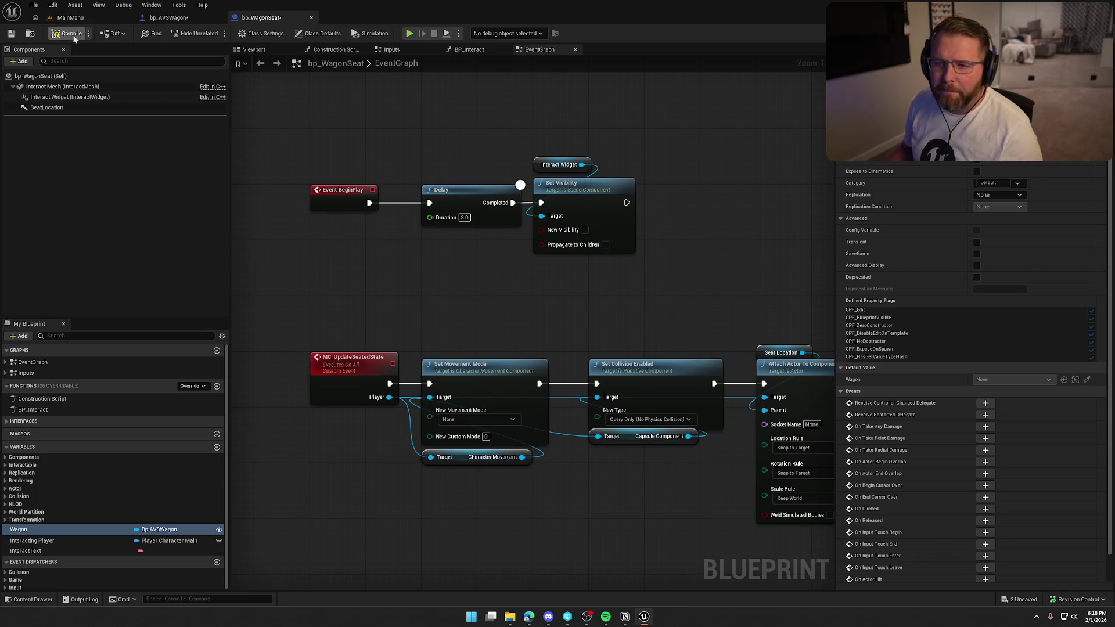
pyautogui.click(569, 406)
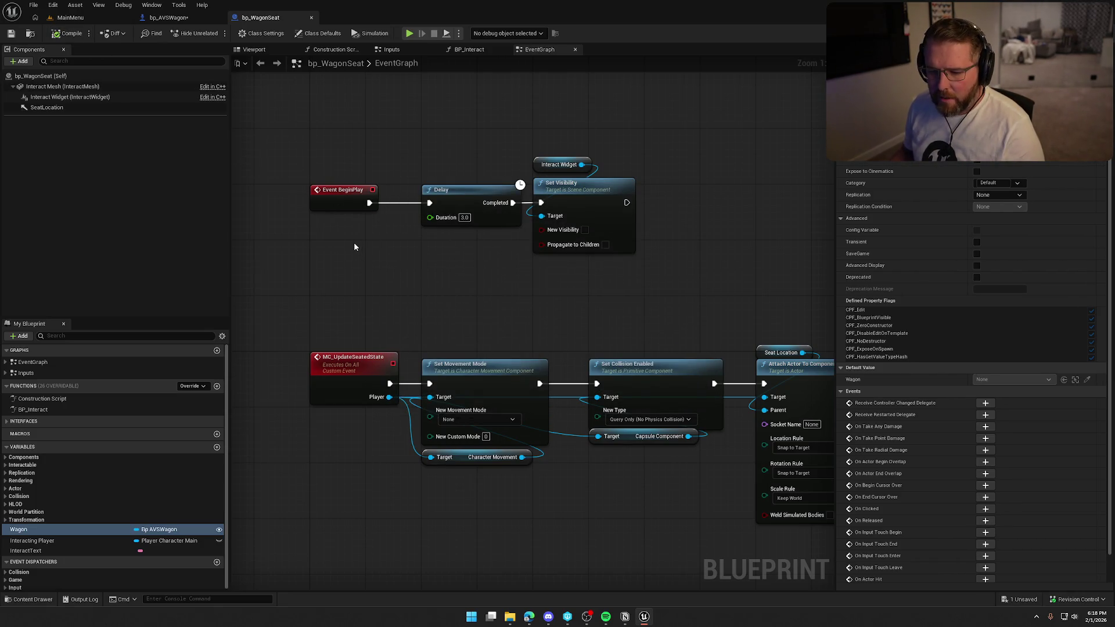
pyautogui.click(167, 18)
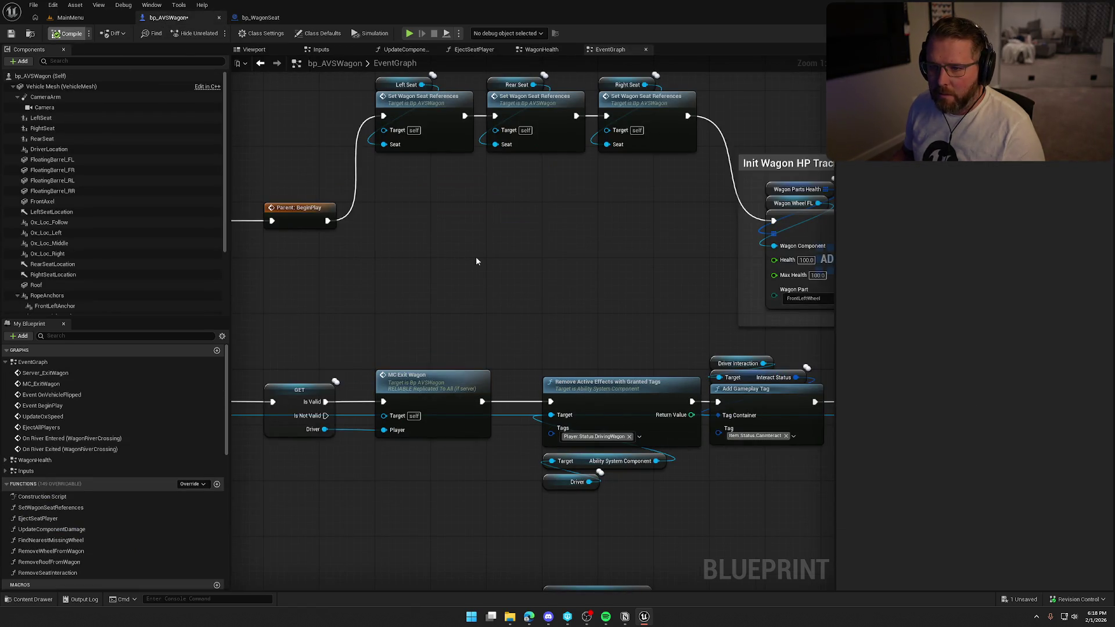
# Save bp_AVSWagon and add a new function named SpawnExtraSeats
pyautogui.hotkey('ctrl', 's')
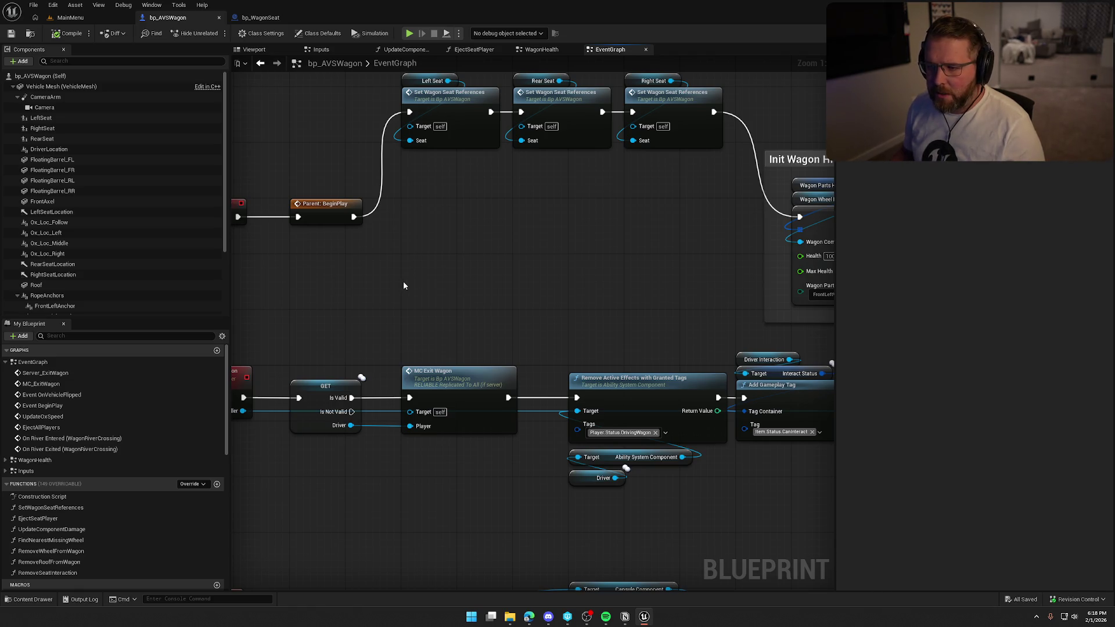
pyautogui.moveTo(354, 217); pyautogui.dragTo(409, 218)
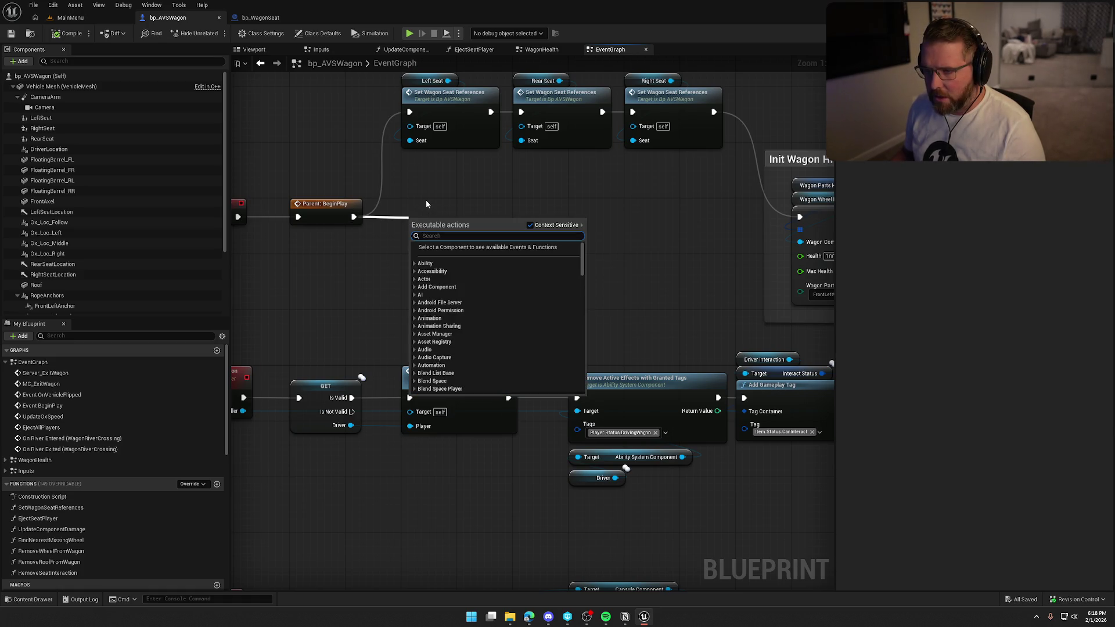
pyautogui.click(426, 200)
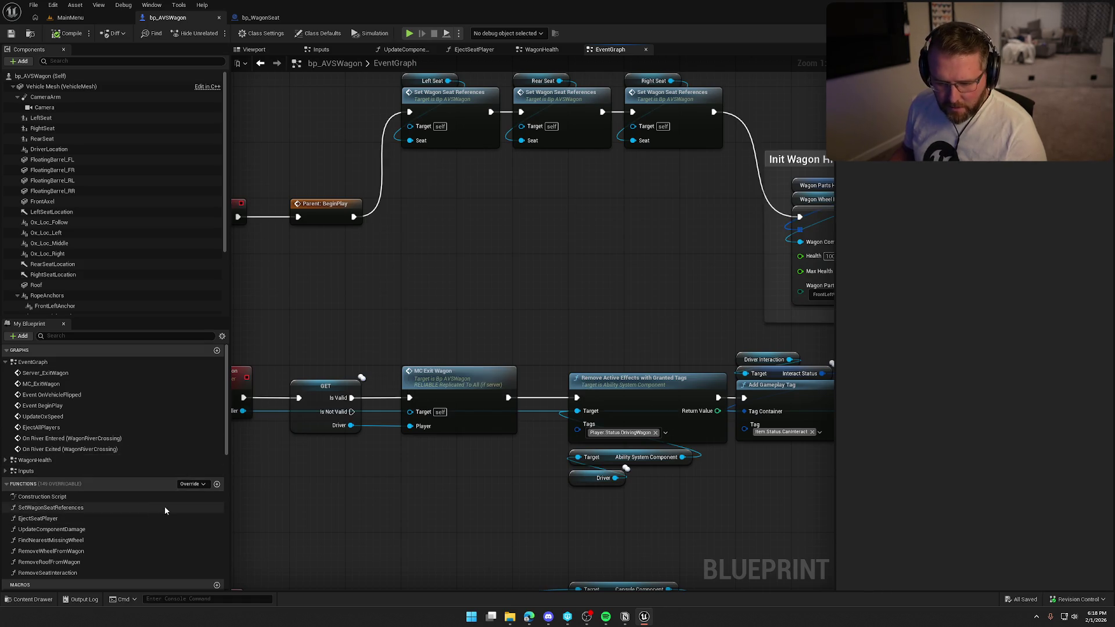
pyautogui.click(216, 484)
pyautogui.write('SpawnEx')
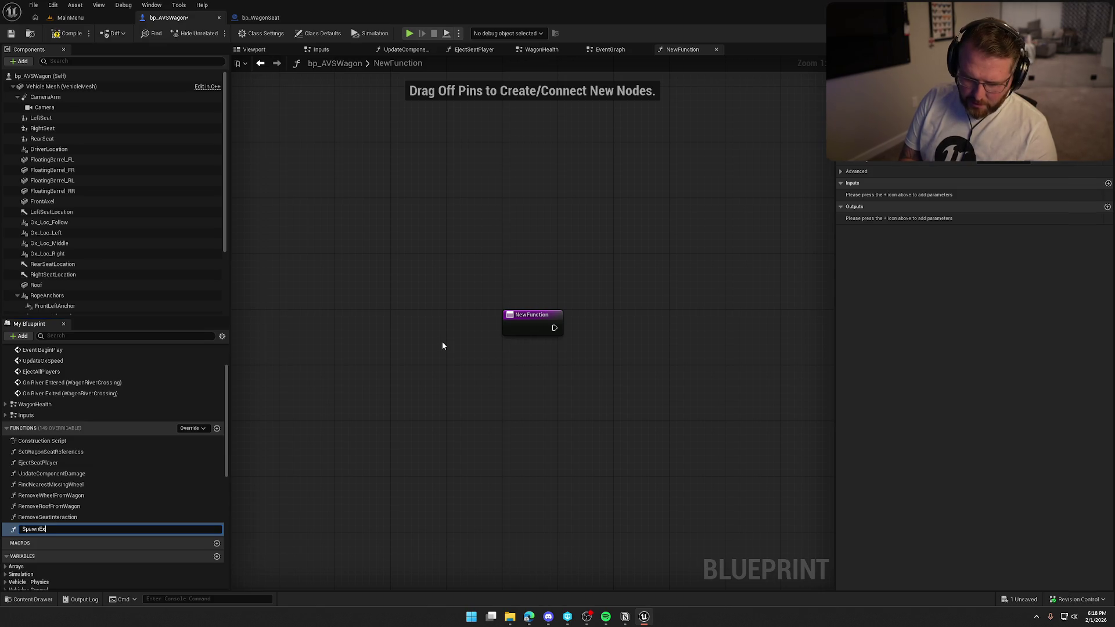
pyautogui.write('traSeats')
pyautogui.press('Return')
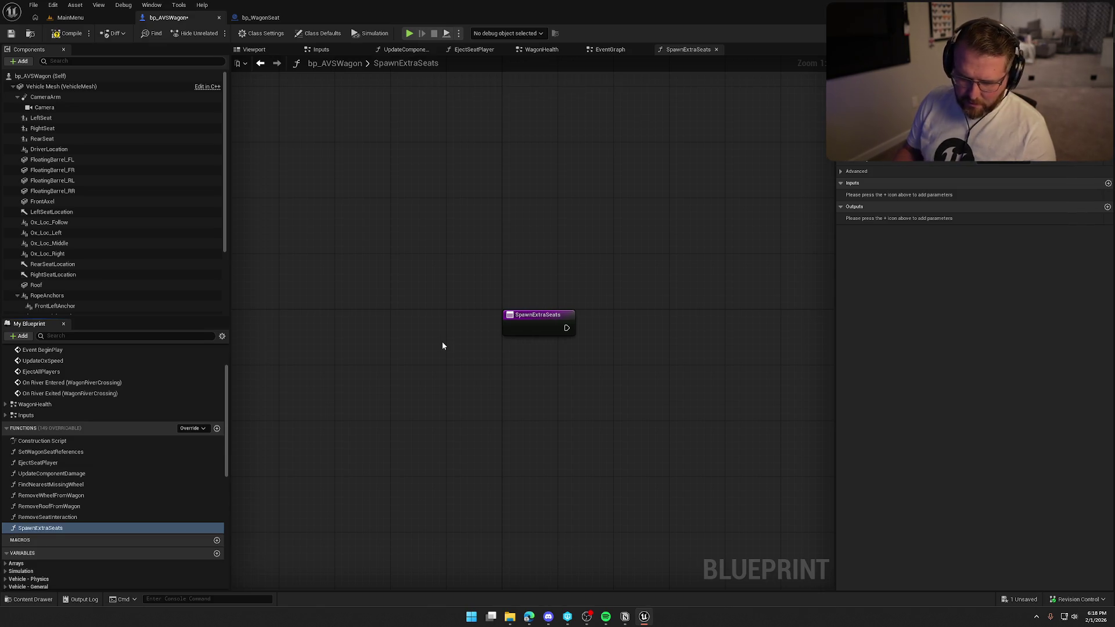
# Place Rear, Right and Left Seat Location getters beneath the SpawnExtraSeats entry
pyautogui.moveTo(521, 393)
pyautogui.mouseDown()
pyautogui.moveTo(479, 390)
pyautogui.moveTo(443, 315)
pyautogui.mouseUp()
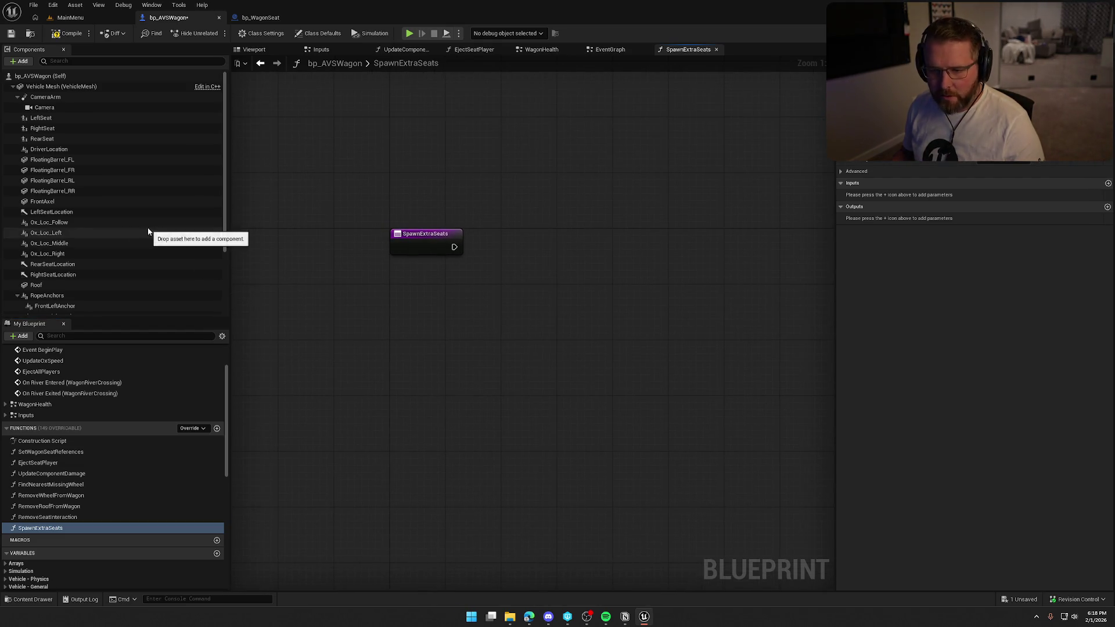
pyautogui.click(68, 265)
pyautogui.moveTo(333, 283); pyautogui.dragTo(357, 286)
pyautogui.moveTo(53, 274); pyautogui.dragTo(372, 343)
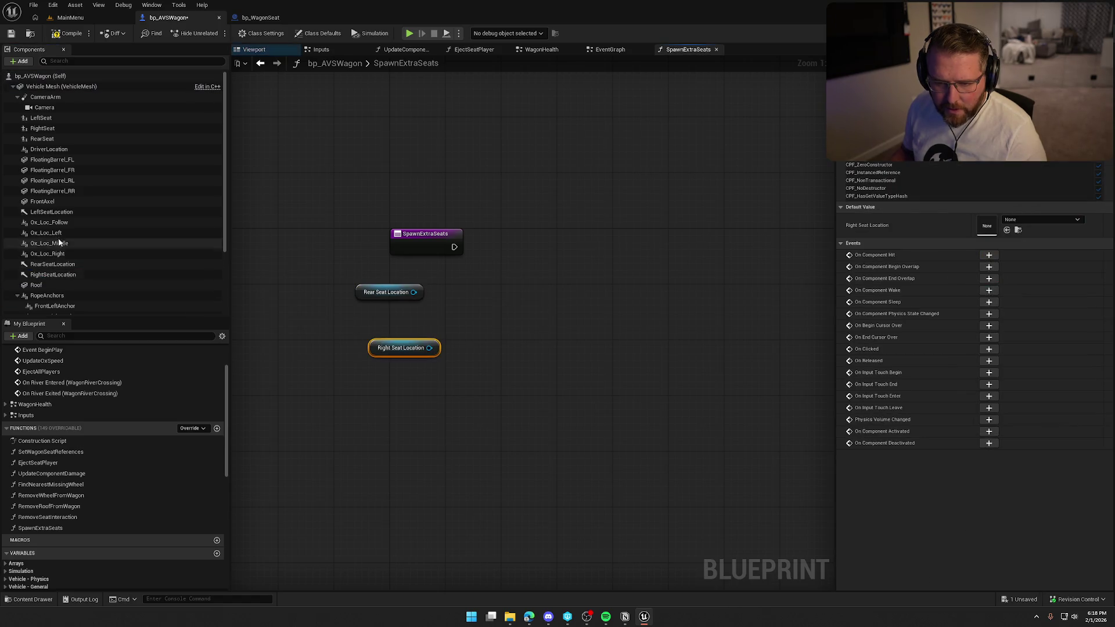
pyautogui.moveTo(52, 212); pyautogui.dragTo(376, 365)
pyautogui.moveTo(371, 284)
pyautogui.mouseDown()
pyautogui.moveTo(371, 324)
pyautogui.moveTo(413, 392)
pyautogui.mouseUp()
pyautogui.moveTo(331, 335); pyautogui.dragTo(381, 384)
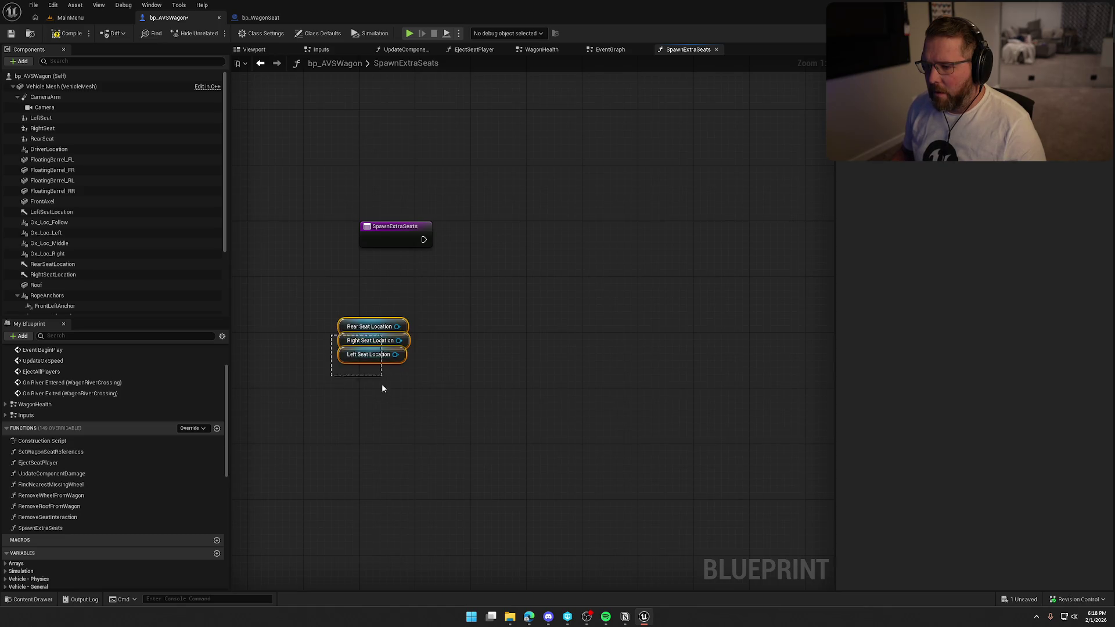
pyautogui.moveTo(339, 328)
pyautogui.mouseDown()
pyautogui.moveTo(363, 266)
pyautogui.moveTo(473, 268)
pyautogui.mouseUp()
pyautogui.click(413, 314)
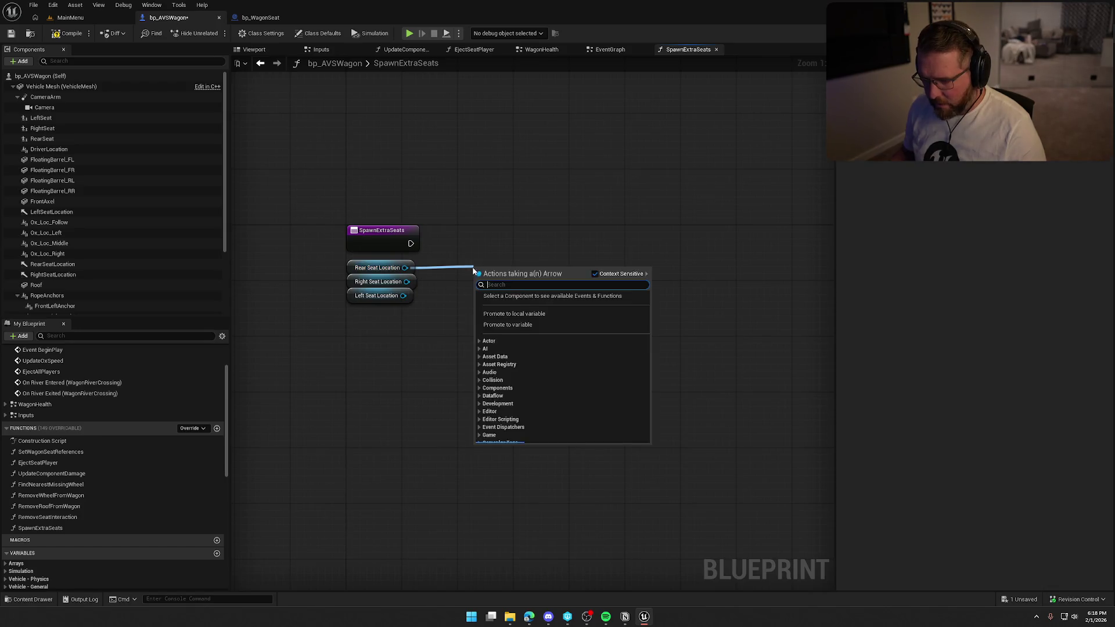
# Promote a seat location to a local variable named Seats, delete its SET node, and make it an array
pyautogui.click(540, 322)
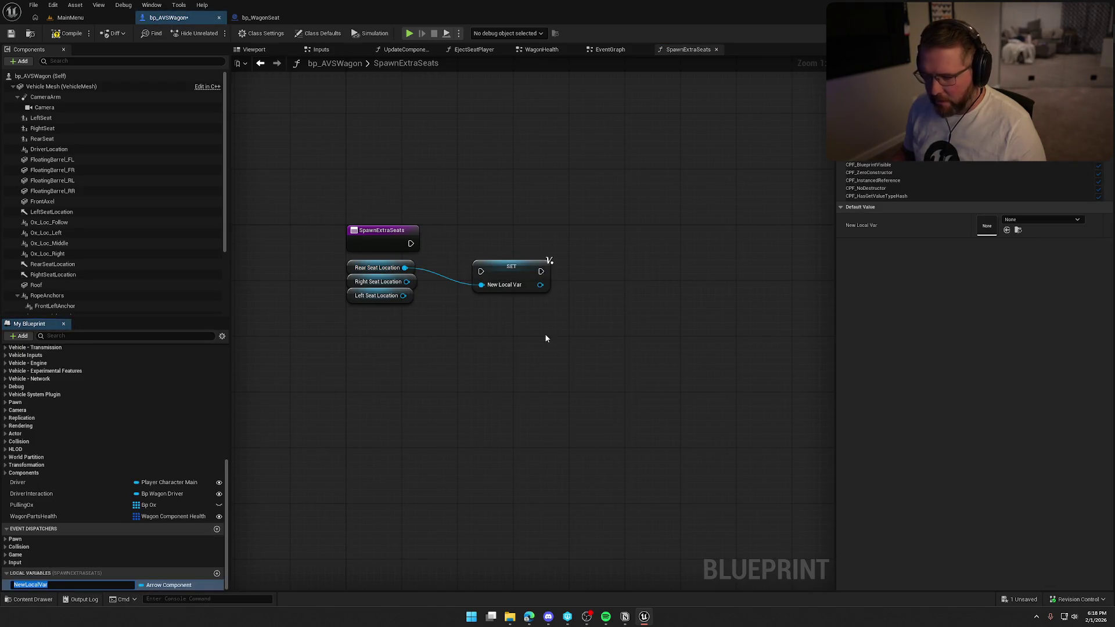
pyautogui.write('Seats')
pyautogui.press('Return')
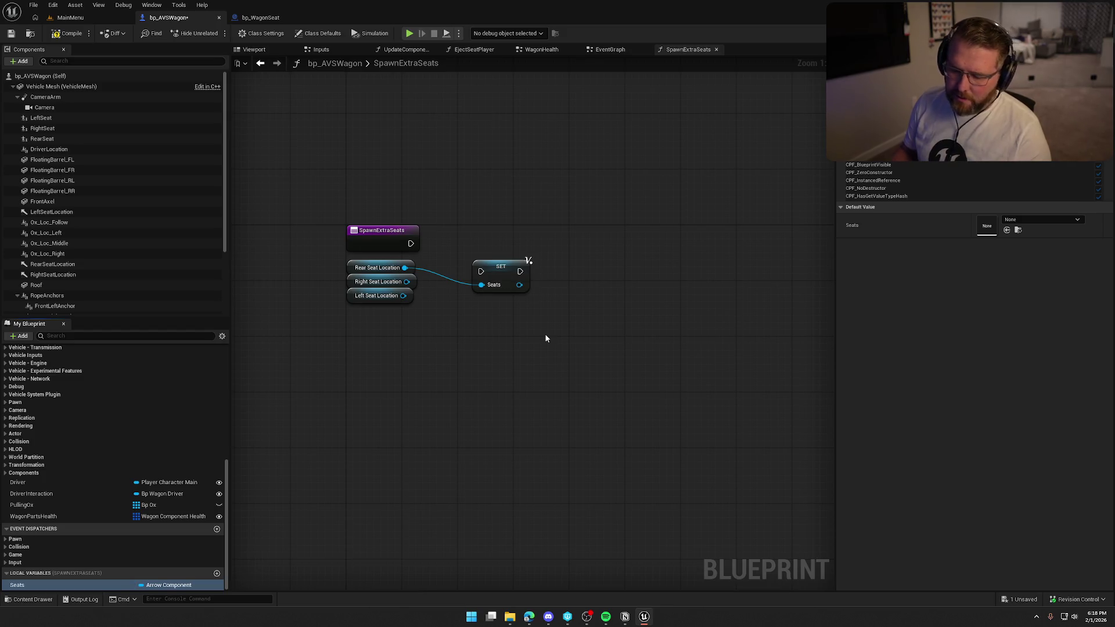
pyautogui.click(497, 269)
pyautogui.press('Delete')
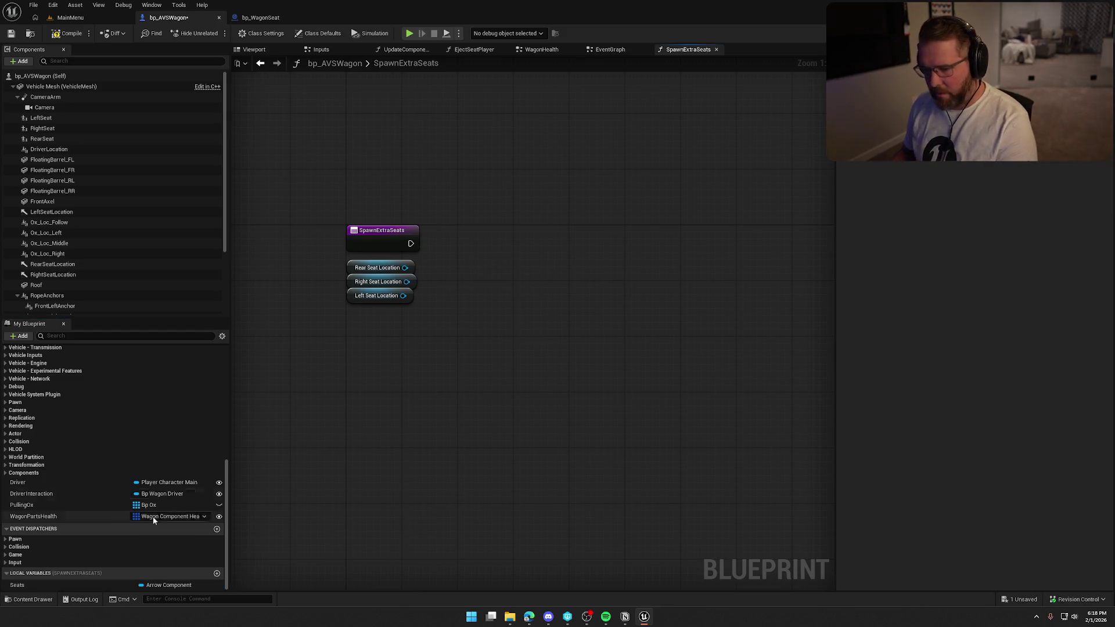
pyautogui.click(149, 584)
pyautogui.click(1041, 159)
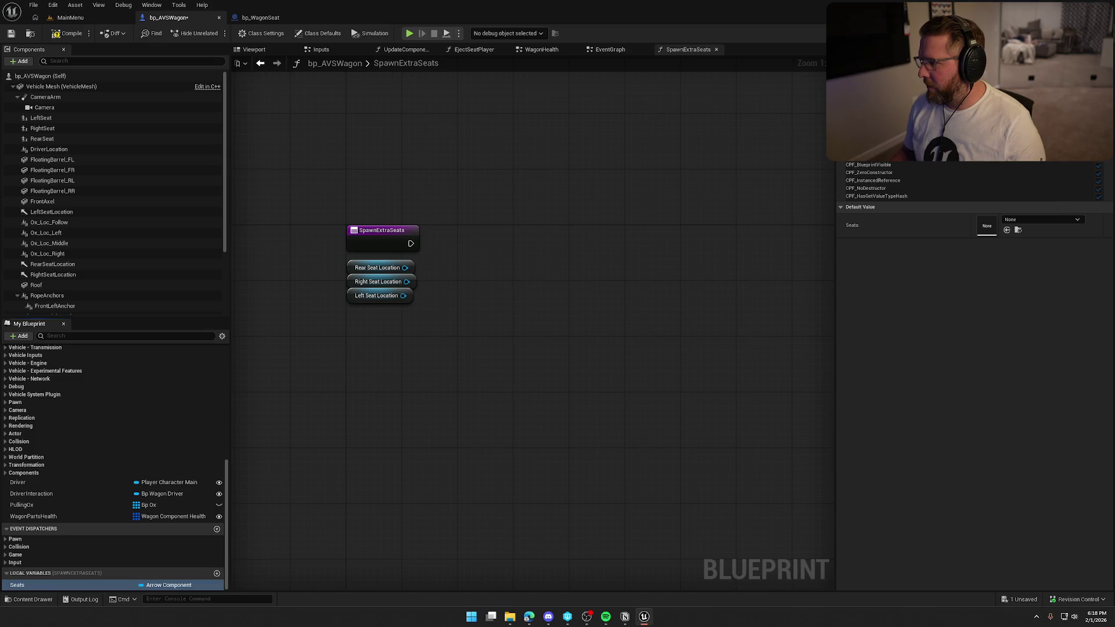
# Drop a Seats getter and create an array Add node after the function entry
pyautogui.moveTo(81, 585); pyautogui.dragTo(79, 574)
pyautogui.moveTo(404, 320); pyautogui.dragTo(405, 320)
pyautogui.moveTo(450, 323); pyautogui.dragTo(510, 307)
pyautogui.write('add')
pyautogui.press('Return')
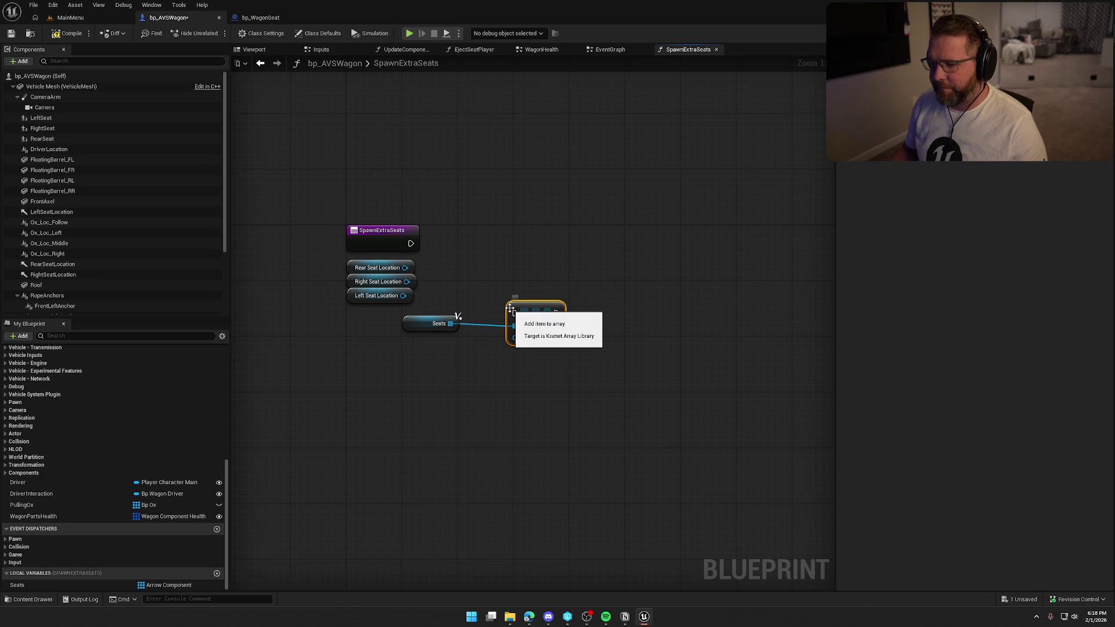
pyautogui.moveTo(404, 268); pyautogui.dragTo(515, 337)
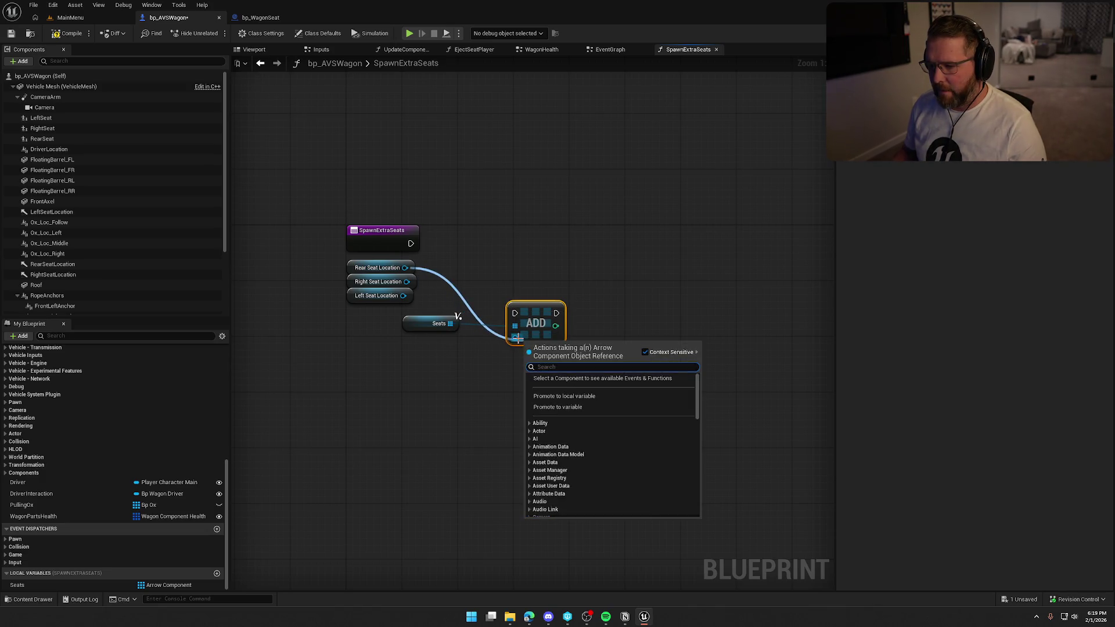
pyautogui.moveTo(406, 281)
pyautogui.mouseDown()
pyautogui.moveTo(515, 337)
pyautogui.moveTo(482, 243)
pyautogui.mouseUp()
pyautogui.moveTo(410, 243); pyautogui.dragTo(471, 245)
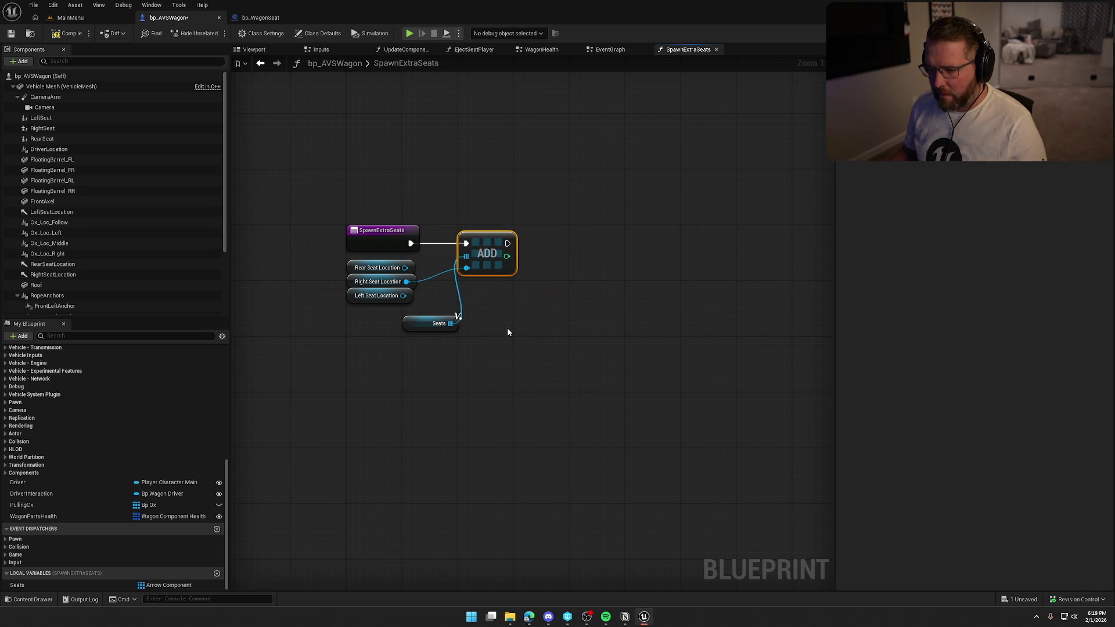
# Chain three Add nodes on Seats, fed by Rear, Right and Left Seat Location
pyautogui.hotkey('ctrl', 'w')
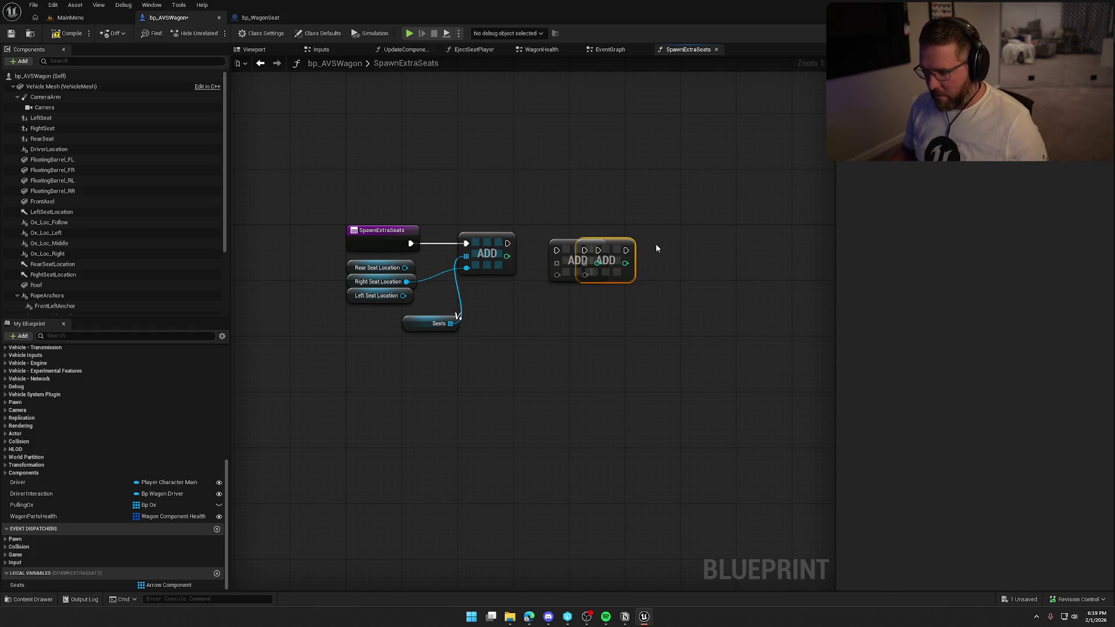
pyautogui.moveTo(556, 250); pyautogui.dragTo(508, 243)
pyautogui.moveTo(581, 244)
pyautogui.mouseDown()
pyautogui.moveTo(689, 243)
pyautogui.moveTo(619, 243)
pyautogui.mouseUp()
pyautogui.moveTo(450, 323); pyautogui.dragTo(578, 256)
pyautogui.moveTo(690, 256)
pyautogui.mouseDown()
pyautogui.moveTo(572, 314)
pyautogui.moveTo(362, 325)
pyautogui.moveTo(412, 288)
pyautogui.mouseUp()
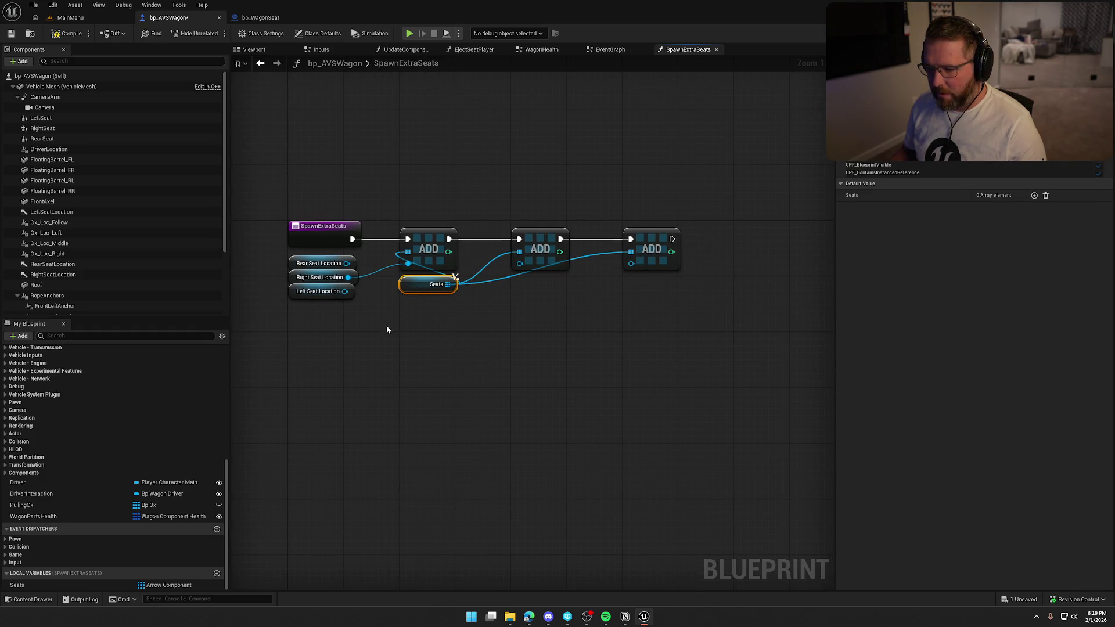
pyautogui.moveTo(346, 263); pyautogui.dragTo(520, 263)
pyautogui.moveTo(345, 291)
pyautogui.mouseDown()
pyautogui.moveTo(446, 297)
pyautogui.moveTo(631, 263)
pyautogui.mouseUp()
pyautogui.moveTo(346, 325)
pyautogui.mouseDown()
pyautogui.moveTo(317, 272)
pyautogui.moveTo(483, 330)
pyautogui.moveTo(522, 281)
pyautogui.moveTo(609, 323)
pyautogui.mouseUp()
# Tidy the getters under their Add nodes, then add another Seats getter and a For Each Loop
pyautogui.click(518, 295)
pyautogui.click(406, 306)
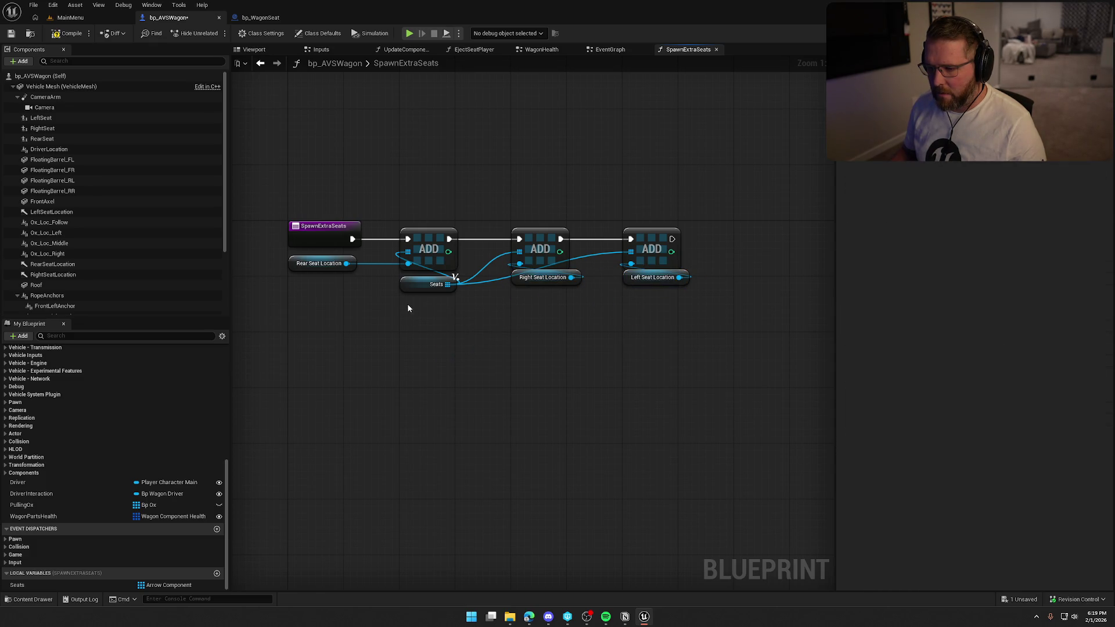
pyautogui.moveTo(426, 285); pyautogui.dragTo(405, 326)
pyautogui.moveTo(300, 265); pyautogui.dragTo(410, 278)
pyautogui.moveTo(414, 326)
pyautogui.mouseDown()
pyautogui.moveTo(352, 297)
pyautogui.moveTo(435, 221)
pyautogui.mouseUp()
pyautogui.moveTo(398, 178); pyautogui.dragTo(650, 350)
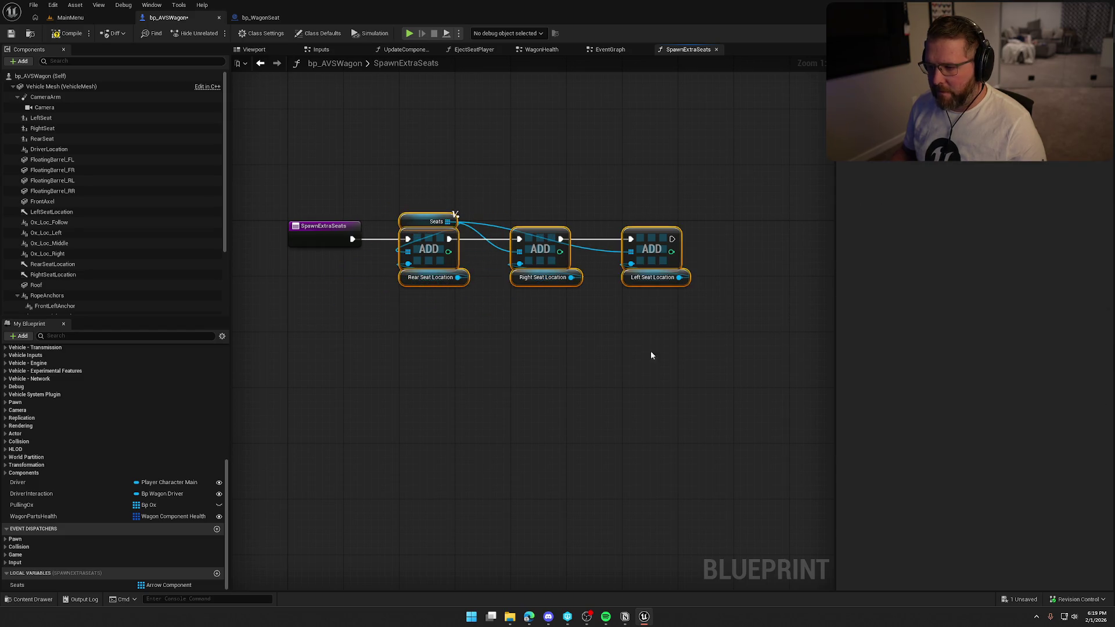
pyautogui.click(468, 381)
pyautogui.moveTo(17, 585)
pyautogui.mouseDown()
pyautogui.moveTo(500, 210)
pyautogui.moveTo(527, 213)
pyautogui.mouseUp()
pyautogui.hotkey('ctrl', 'v')
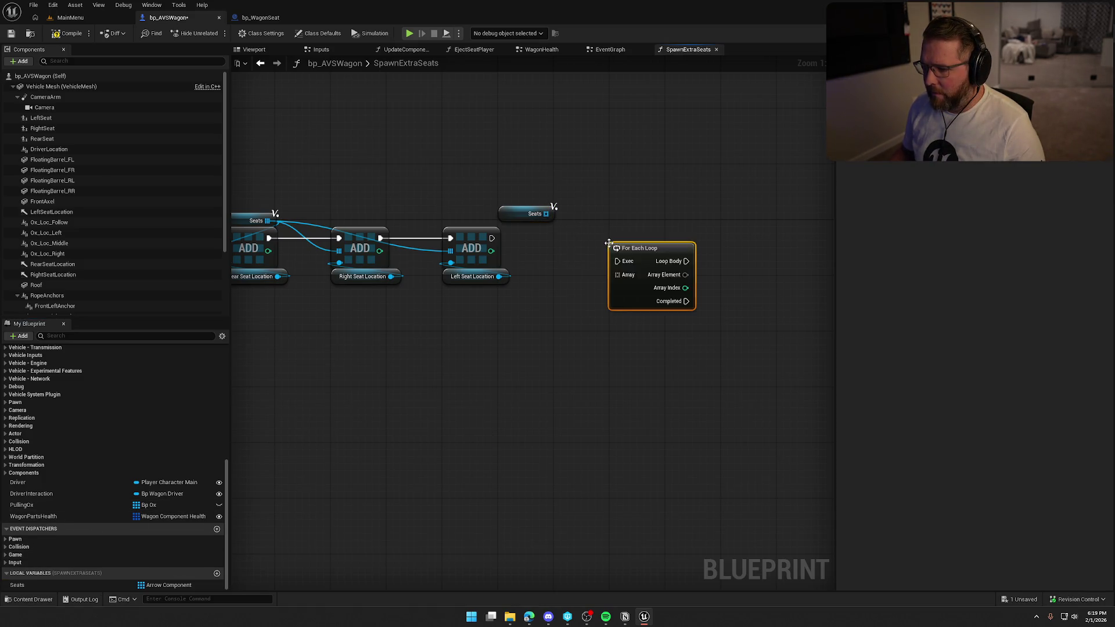
# Feed the Seats array into a For Each Loop chained after the third Add, and arrange them
pyautogui.moveTo(617, 275); pyautogui.dragTo(545, 213)
pyautogui.moveTo(492, 238); pyautogui.dragTo(617, 262)
pyautogui.moveTo(516, 217)
pyautogui.mouseDown()
pyautogui.moveTo(639, 231)
pyautogui.moveTo(583, 226)
pyautogui.mouseUp()
pyautogui.keyDown('shift'); pyautogui.click(639, 248); pyautogui.keyUp('shift')
pyautogui.click(695, 325)
pyautogui.moveTo(695, 325); pyautogui.dragTo(547, 317)
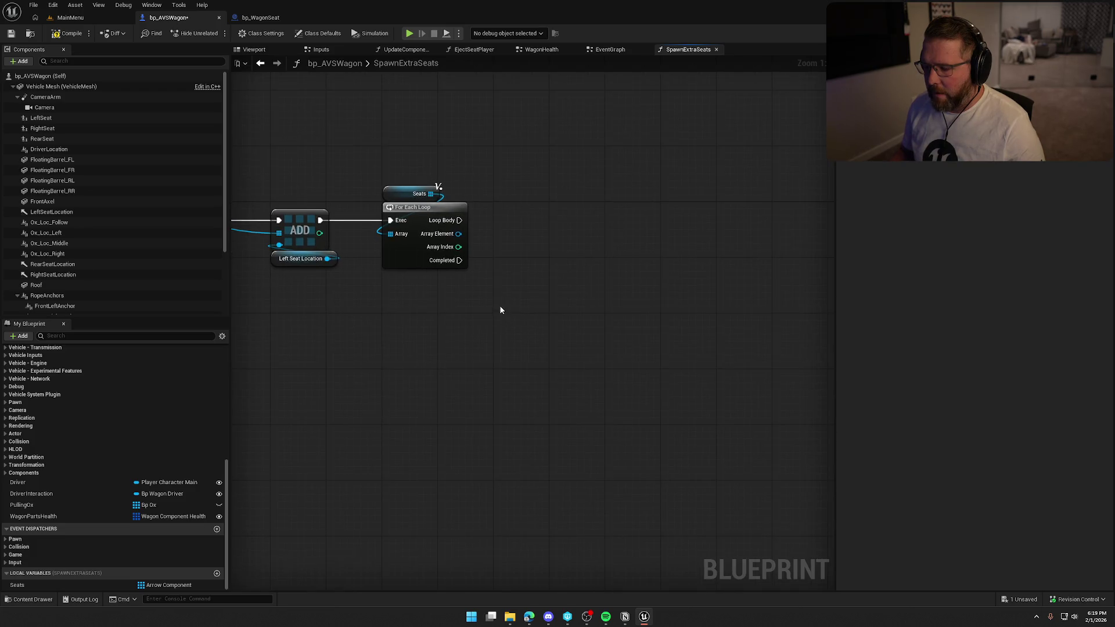
# From the Loop Body, add a Spawn Actor from Class node spawning Bp Wagon Seat
pyautogui.moveTo(483, 230); pyautogui.dragTo(563, 232)
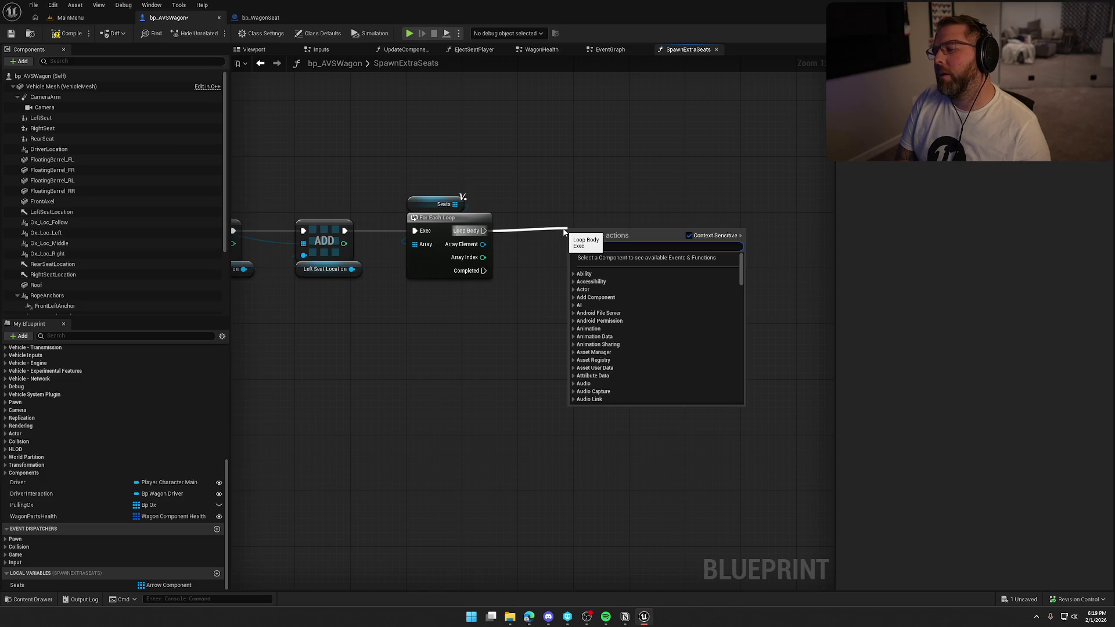
pyautogui.write('spawn a')
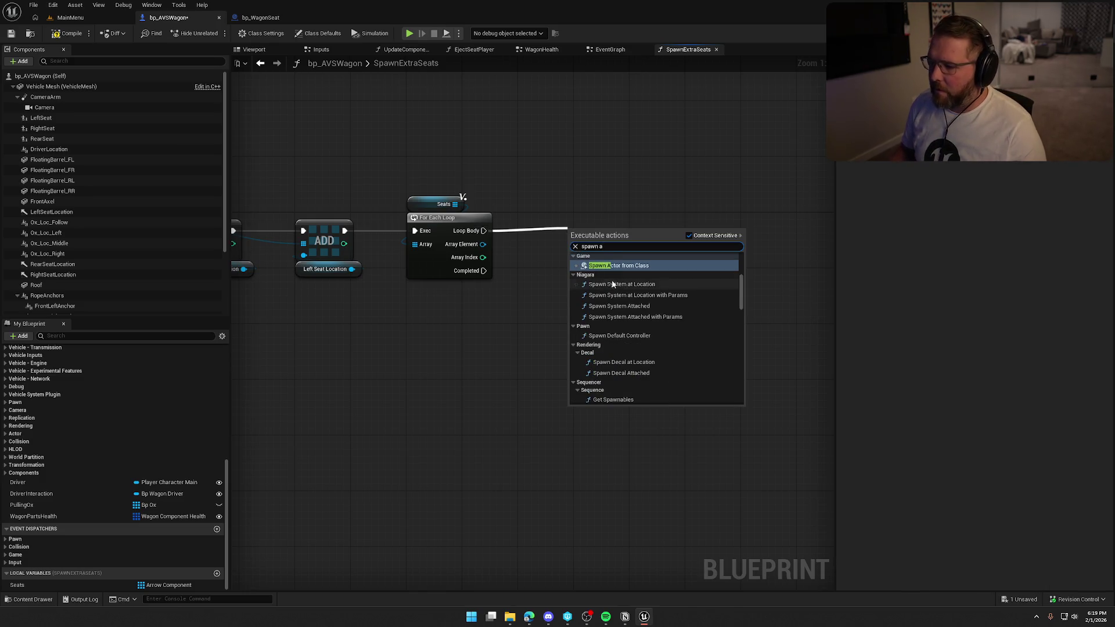
pyautogui.press('Return')
pyautogui.click(598, 251)
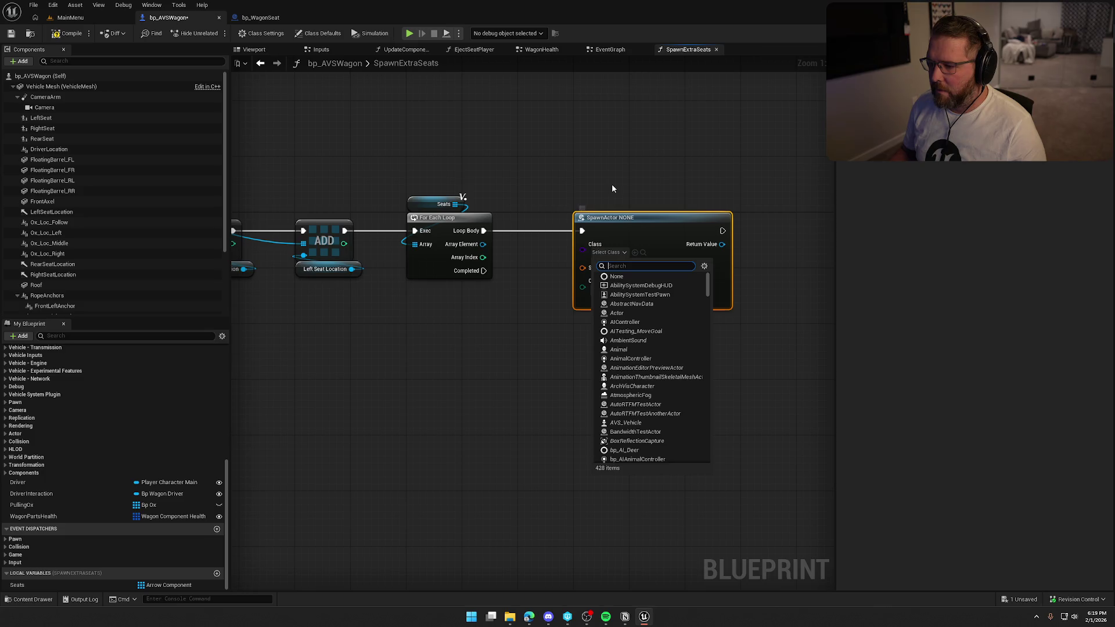
pyautogui.write('wag')
pyautogui.press('Return')
# Use the array element's Get World Transform as the spawn transform and Self as Wagon
pyautogui.moveTo(477, 225); pyautogui.dragTo(424, 290)
pyautogui.write('get world trans')
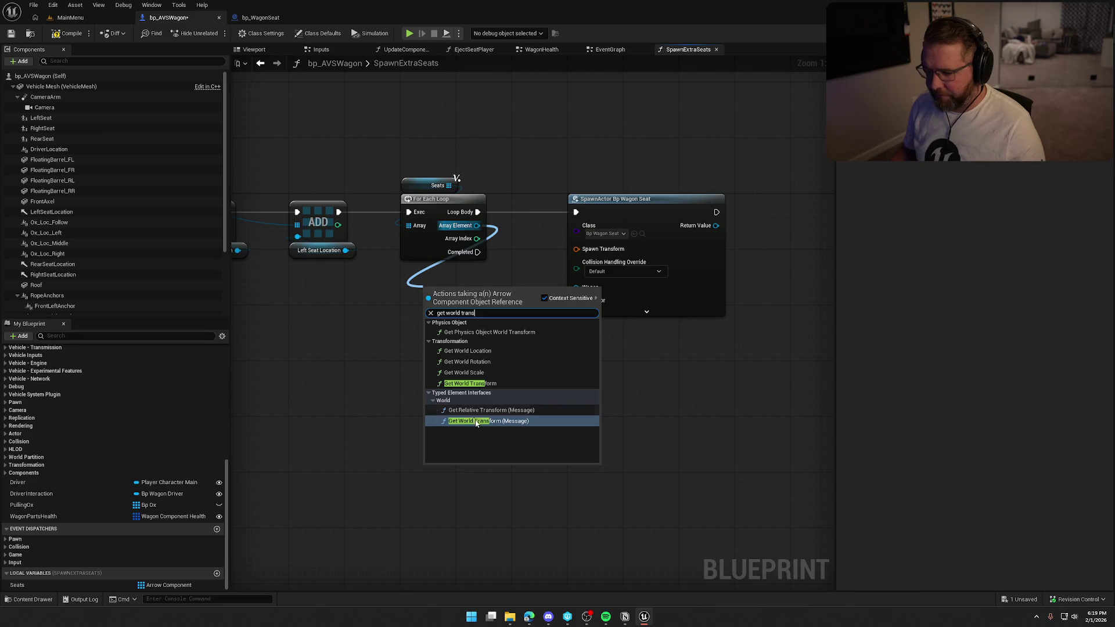
pyautogui.click(470, 383)
pyautogui.moveTo(459, 293); pyautogui.dragTo(433, 271)
pyautogui.moveTo(483, 288)
pyautogui.mouseDown()
pyautogui.moveTo(558, 269)
pyautogui.moveTo(576, 249)
pyautogui.moveTo(478, 302)
pyautogui.moveTo(408, 296)
pyautogui.mouseUp()
pyautogui.write('self')
pyautogui.click(541, 347)
pyautogui.moveTo(653, 209)
pyautogui.mouseDown()
pyautogui.moveTo(588, 207)
pyautogui.moveTo(649, 214)
pyautogui.mouseUp()
pyautogui.click(561, 173)
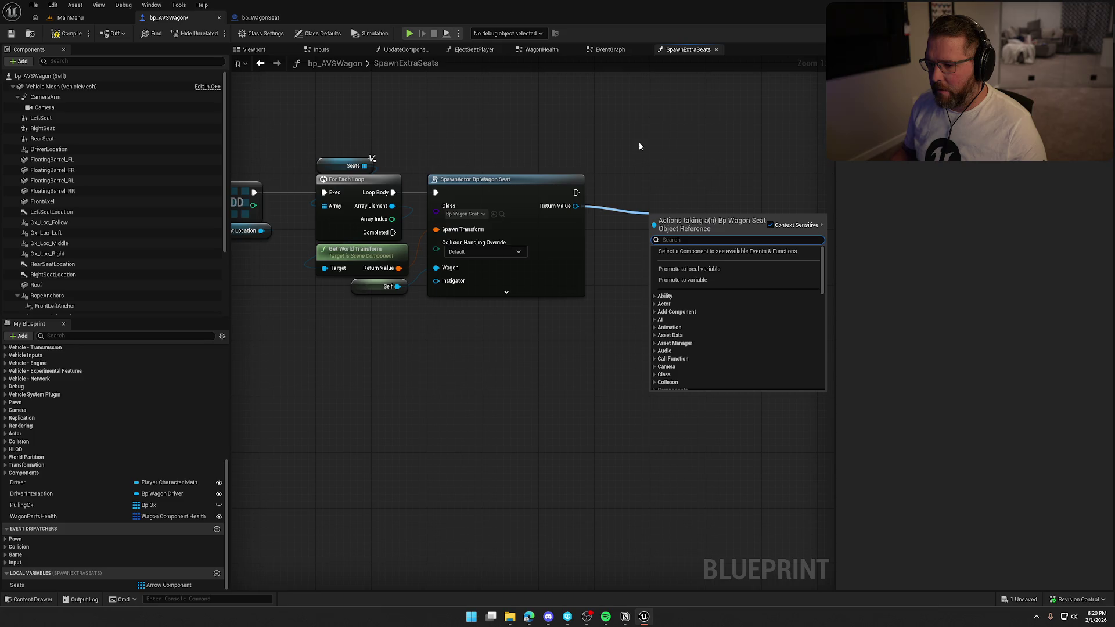
# Add Attach Actor To Component from the spawned seat, with a Vehicle Mesh getter as Parent
pyautogui.write('attach ')
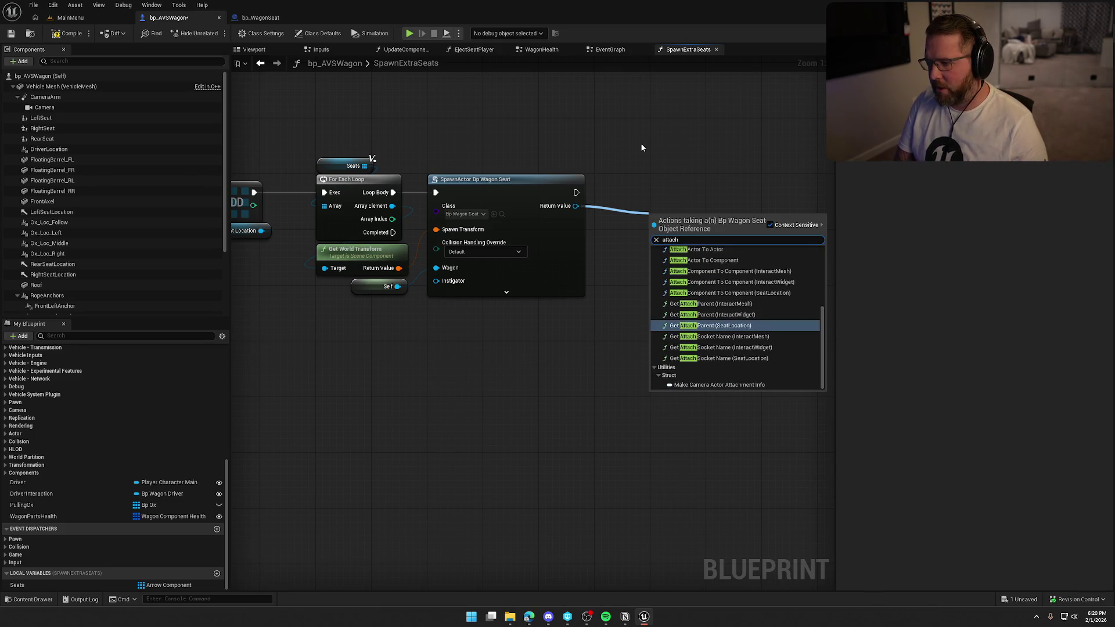
pyautogui.write('to comp\\')
pyautogui.press('BackSpace')
pyautogui.press('Return')
pyautogui.moveTo(699, 234); pyautogui.dragTo(706, 191)
pyautogui.click(64, 86)
pyautogui.moveTo(656, 125)
pyautogui.mouseDown()
pyautogui.moveTo(665, 120)
pyautogui.moveTo(661, 219)
pyautogui.moveTo(668, 153)
pyautogui.moveTo(609, 104)
pyautogui.mouseUp()
pyautogui.click(663, 126)
# Set the location, rotation and scale rules all to Keep World
pyautogui.click(644, 233)
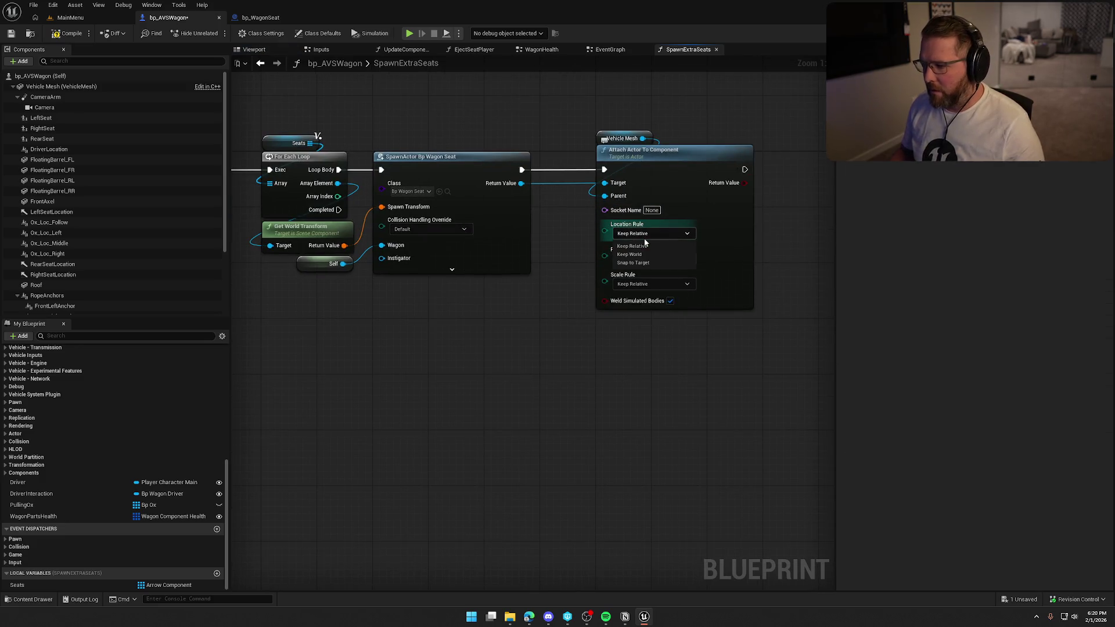
pyautogui.click(659, 254)
pyautogui.click(653, 259)
pyautogui.click(653, 277)
pyautogui.click(653, 283)
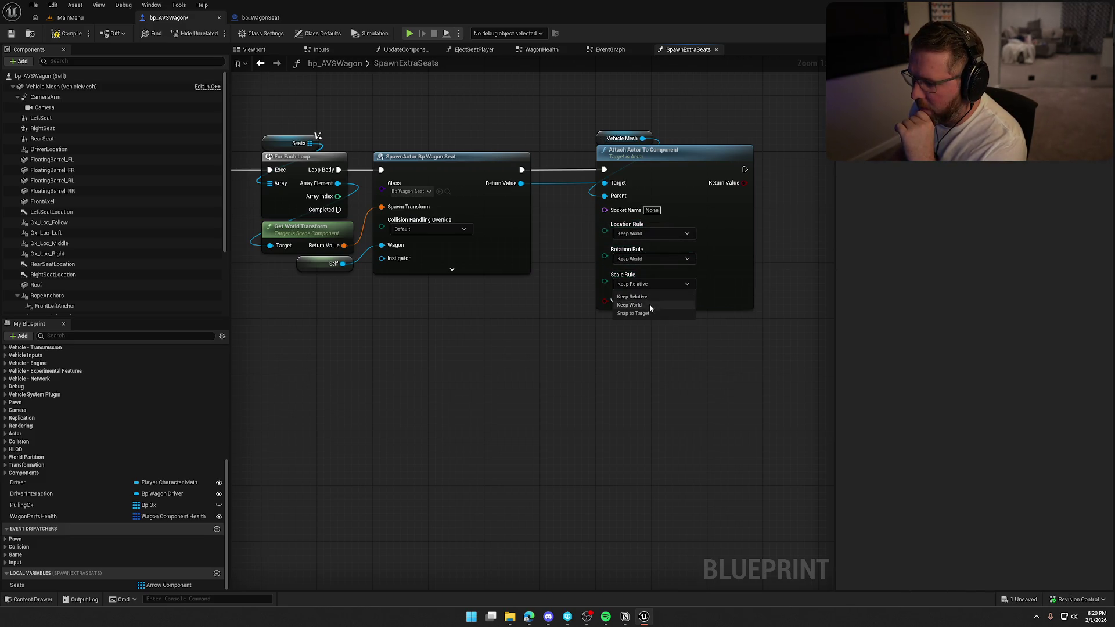
pyautogui.click(649, 306)
pyautogui.click(644, 234)
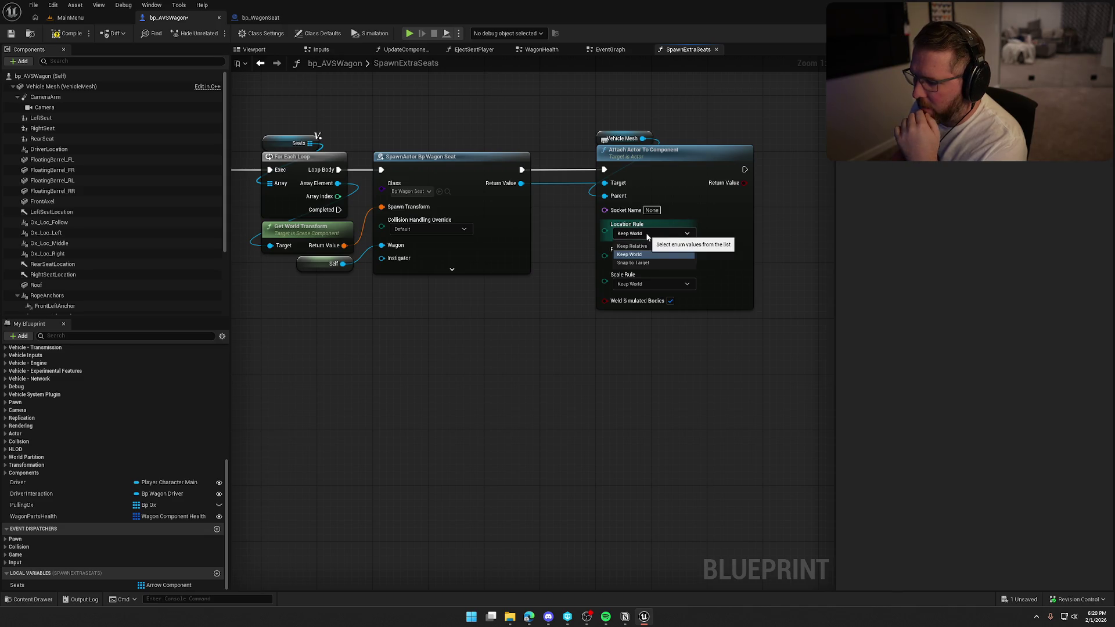
pyautogui.click(646, 234)
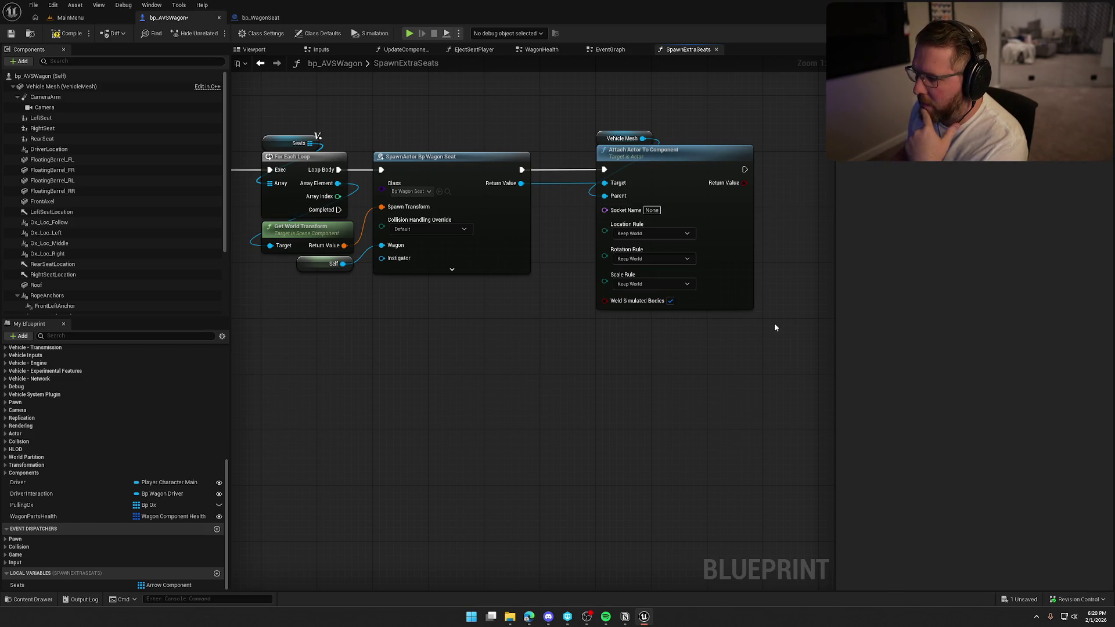
# Move the attach and Vehicle Mesh nodes left and tidy the graph view
pyautogui.moveTo(774, 327); pyautogui.dragTo(705, 326)
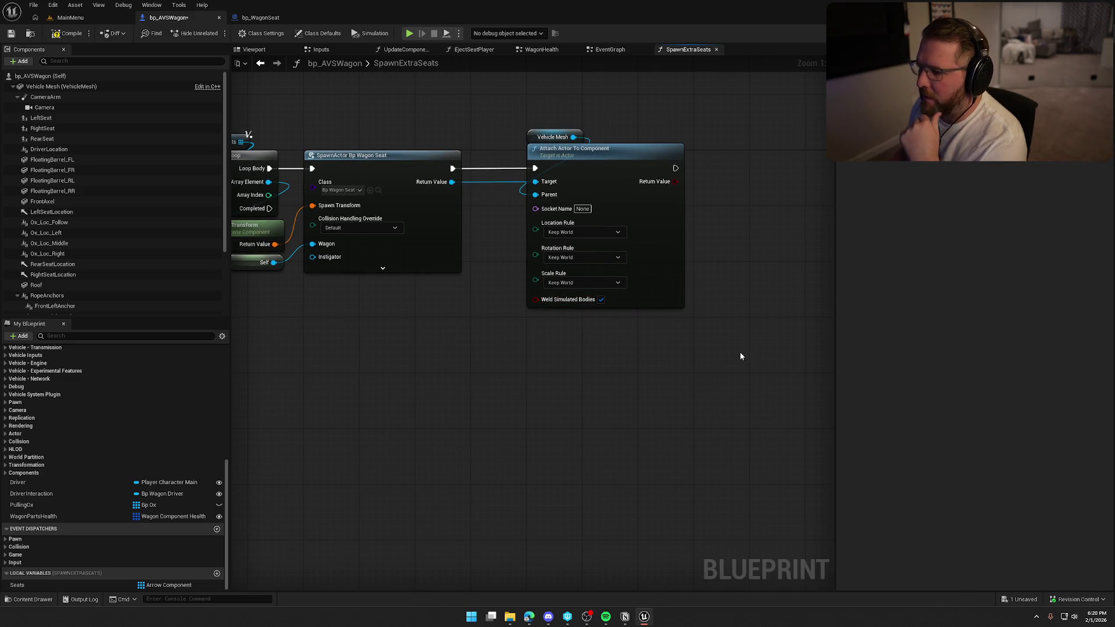
pyautogui.scroll(-2, 739, 356)
pyautogui.moveTo(677, 418)
pyautogui.mouseDown()
pyautogui.moveTo(673, 194)
pyautogui.moveTo(643, 229)
pyautogui.mouseUp()
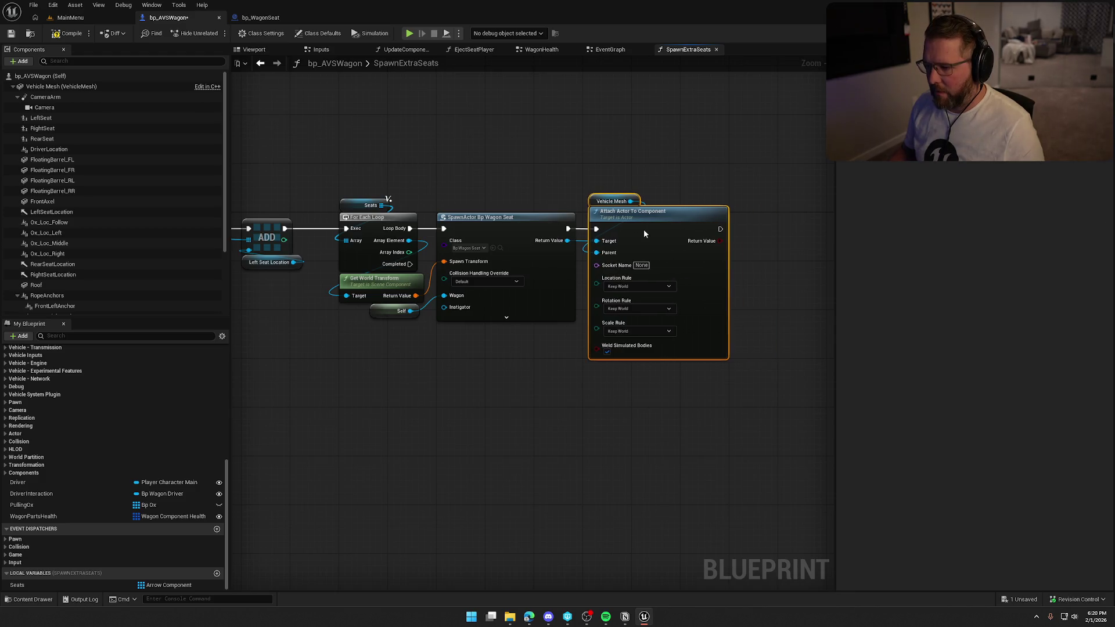
pyautogui.click(616, 179)
pyautogui.moveTo(575, 221); pyautogui.dragTo(648, 196)
pyautogui.moveTo(575, 373)
pyautogui.mouseDown()
pyautogui.moveTo(878, 370)
pyautogui.moveTo(826, 371)
pyautogui.mouseUp()
# Save, then insert a Spawn Extra Seats call after BeginPlay in the EventGraph
pyautogui.hotkey('ctrl', 's')
pyautogui.click(609, 52)
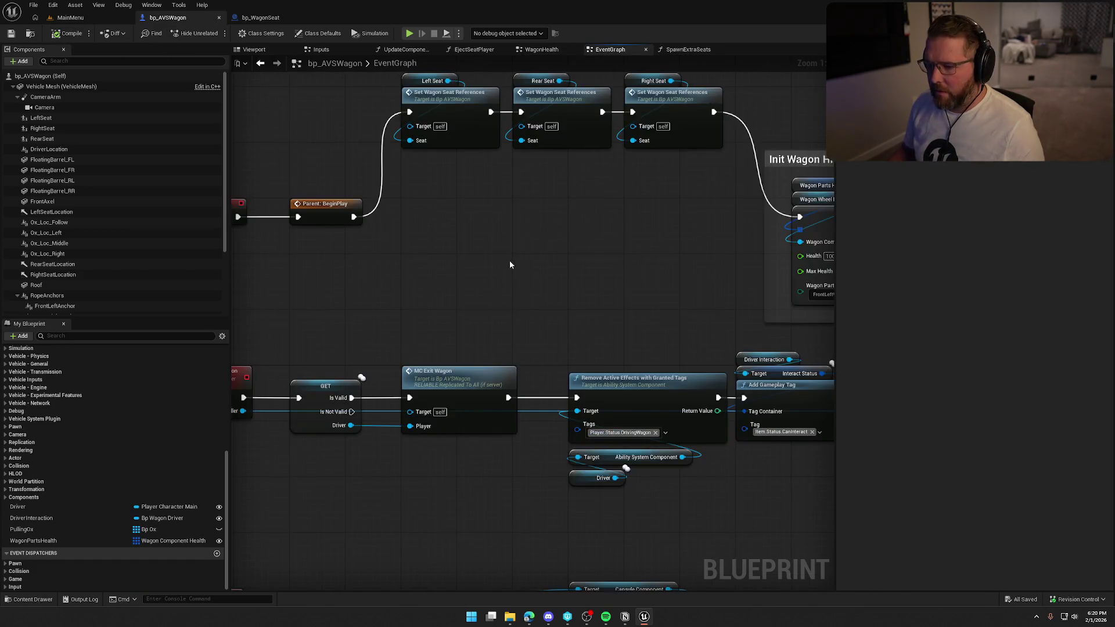
pyautogui.moveTo(352, 276); pyautogui.dragTo(407, 275)
pyautogui.write('ap')
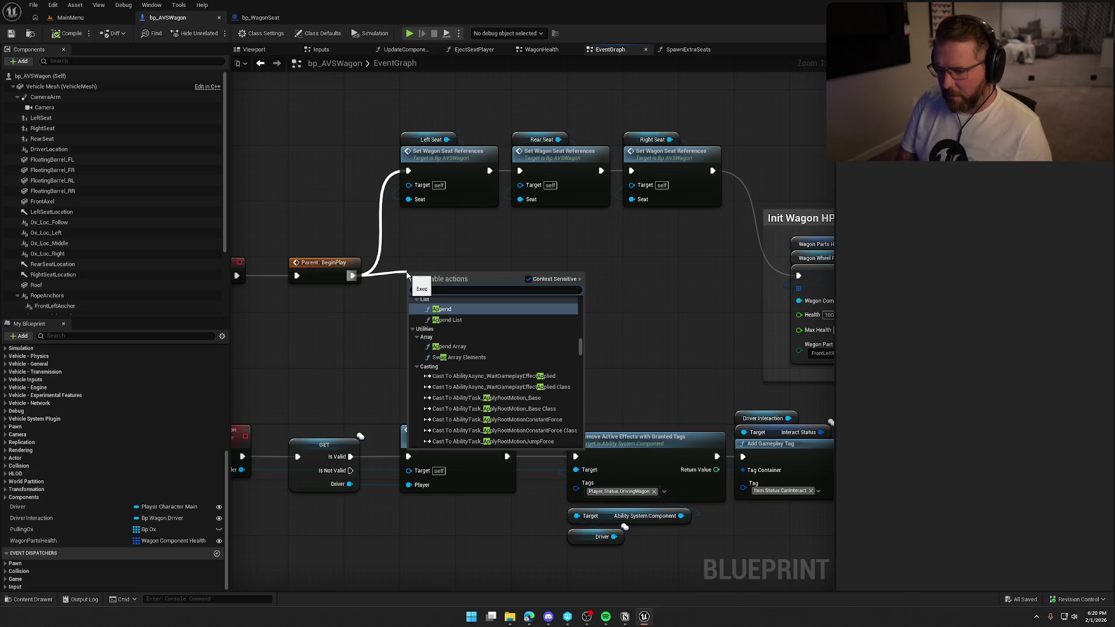
pyautogui.press('BackSpace')
pyautogui.press('BackSpace')
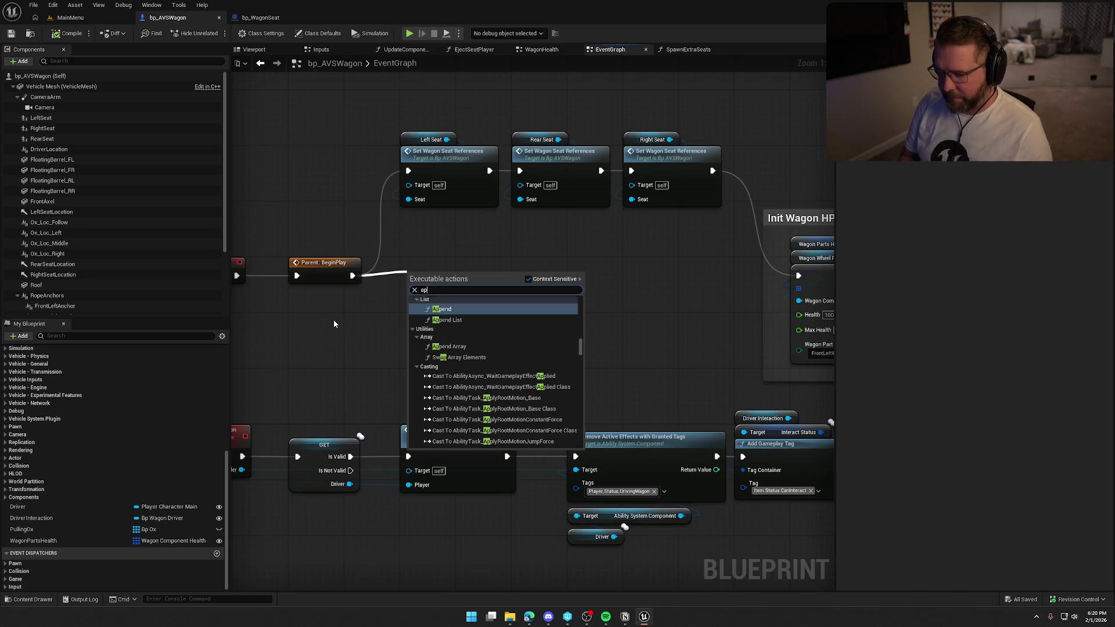
pyautogui.write('spawn extra')
pyautogui.press('Return')
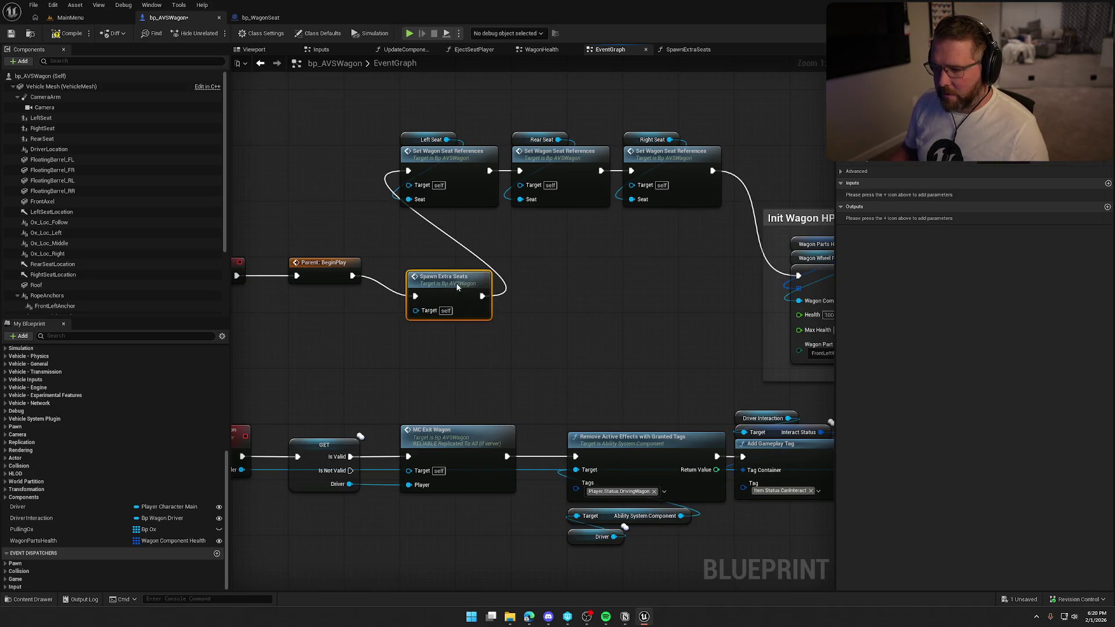
pyautogui.moveTo(457, 286)
pyautogui.mouseDown()
pyautogui.moveTo(114, 360)
pyautogui.moveTo(16, 258)
pyautogui.moveTo(1, 258)
pyautogui.mouseUp()
pyautogui.moveTo(174, 259)
pyautogui.mouseDown()
pyautogui.moveTo(699, 273)
pyautogui.moveTo(633, 272)
pyautogui.mouseUp()
pyautogui.moveTo(546, 273)
pyautogui.mouseDown()
pyautogui.moveTo(590, 253)
pyautogui.moveTo(628, 267)
pyautogui.mouseUp()
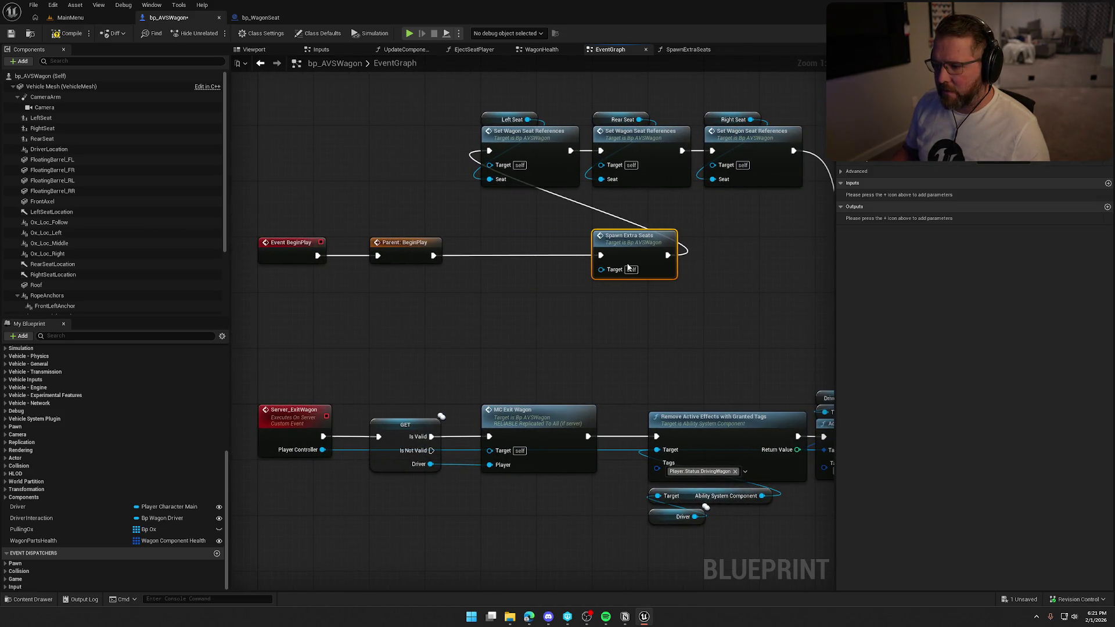
# Insert a Switch Has Authority node after Parent: BeginPlay
pyautogui.moveTo(442, 258); pyautogui.dragTo(475, 277)
pyautogui.write('s')
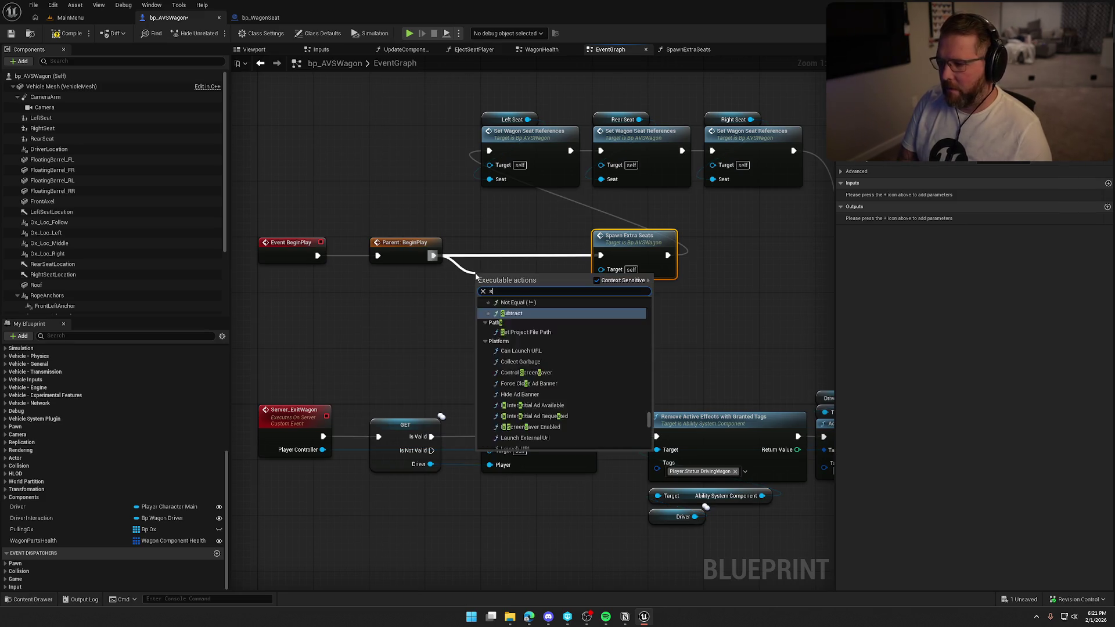
pyautogui.write('witch ahs')
pyautogui.press('BackSpace')
pyautogui.press('BackSpace')
pyautogui.press('BackSpace')
pyautogui.write('has')
pyautogui.press('Return')
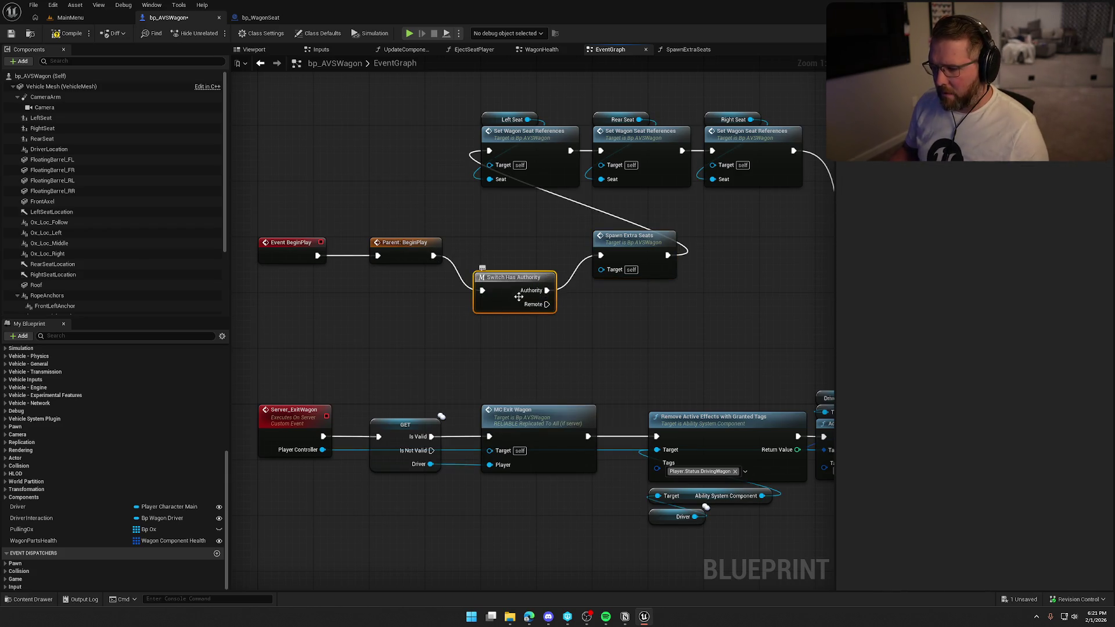
pyautogui.moveTo(502, 289); pyautogui.dragTo(509, 253)
# Delete the three Set Wagon Seat References nodes and wire Spawn Extra Seats to Init Wagon HP Tracking
pyautogui.moveTo(329, 119); pyautogui.dragTo(715, 196)
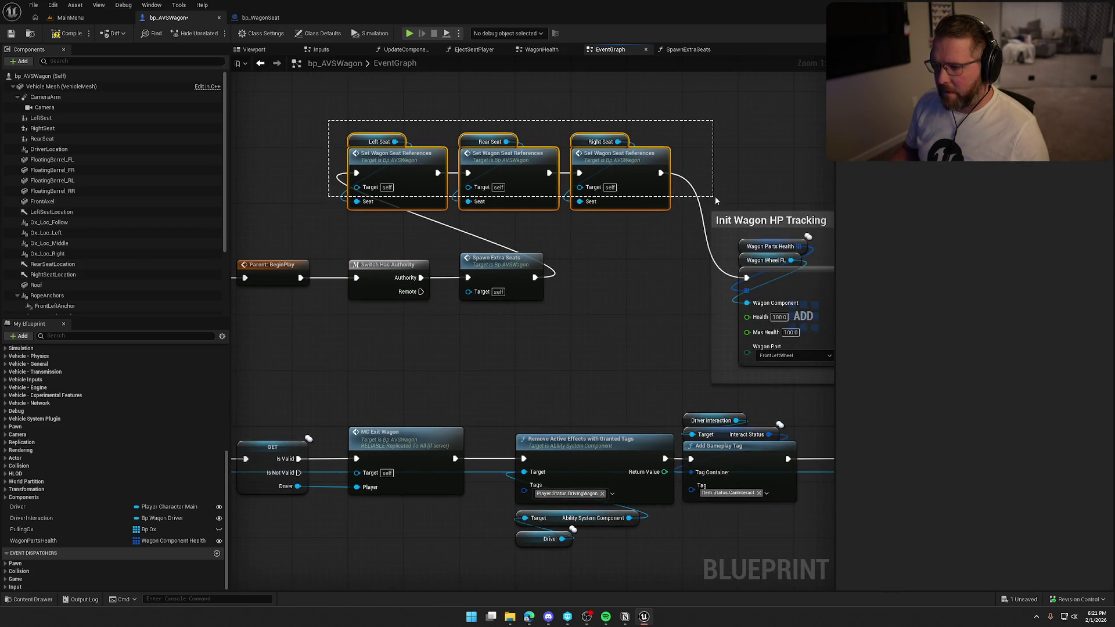
pyautogui.press('Delete')
pyautogui.moveTo(535, 277); pyautogui.dragTo(747, 277)
pyautogui.scroll(-3, 450, 290)
pyautogui.moveTo(459, 183)
pyautogui.mouseDown()
pyautogui.moveTo(821, 311)
pyautogui.moveTo(803, 308)
pyautogui.mouseUp()
pyautogui.scroll(3, 516, 267)
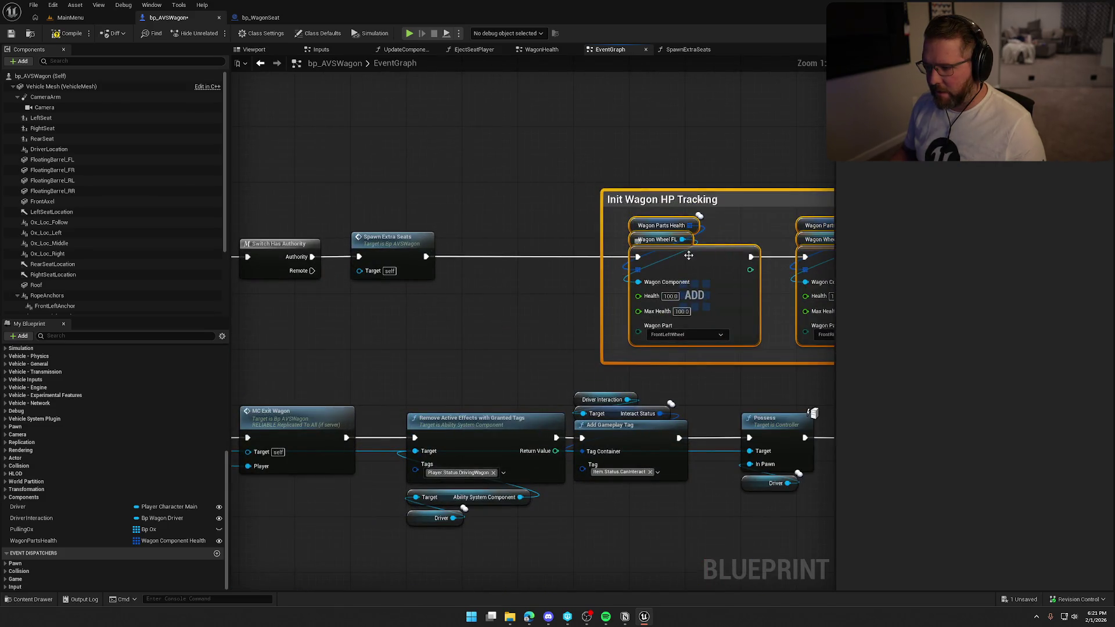
pyautogui.moveTo(724, 198); pyautogui.dragTo(593, 201)
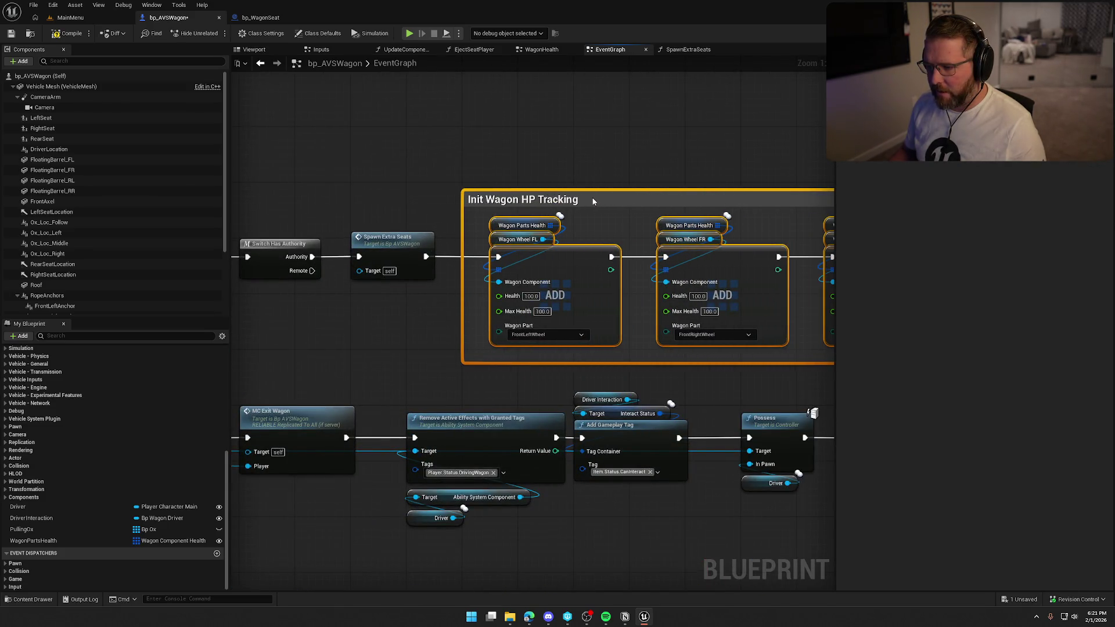
pyautogui.click(596, 149)
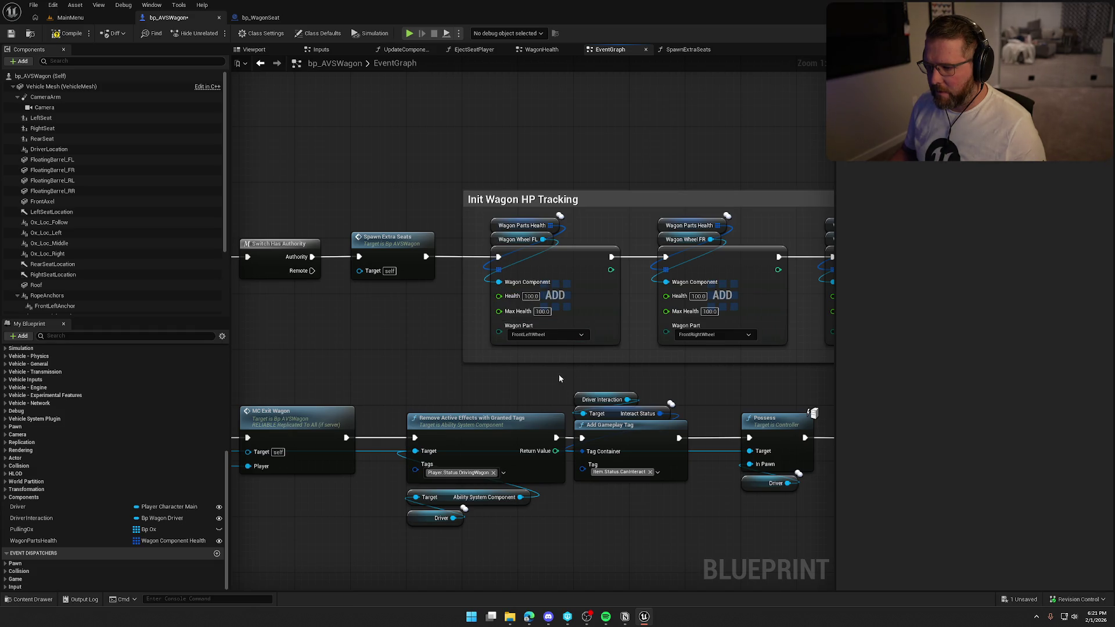
pyautogui.moveTo(507, 342); pyautogui.dragTo(794, 354)
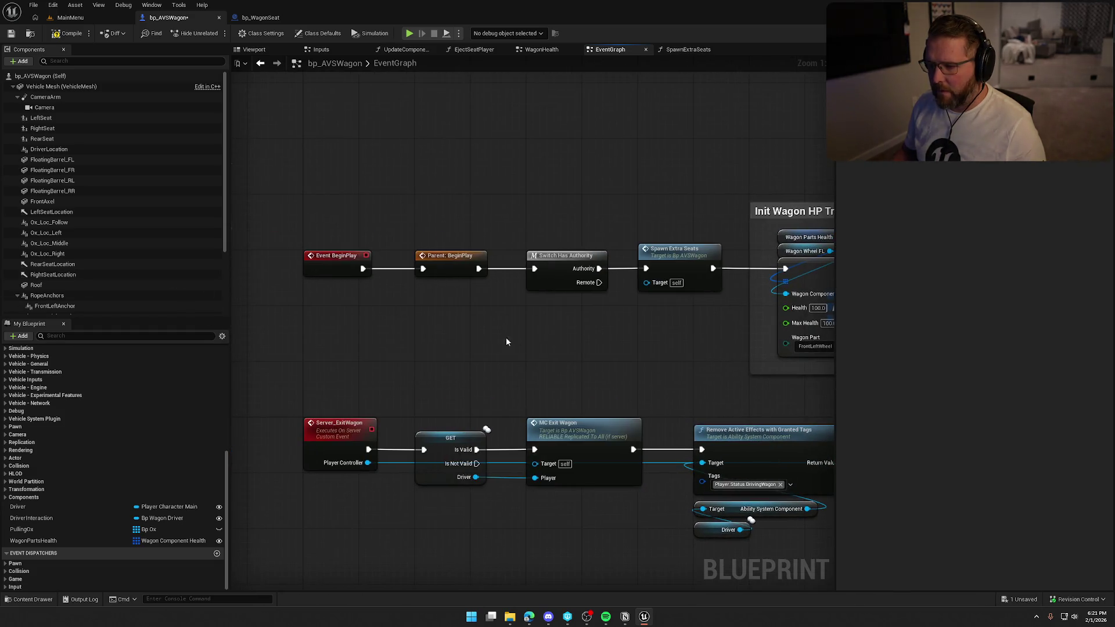
# Delete the SetWagonSeatReferences function from My Blueprint and save
pyautogui.hotkey('ctrl', 's')
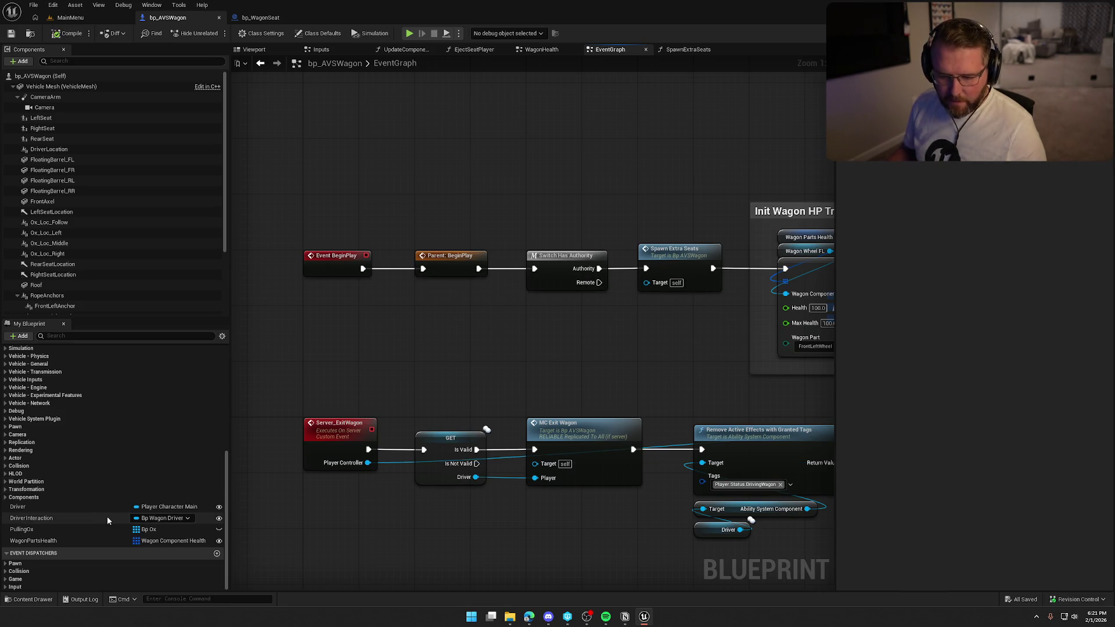
pyautogui.scroll(5, 52, 511)
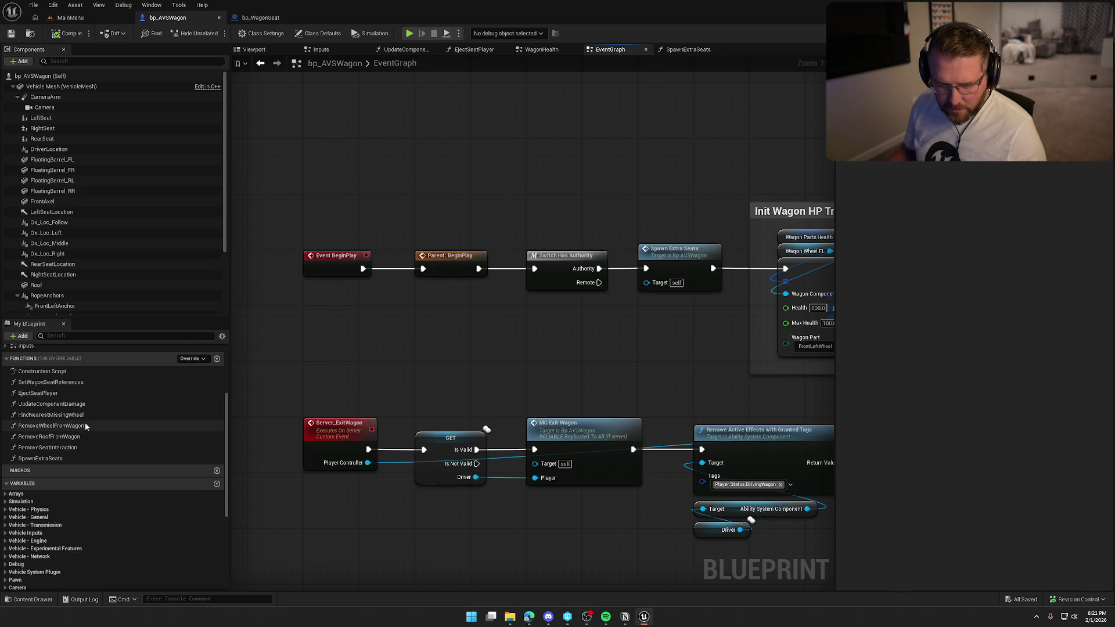
pyautogui.click(223, 382)
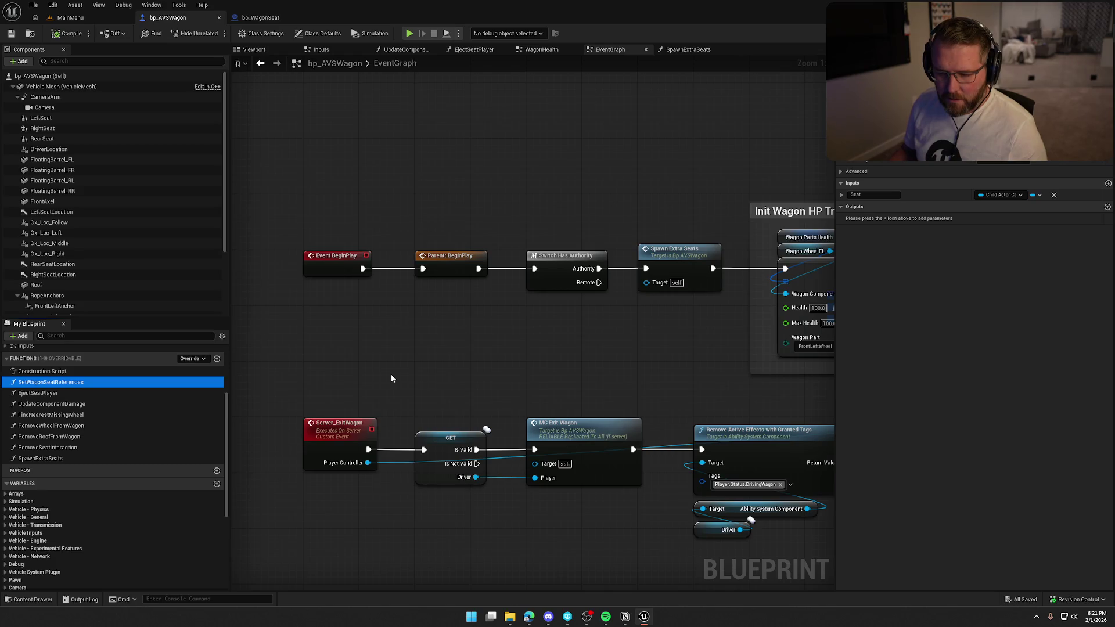
pyautogui.press('Delete')
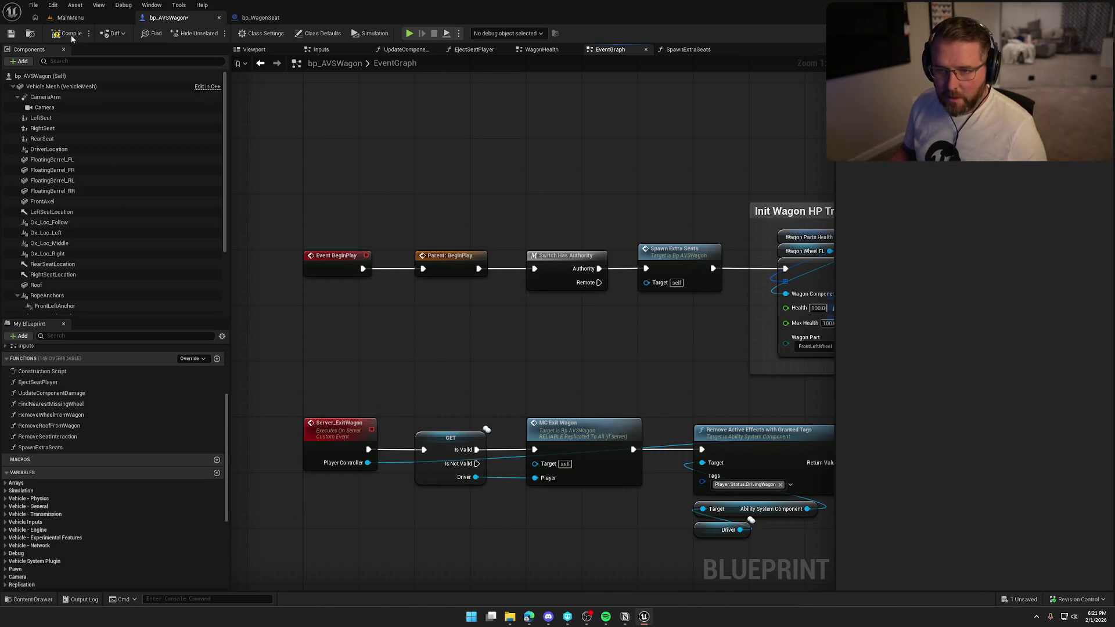
pyautogui.hotkey('ctrl', 's')
# Delete the LeftSeat, RightSeat and RearSeat components, then compile bp_AVSWagon
pyautogui.moveTo(413, 354)
pyautogui.mouseDown()
pyautogui.moveTo(445, 265)
pyautogui.moveTo(496, 265)
pyautogui.mouseUp()
pyautogui.click(41, 118)
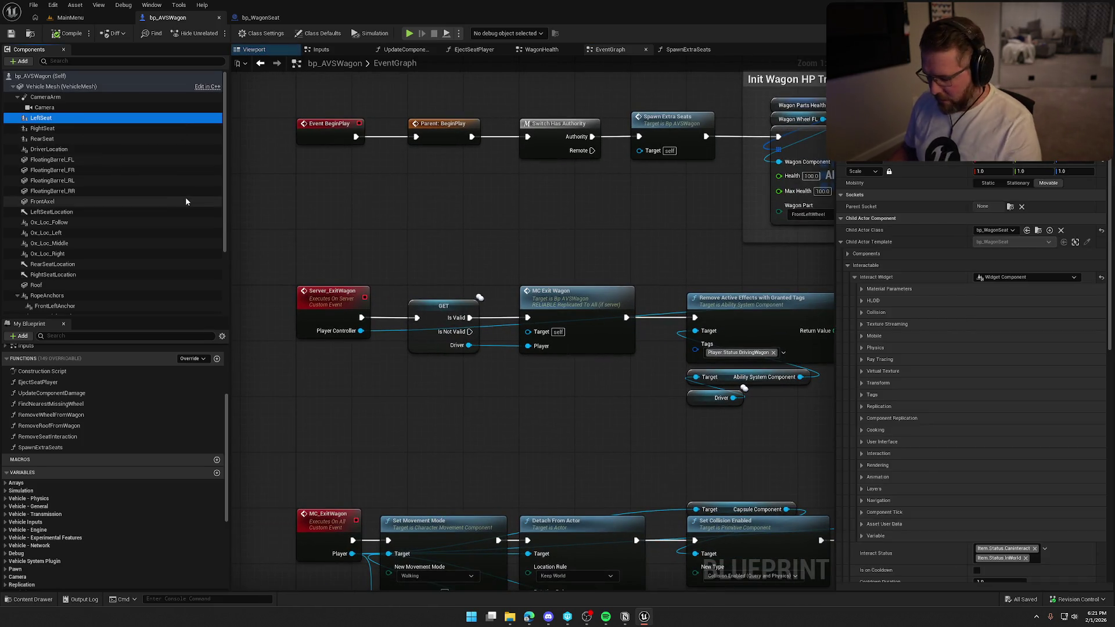
pyautogui.press('Delete')
pyautogui.click(58, 118)
pyautogui.press('Delete')
pyautogui.click(61, 118)
pyautogui.press('Delete')
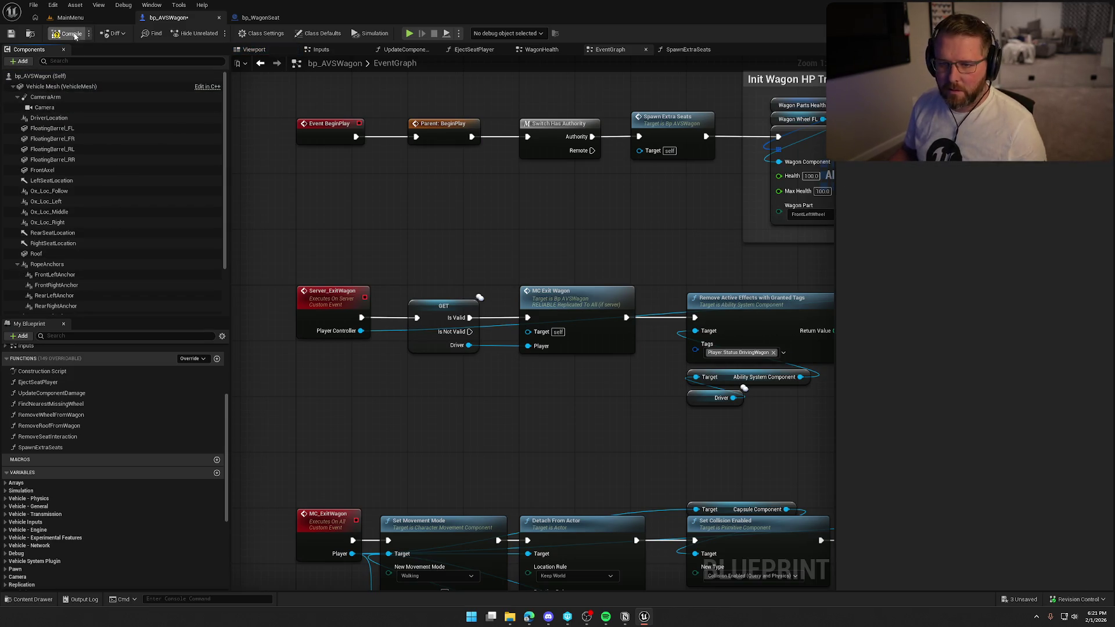
pyautogui.click(255, 50)
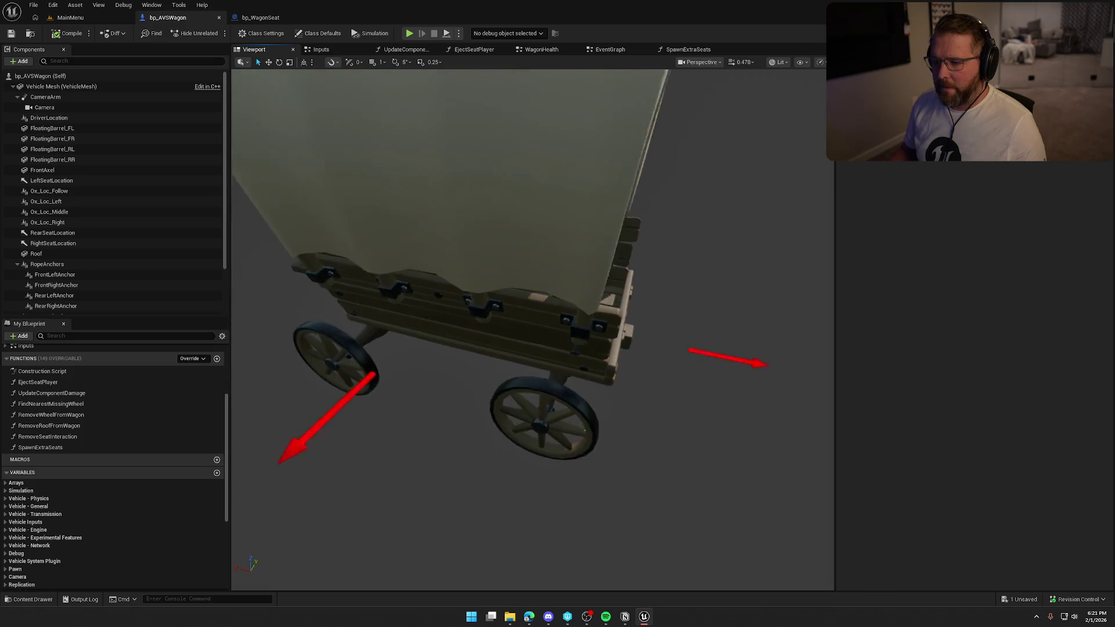
# Load TrailMap from the Maps folder, saving and checking it out, and start Play in Editor
pyautogui.click(70, 17)
pyautogui.hotkey('ctrl', 'space')
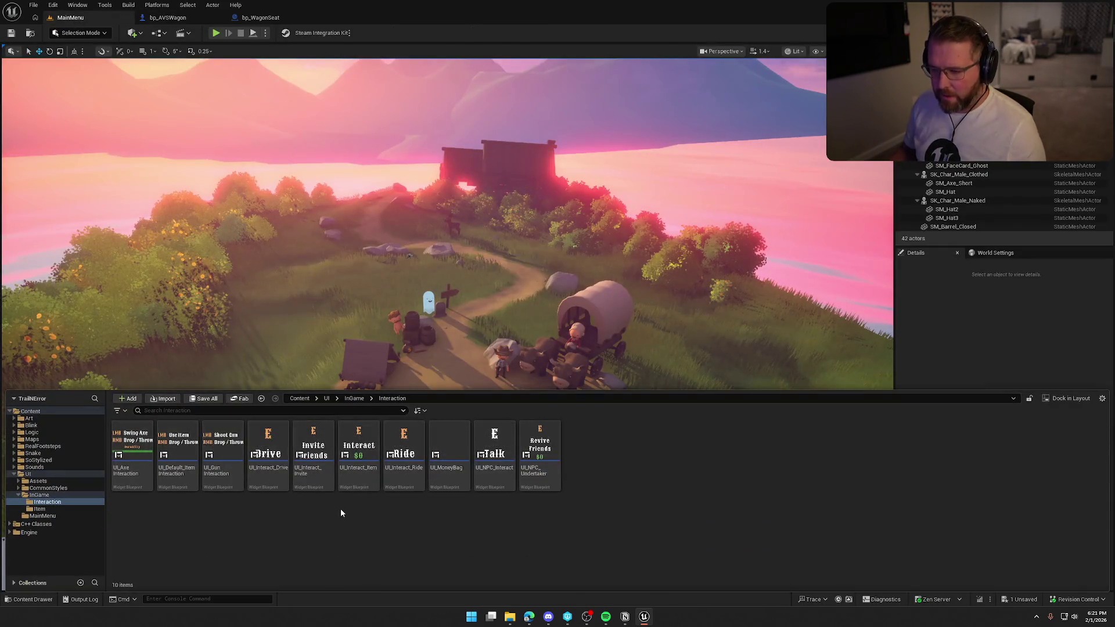
pyautogui.click(602, 302)
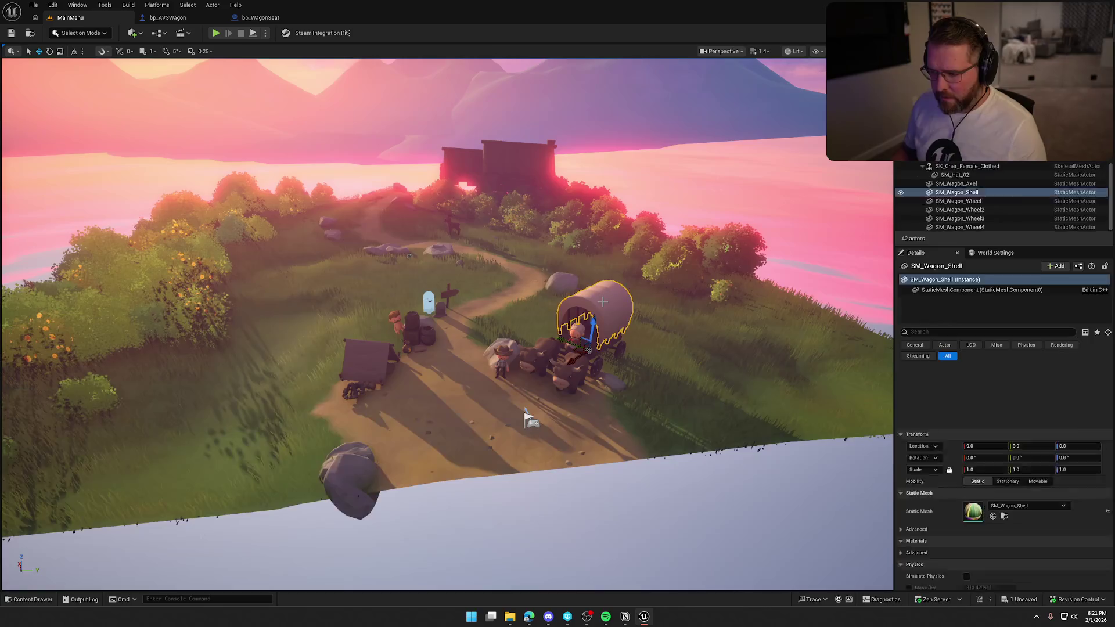
pyautogui.press('Escape')
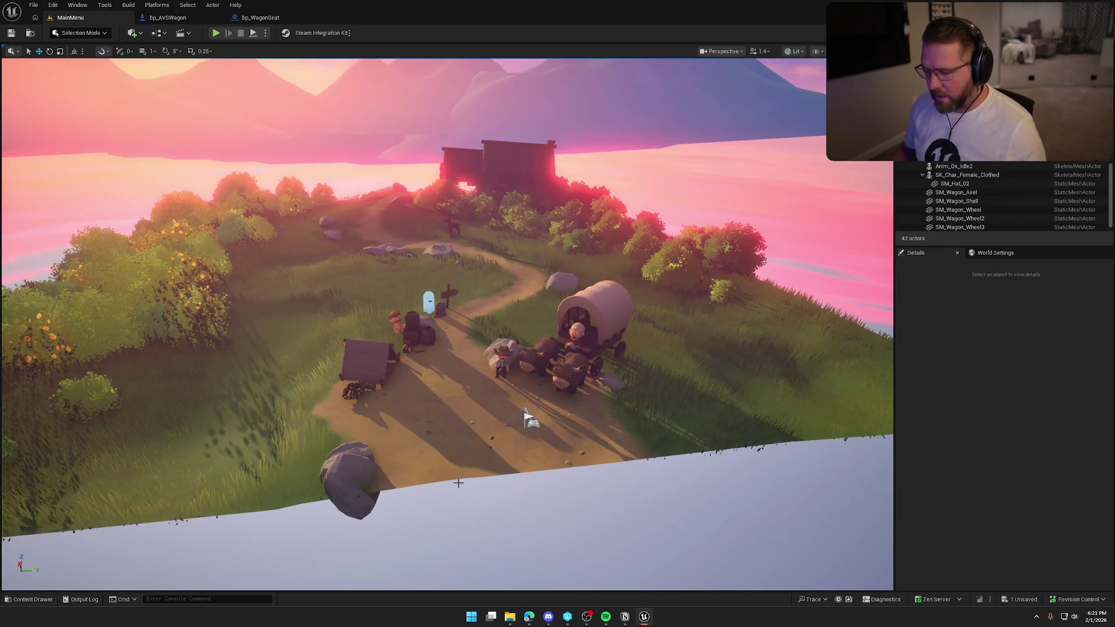
pyautogui.hotkey('ctrl', 'space')
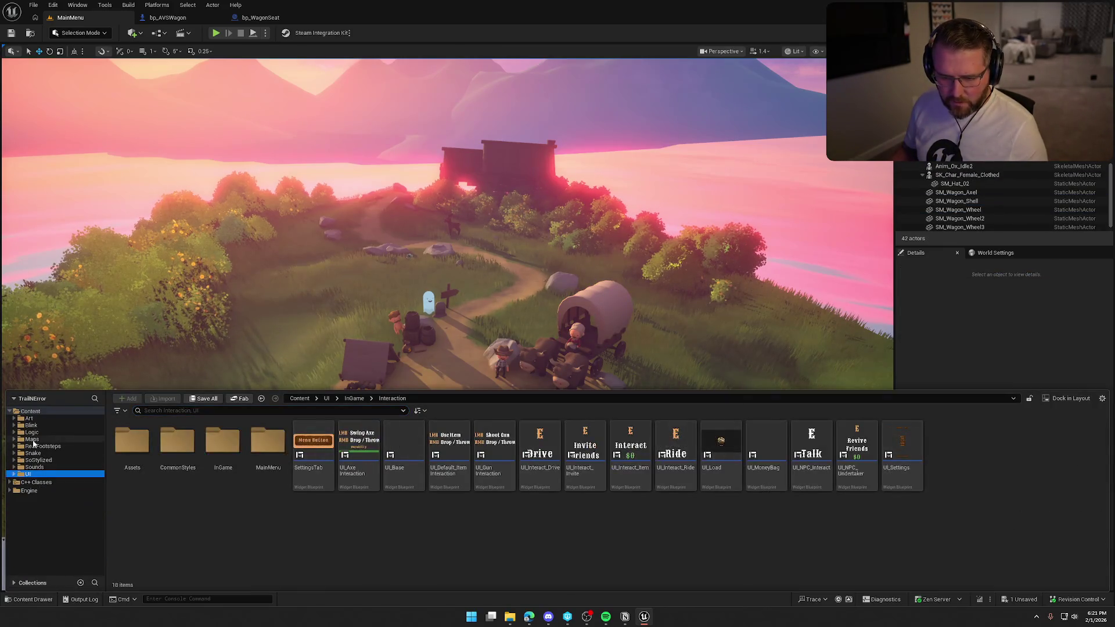
pyautogui.click(32, 439)
pyautogui.doubleClick(313, 444)
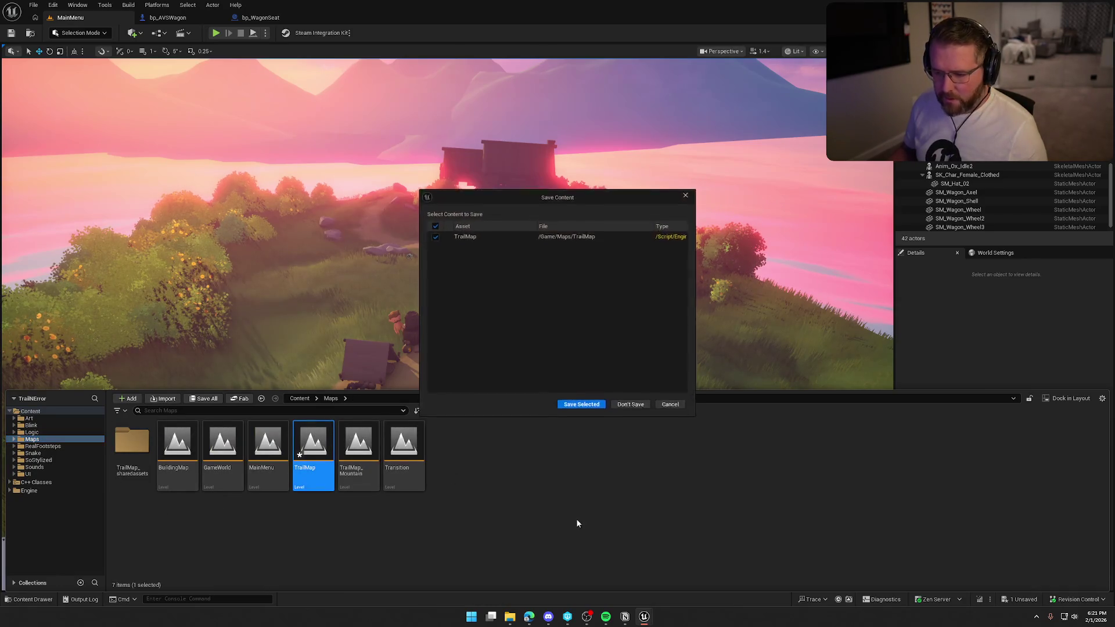
pyautogui.click(598, 404)
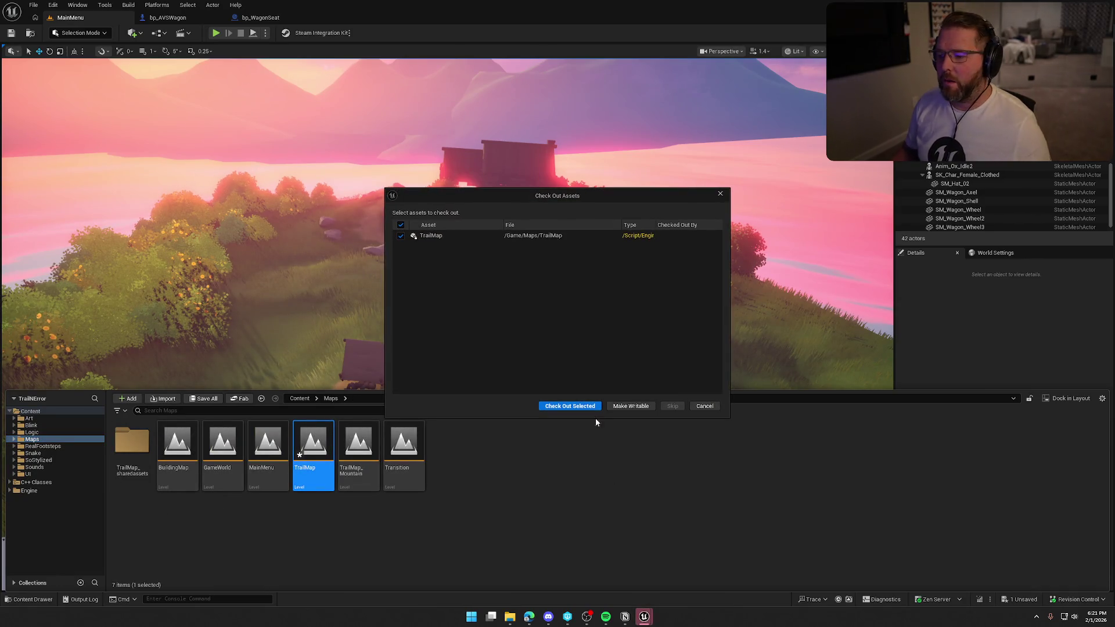
pyautogui.click(592, 406)
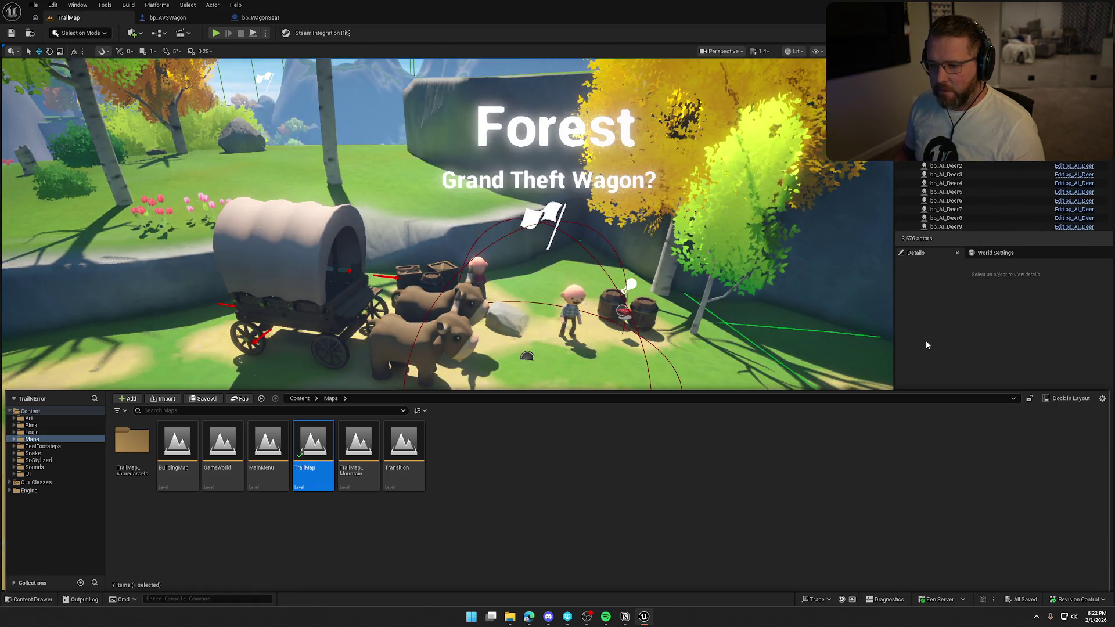
pyautogui.click(249, 122)
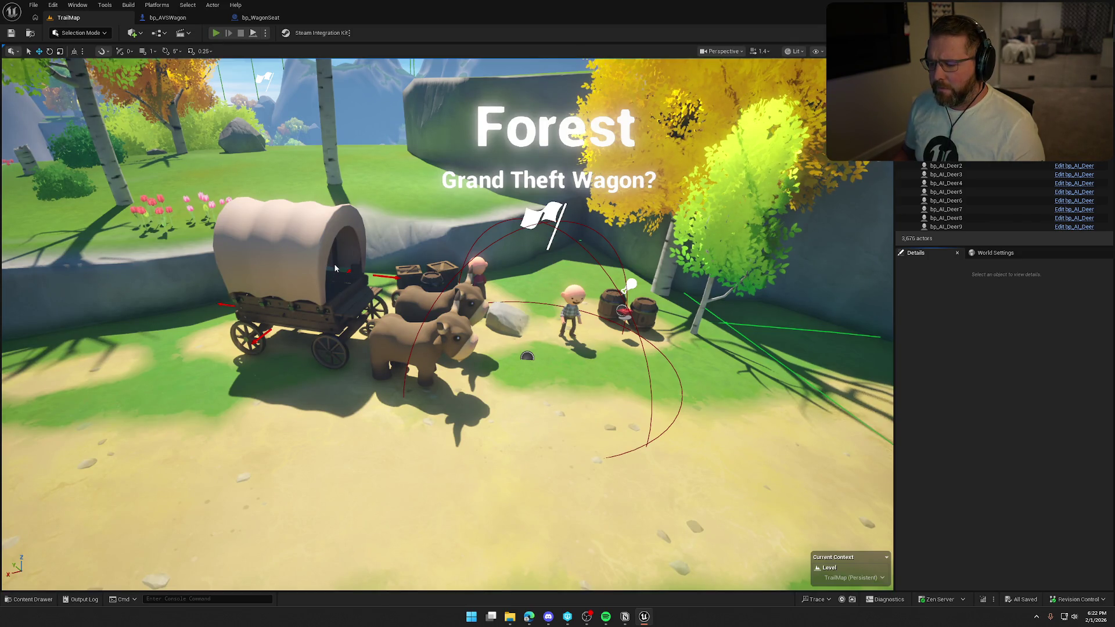
pyautogui.hotkey('alt', 'p')
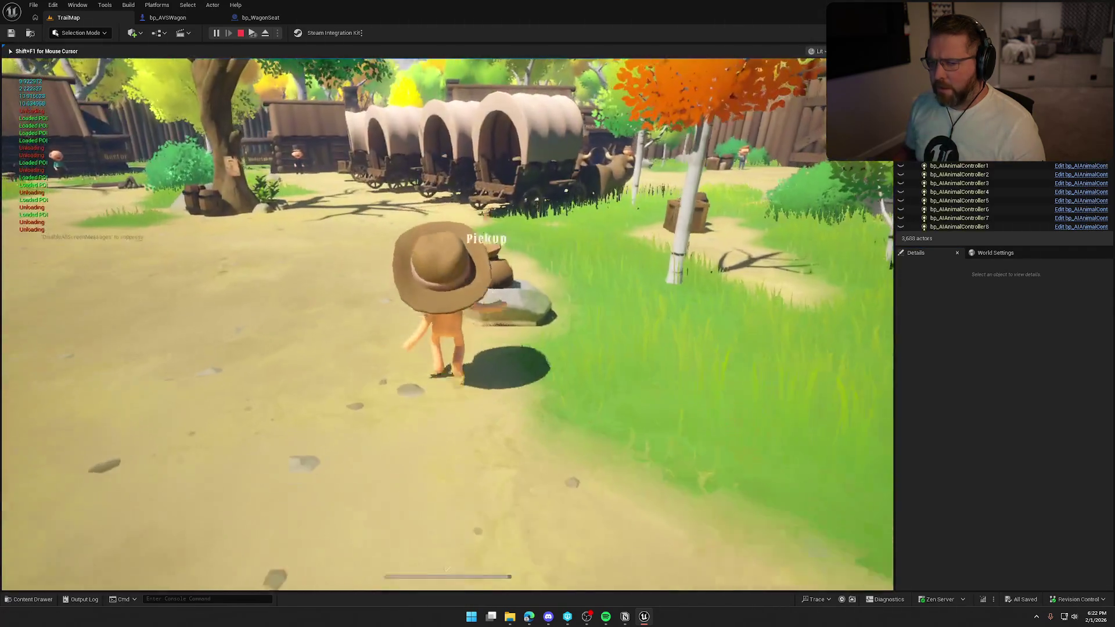
# Walk the character to the wagons in play mode, then check bp_WagonSeat's InteractText default value
pyautogui.press('w')
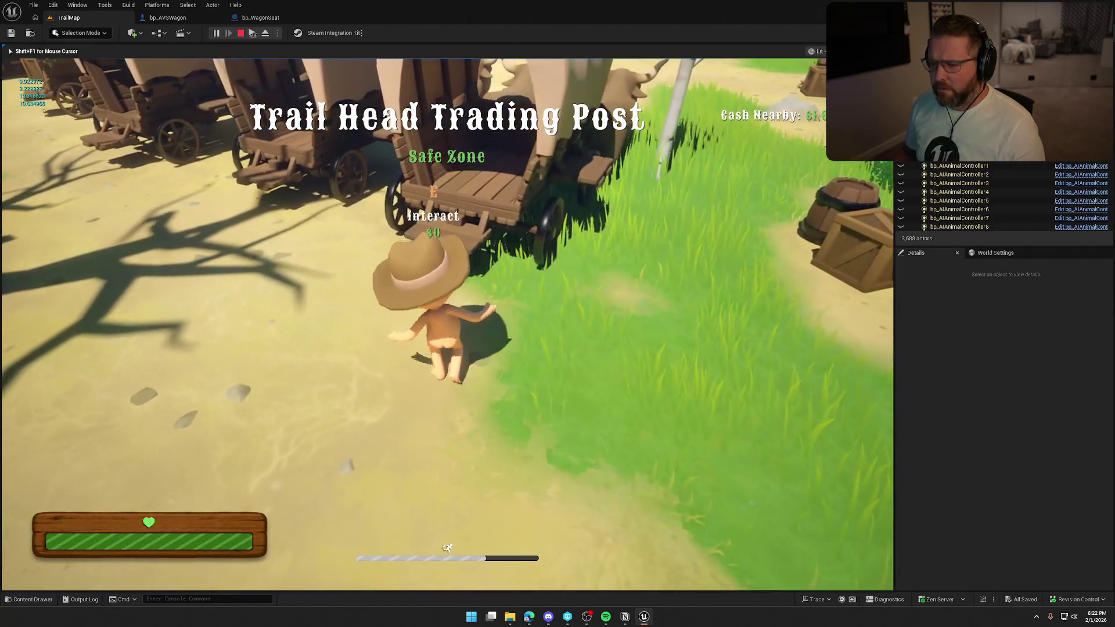
pyautogui.moveTo(557, 313)
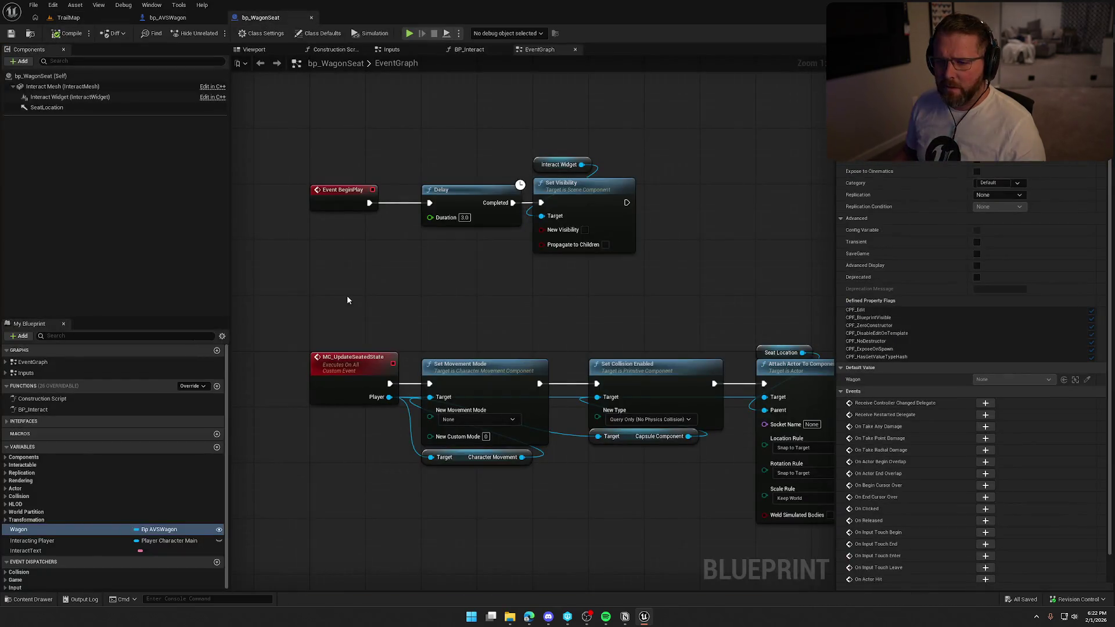
pyautogui.click(57, 550)
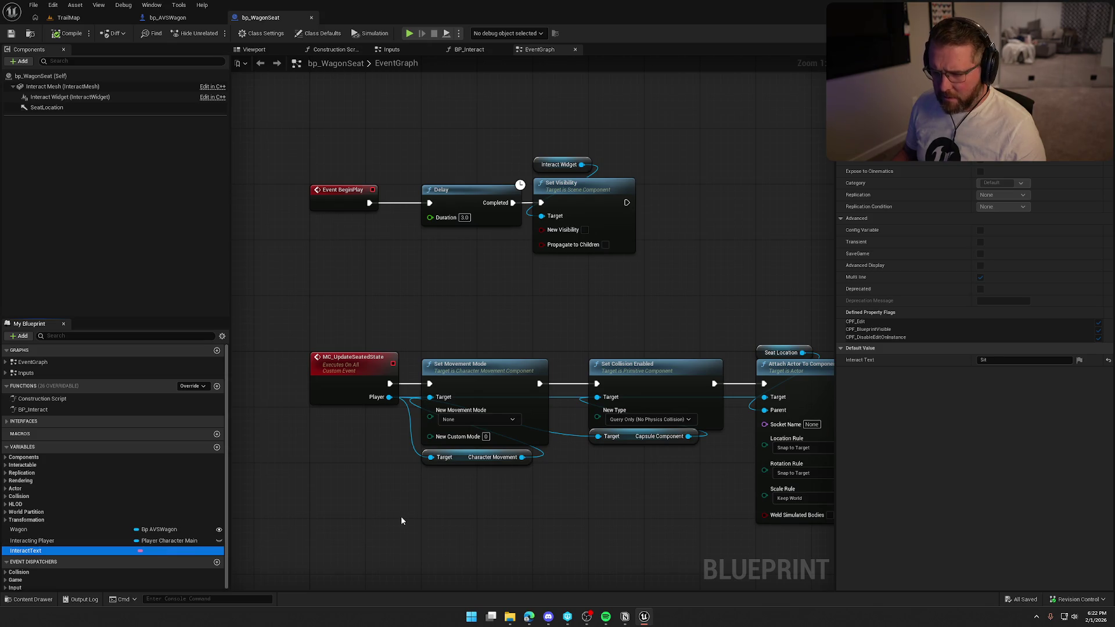
# Delete the Interact Widget, Delay, Set Visibility and Event BeginPlay nodes in bp_WagonSeat and save
pyautogui.moveTo(495, 145); pyautogui.dragTo(658, 236)
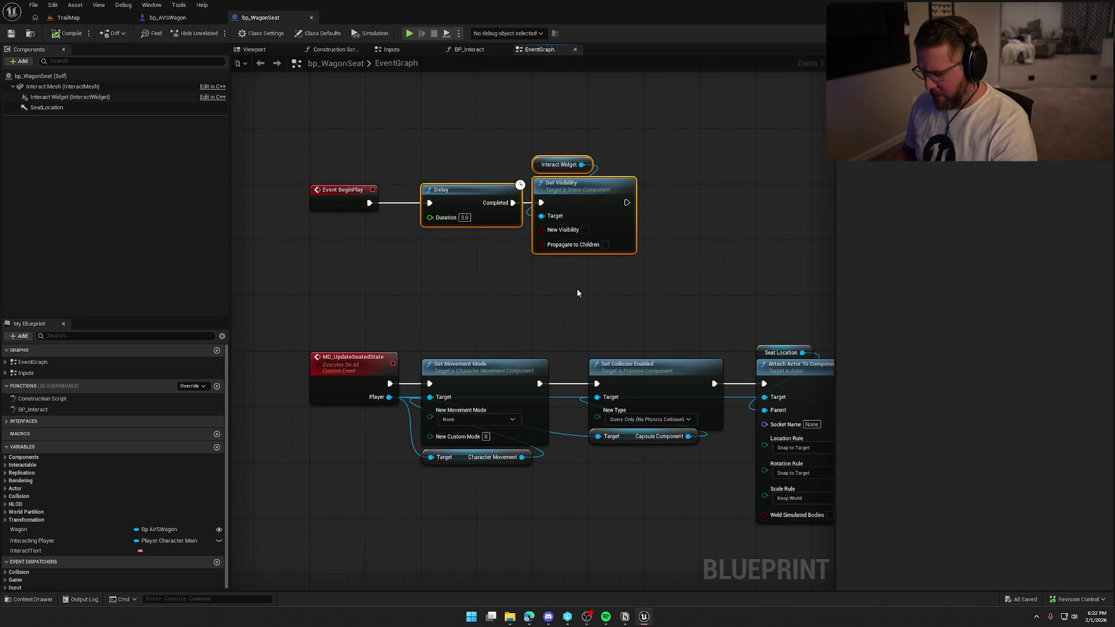
pyautogui.press('Delete')
pyautogui.click(342, 189)
pyautogui.press('Delete')
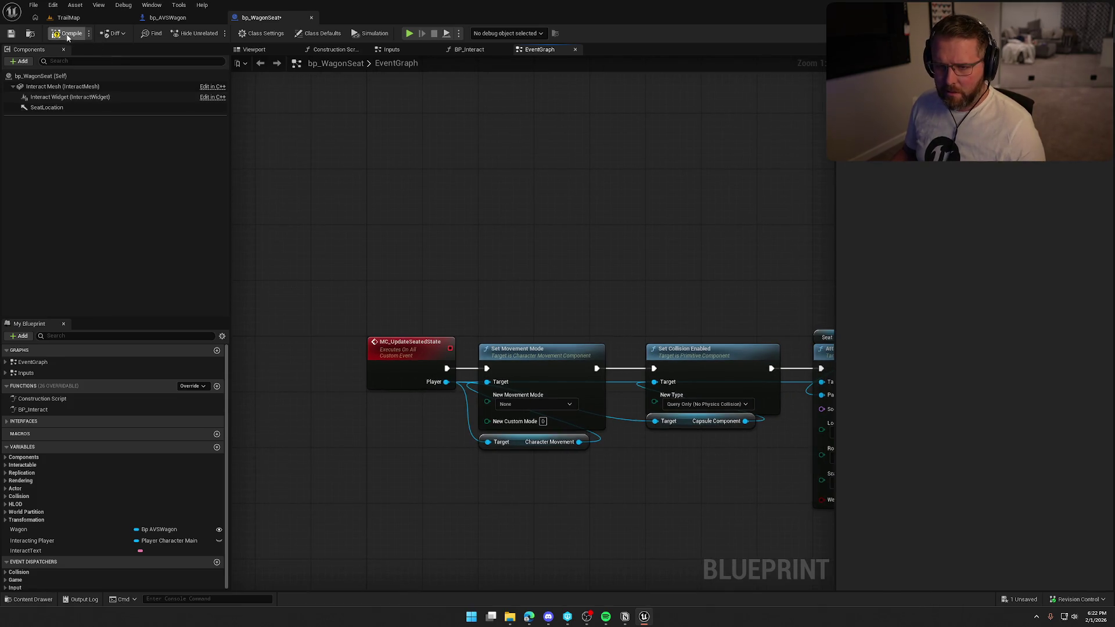
pyautogui.hotkey('ctrl', 's')
# Look over the MC_UpdateSeatedState chain, then return to the TrailMap level view
pyautogui.moveTo(468, 244); pyautogui.dragTo(438, 176)
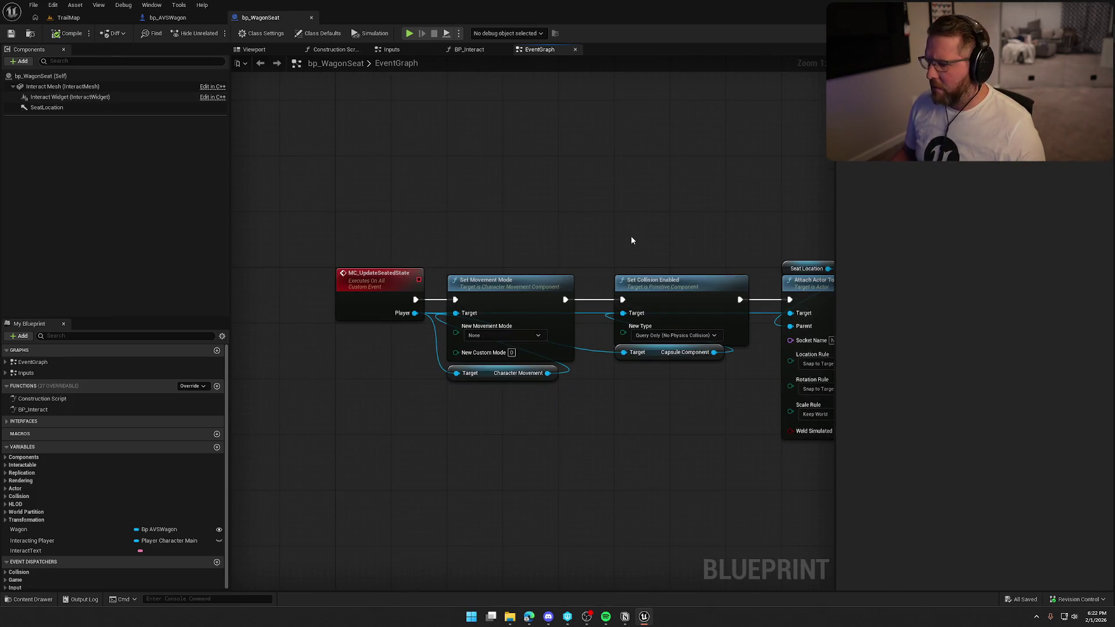
pyautogui.scroll(-4, 630, 235)
pyautogui.scroll(2, 640, 394)
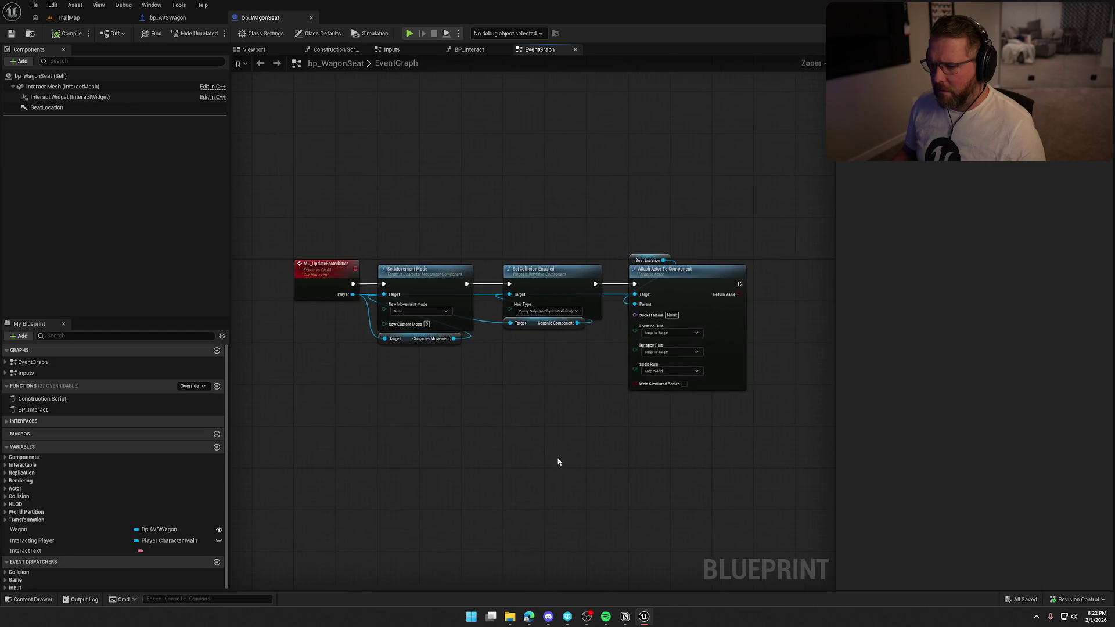
pyautogui.moveTo(558, 461); pyautogui.dragTo(582, 467)
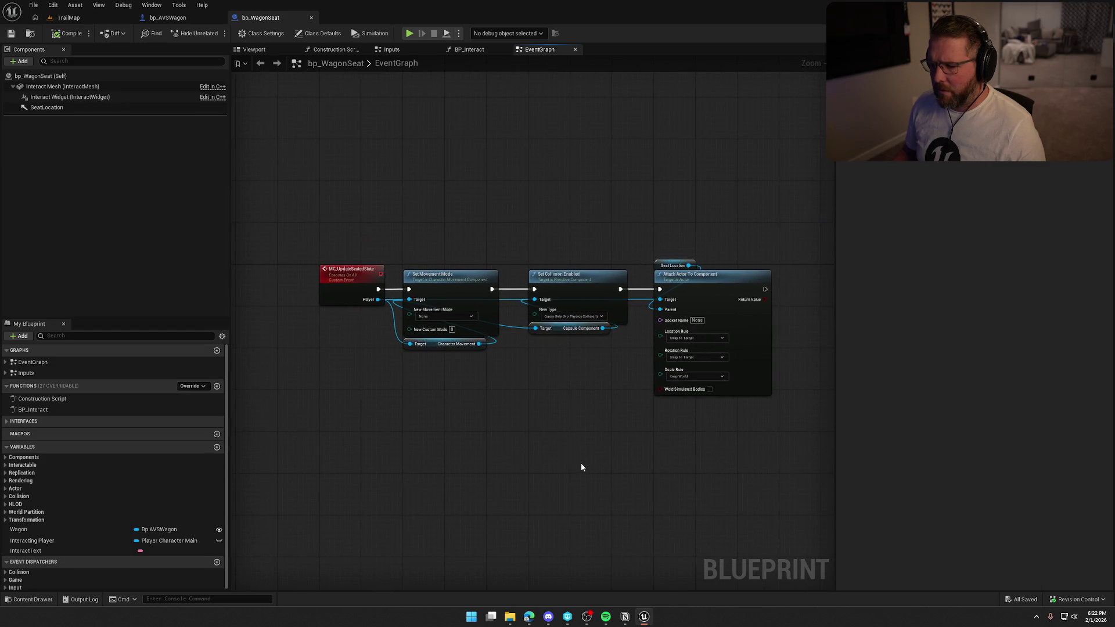
pyautogui.click(69, 18)
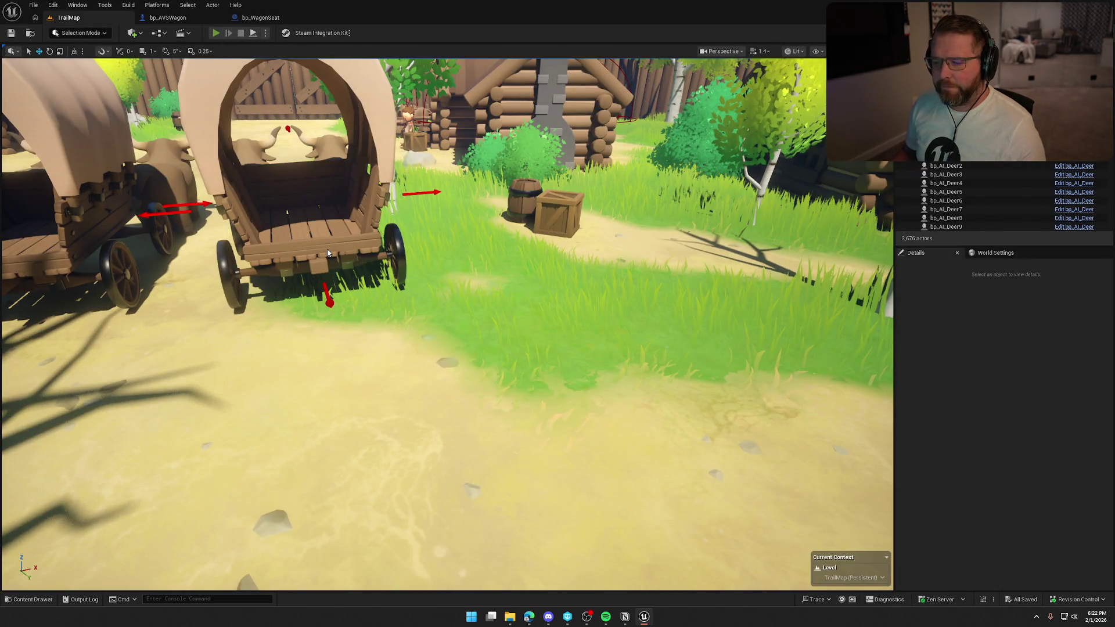
# Playtest the level: sit in the wagon, drive it from the oxen, get out, then stop
pyautogui.hotkey('alt', 'p')
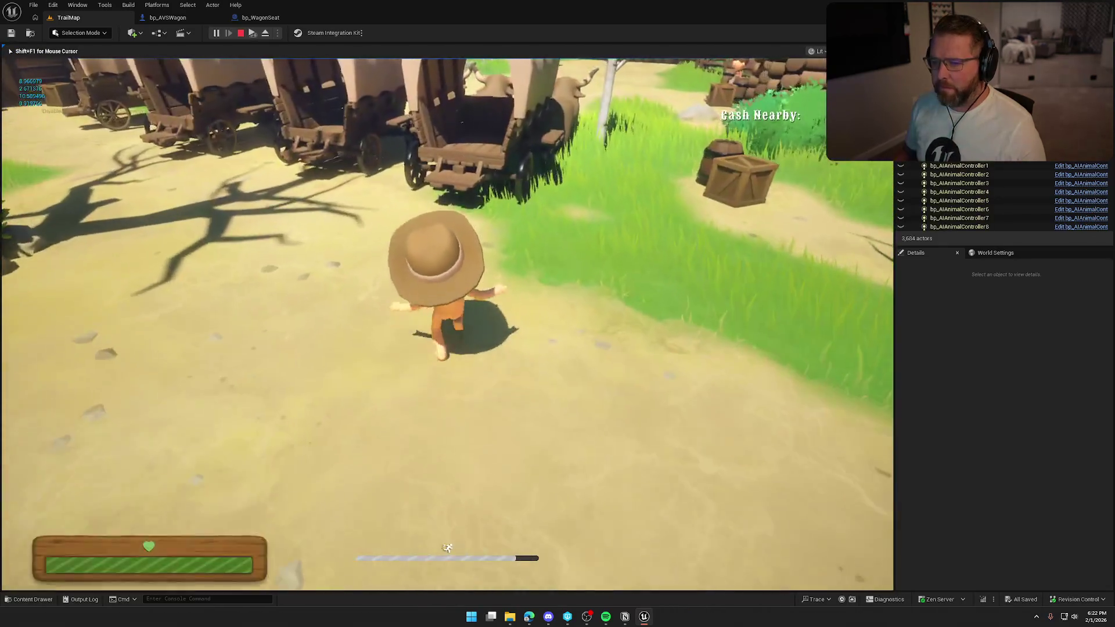
pyautogui.press('w')
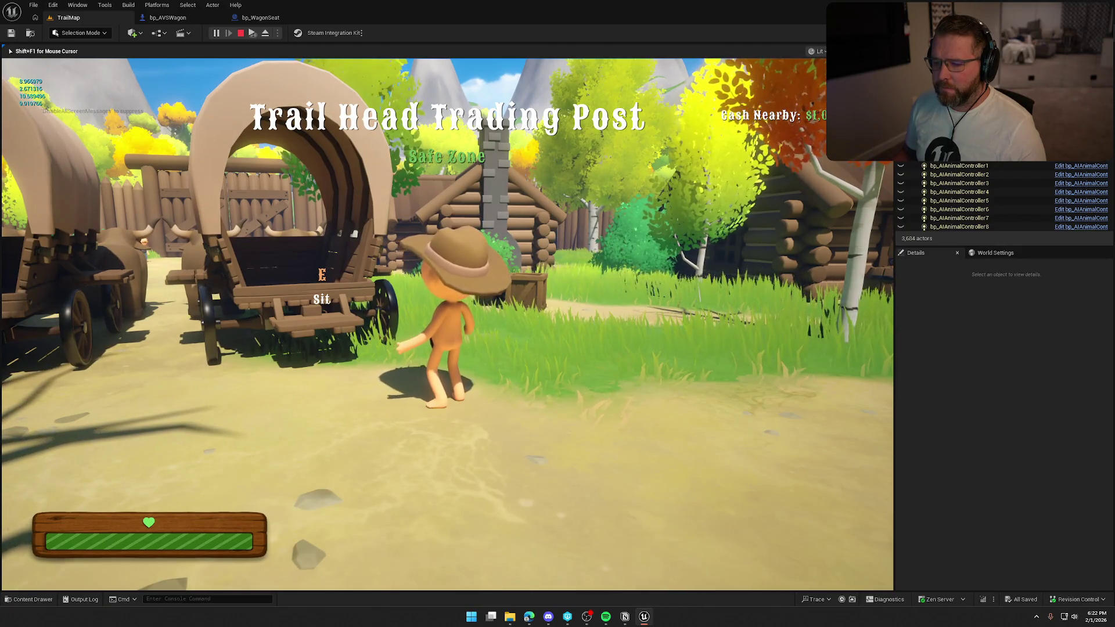
pyautogui.press('w')
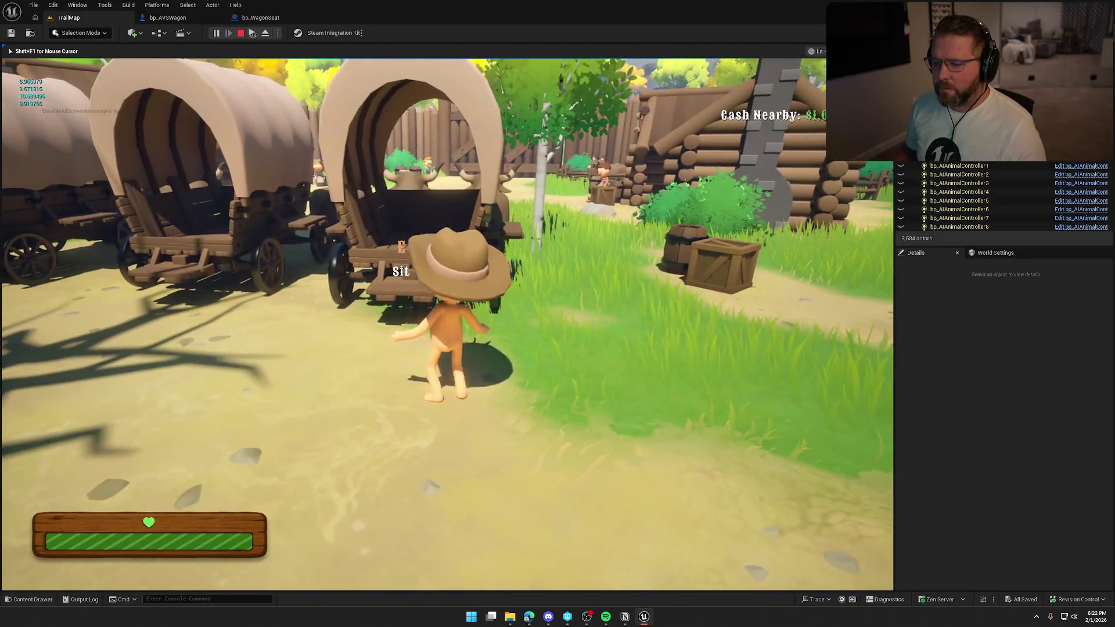
pyautogui.press('s')
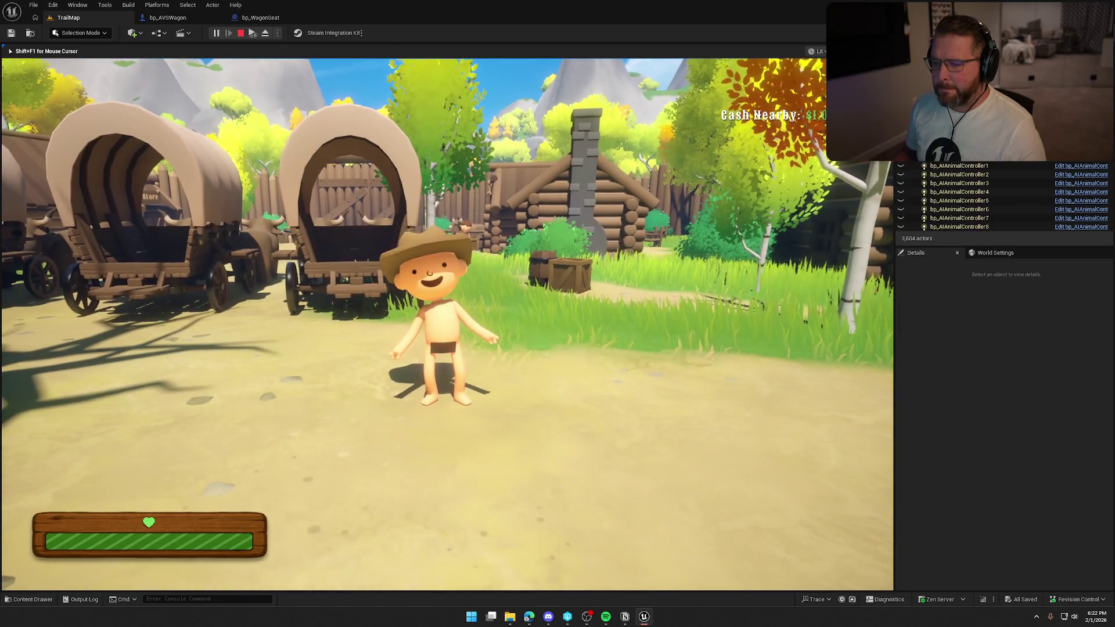
pyautogui.press('w')
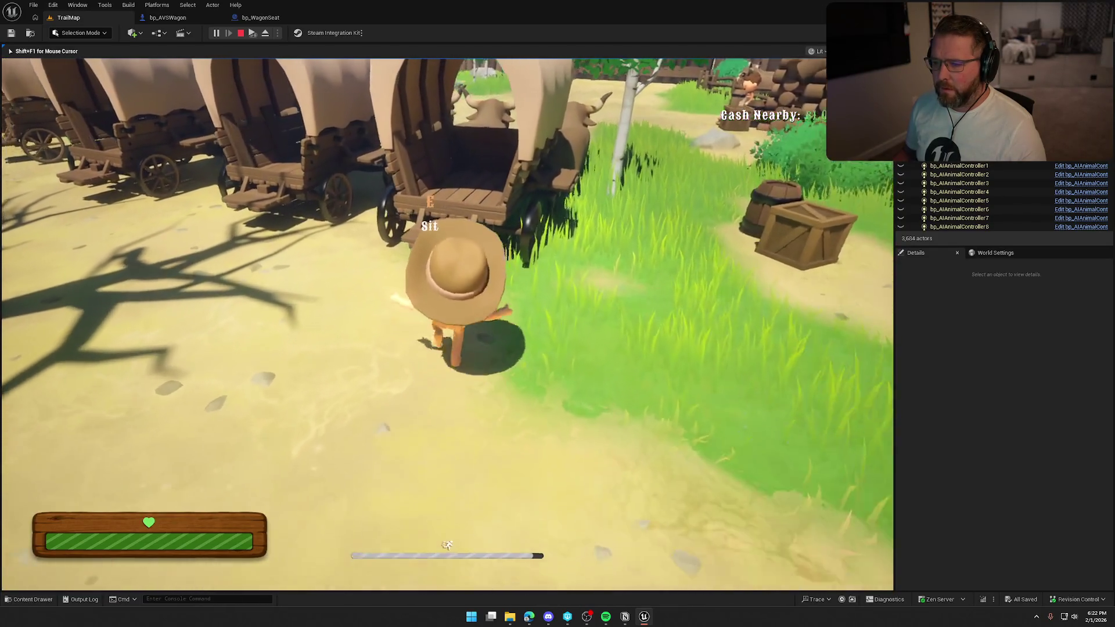
pyautogui.press('e')
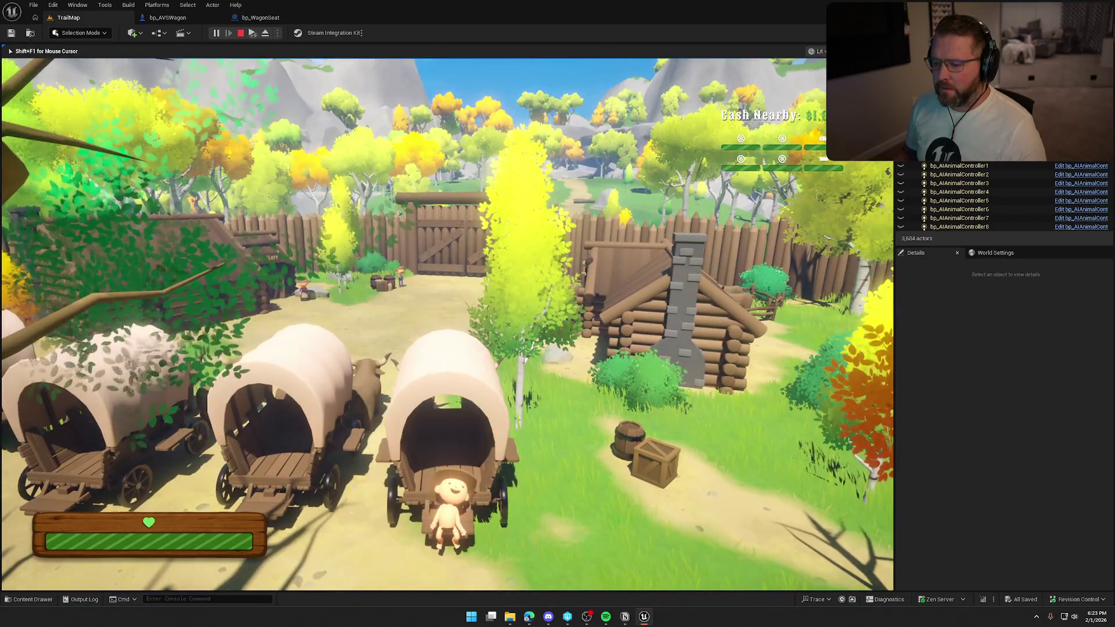
pyautogui.press('w')
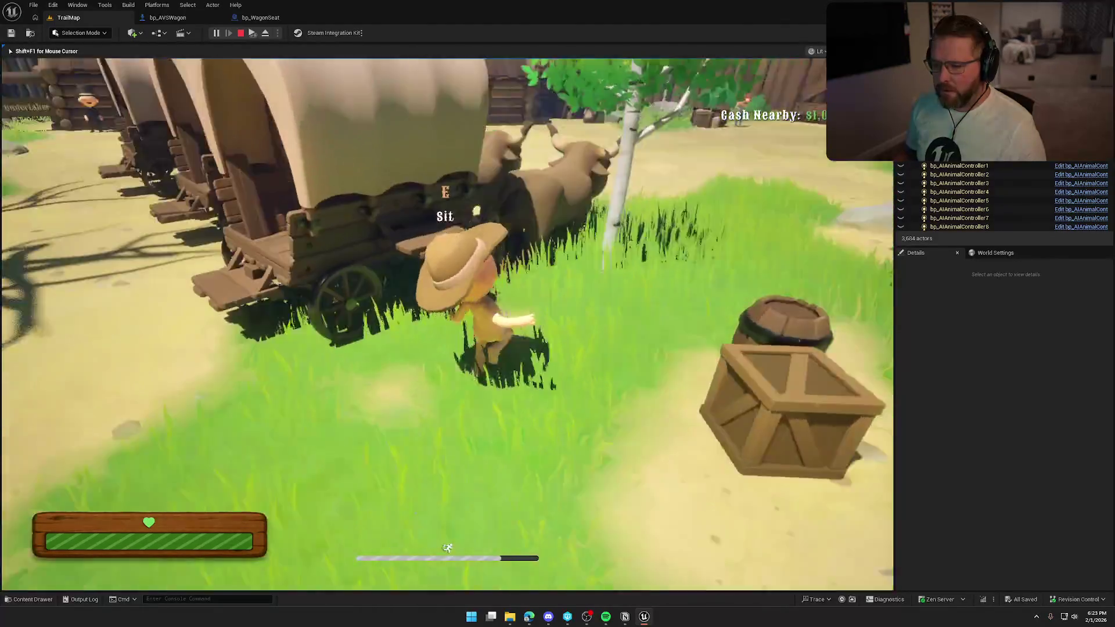
pyautogui.press('e')
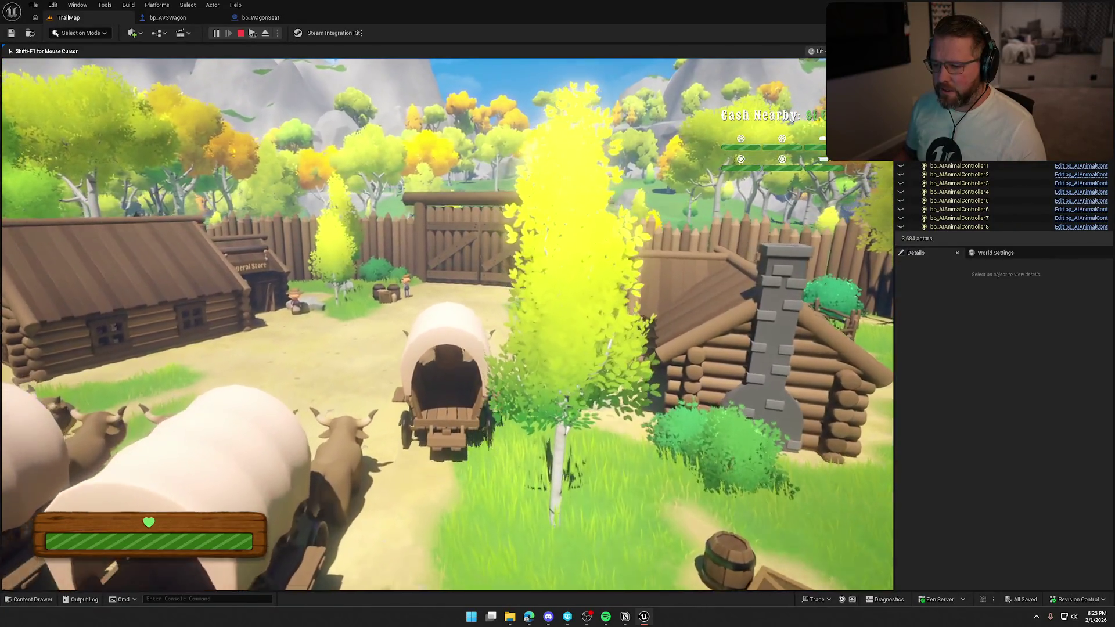
pyautogui.press('e')
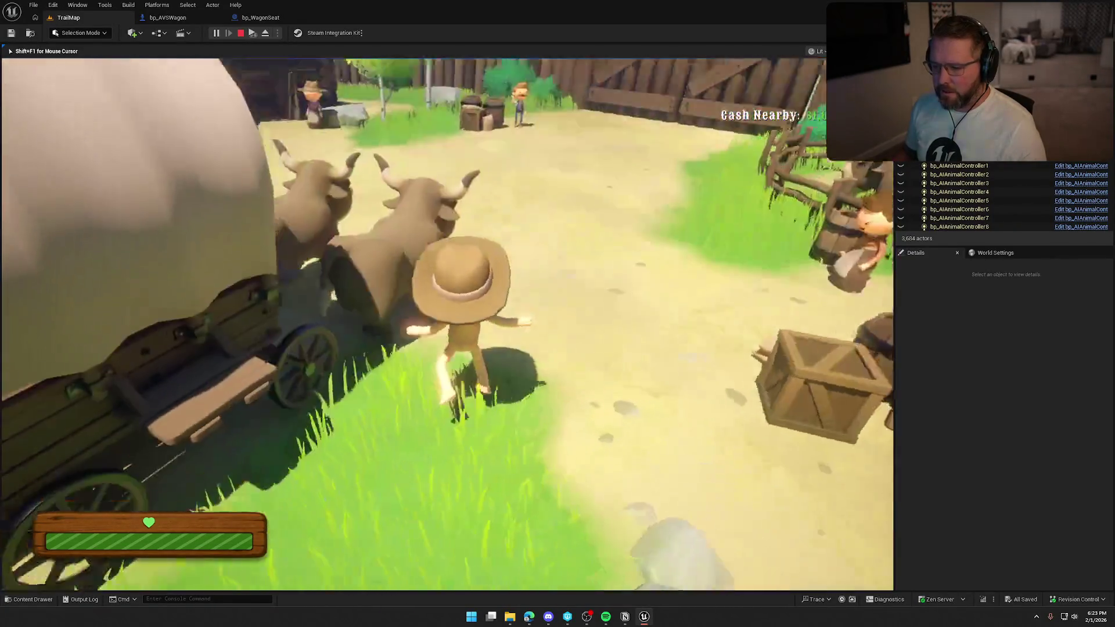
pyautogui.press('e')
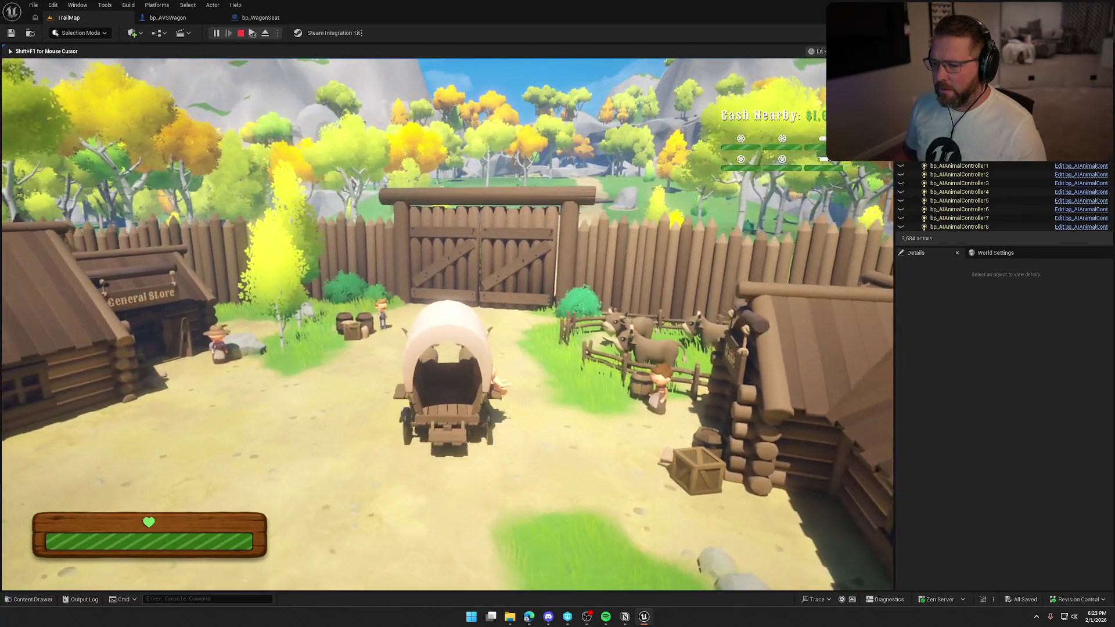
pyautogui.press('e')
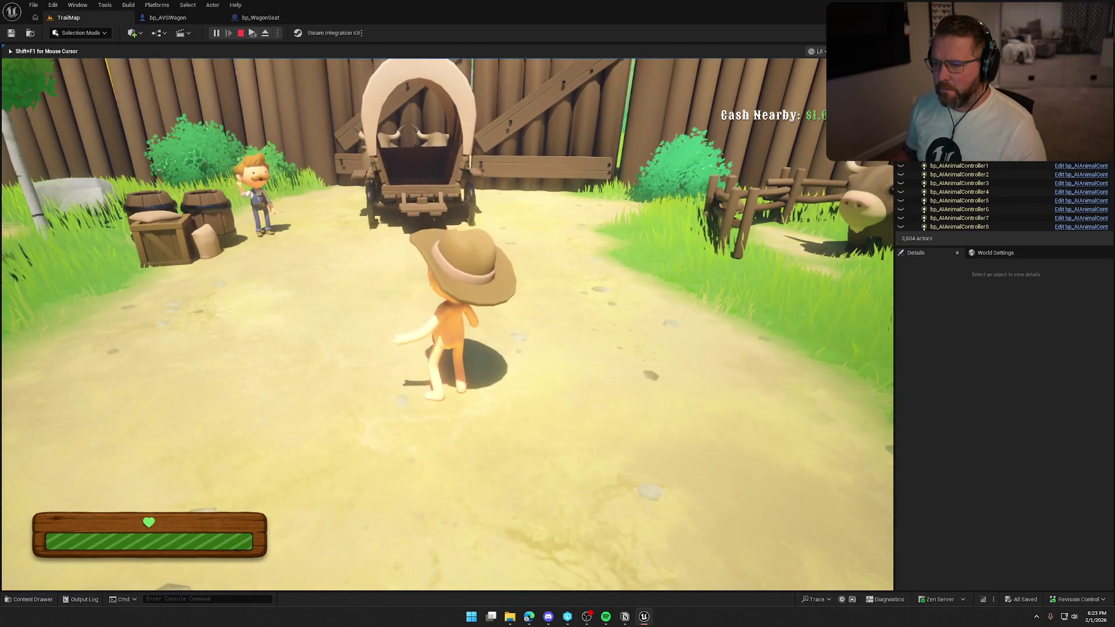
pyautogui.press('s')
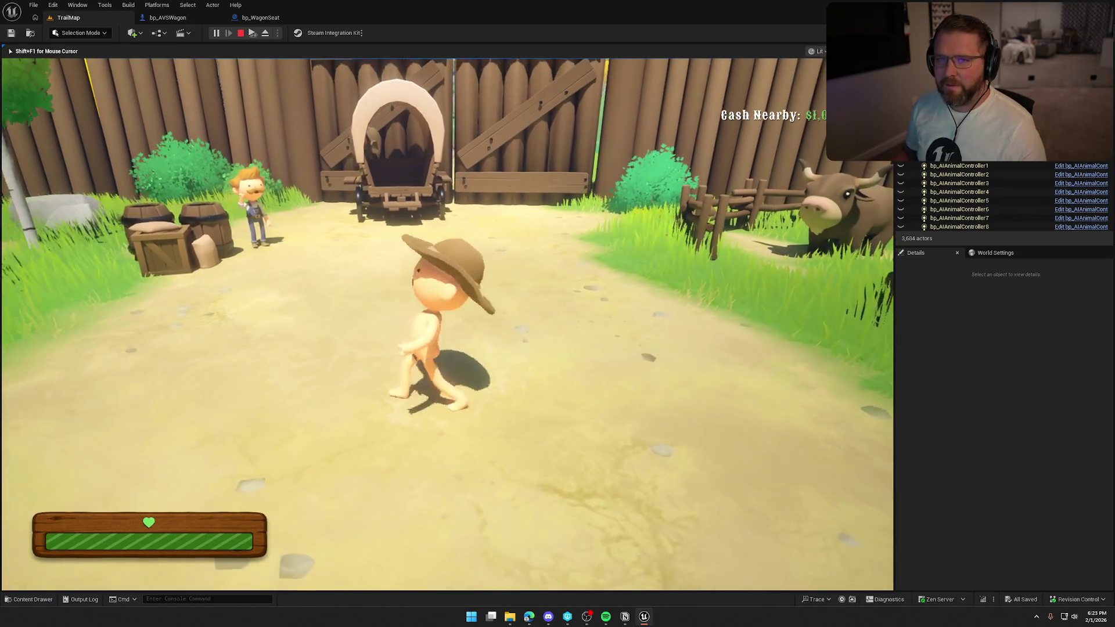
pyautogui.press('Escape')
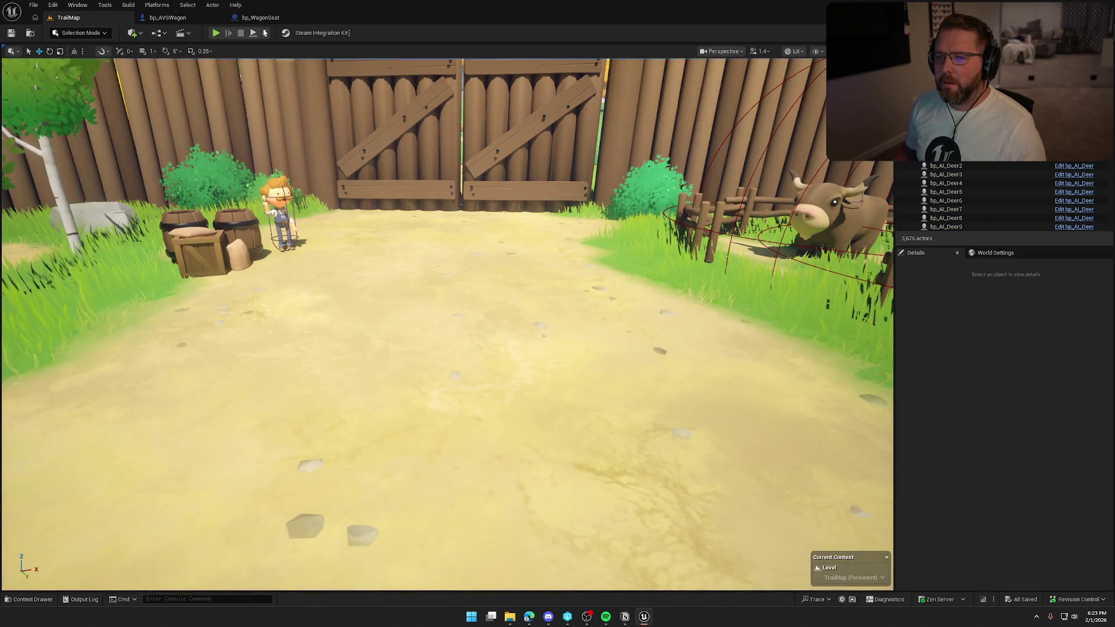
# Package the project for Windows and dock the Output Log as a full tab
pyautogui.click(157, 5)
pyautogui.moveTo(207, 85)
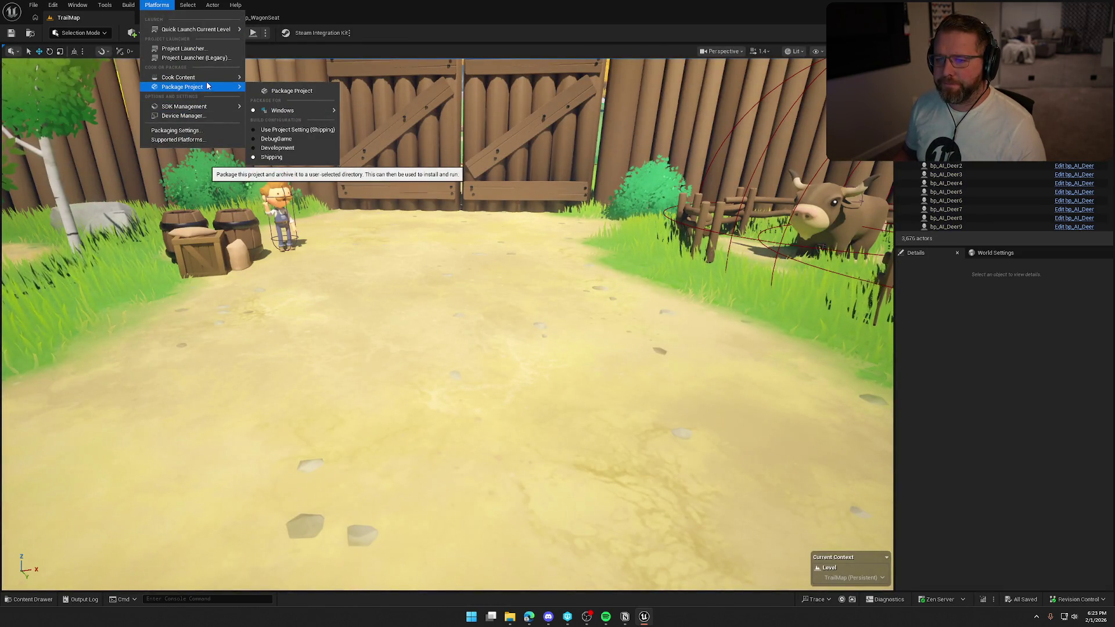
pyautogui.click(291, 90)
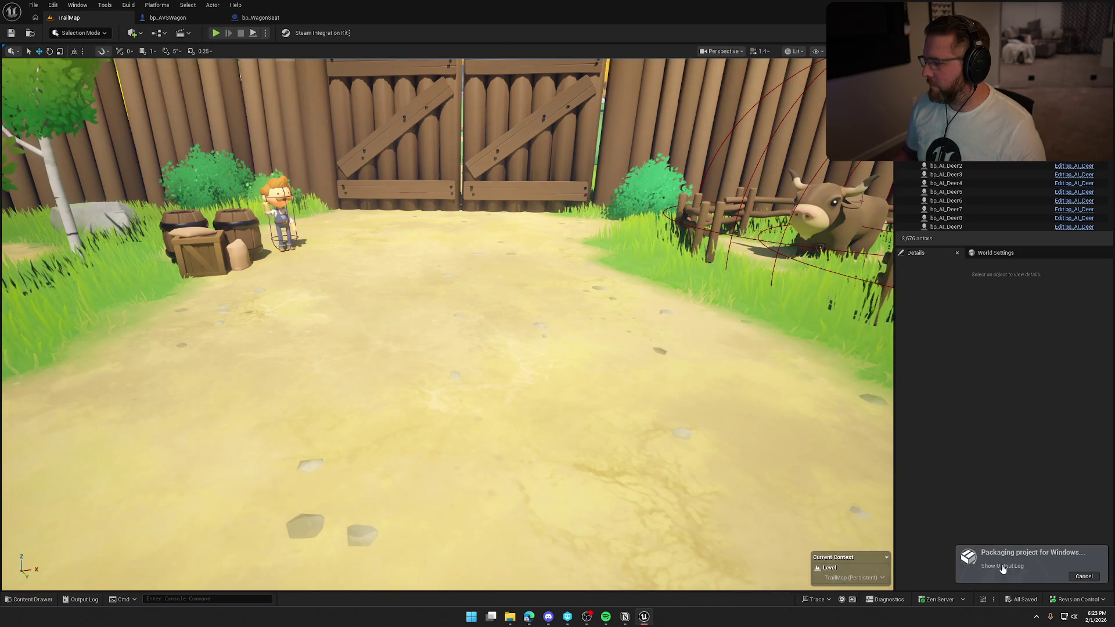
pyautogui.click(1002, 565)
pyautogui.click(1042, 397)
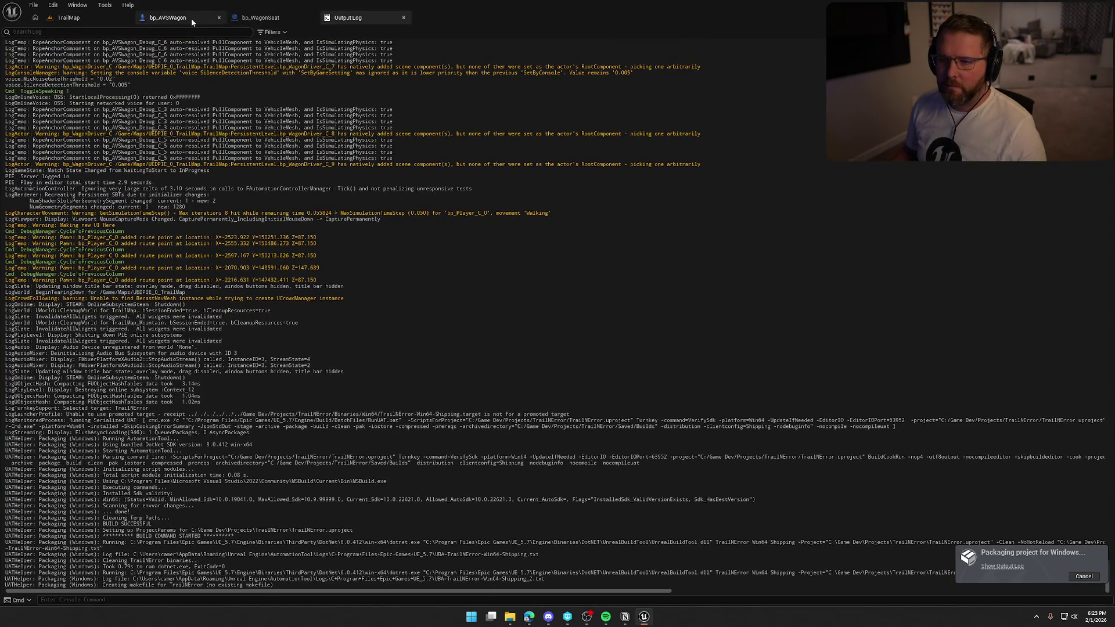
# Close both Blueprint tabs, clear the Output Log, and quit the editor once packaging finishes
pyautogui.middleClick(191, 19)
pyautogui.middleClick(190, 19)
pyautogui.rightClick(321, 170)
pyautogui.click(366, 188)
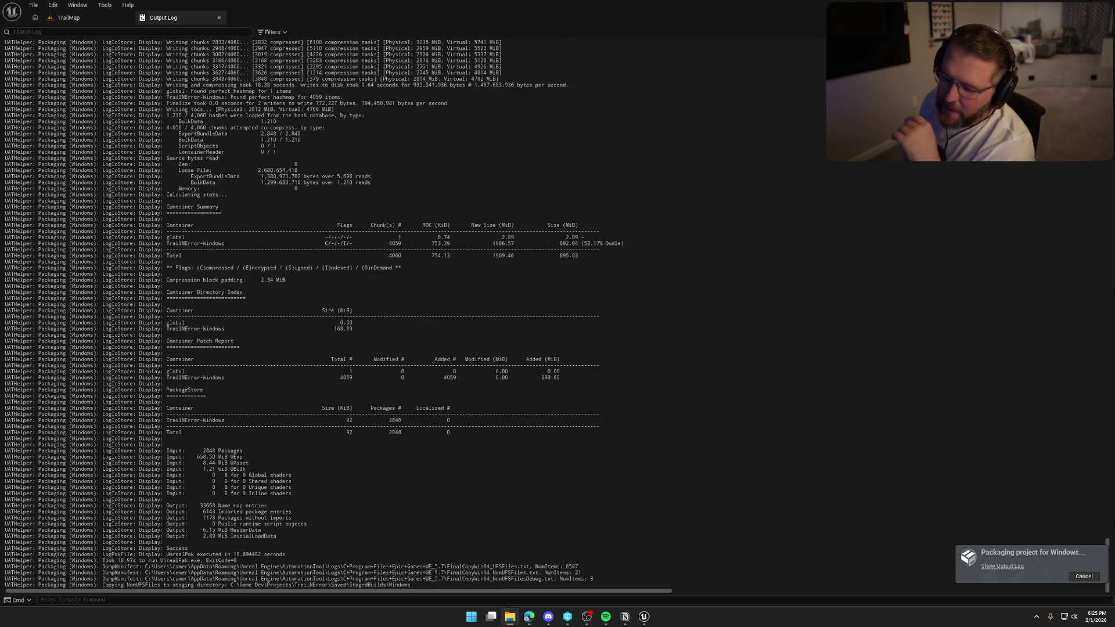
pyautogui.hotkey('alt', 'F4')
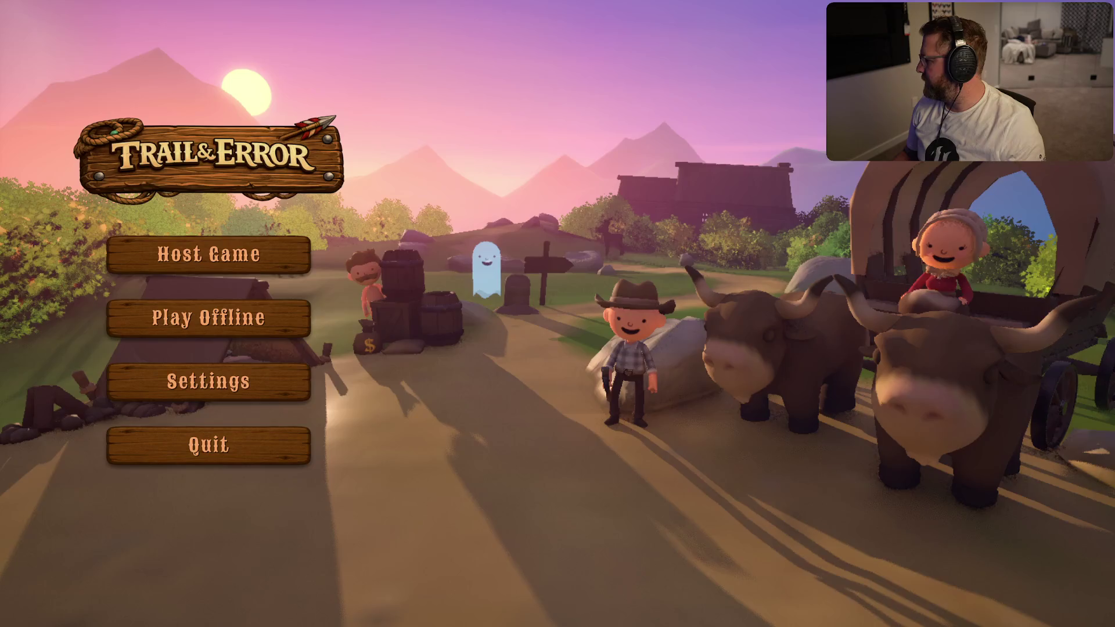
# Choose Play Offline on the Trail & Error main menu
pyautogui.click(255, 322)
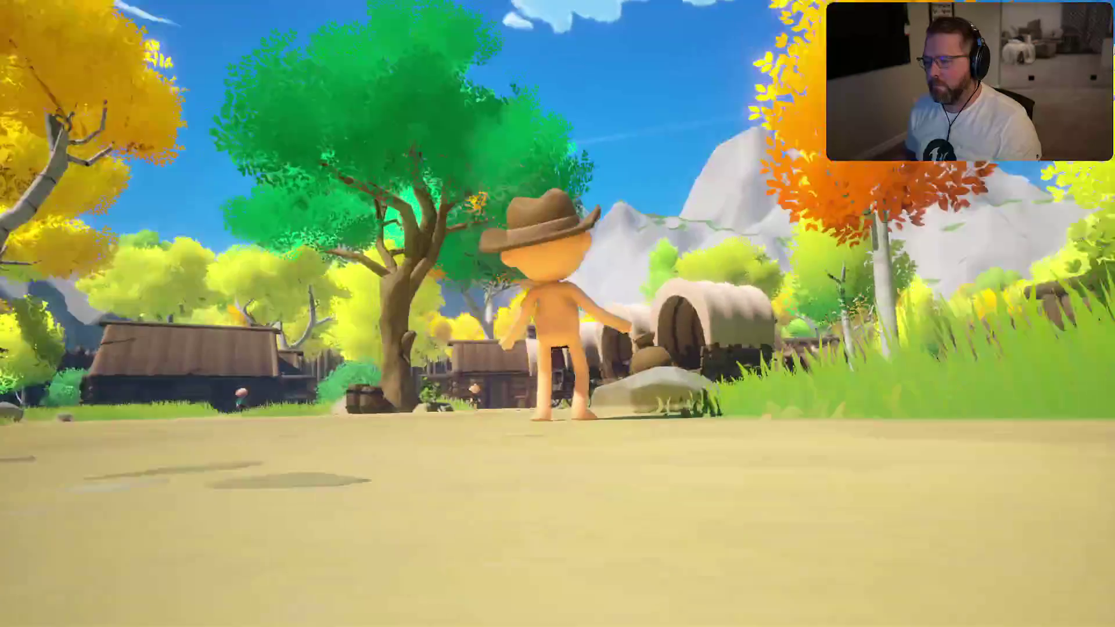
# Sprint around the trading post camp toward the fort gate, then reset the game from the pause menu
pyautogui.hotkey('shift', 'w')
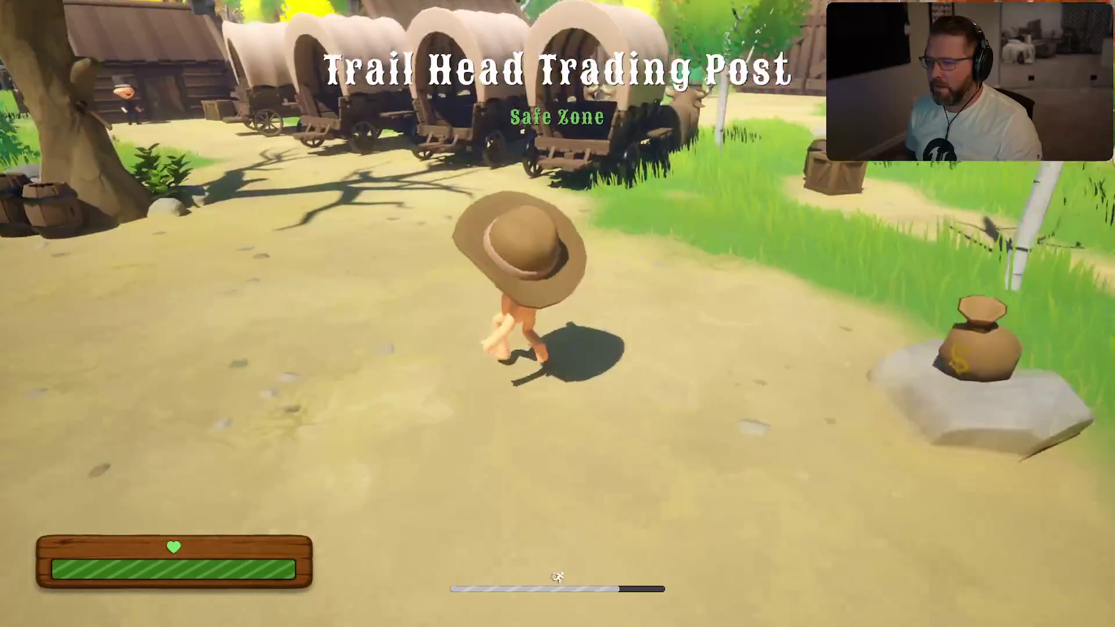
pyautogui.press('d')
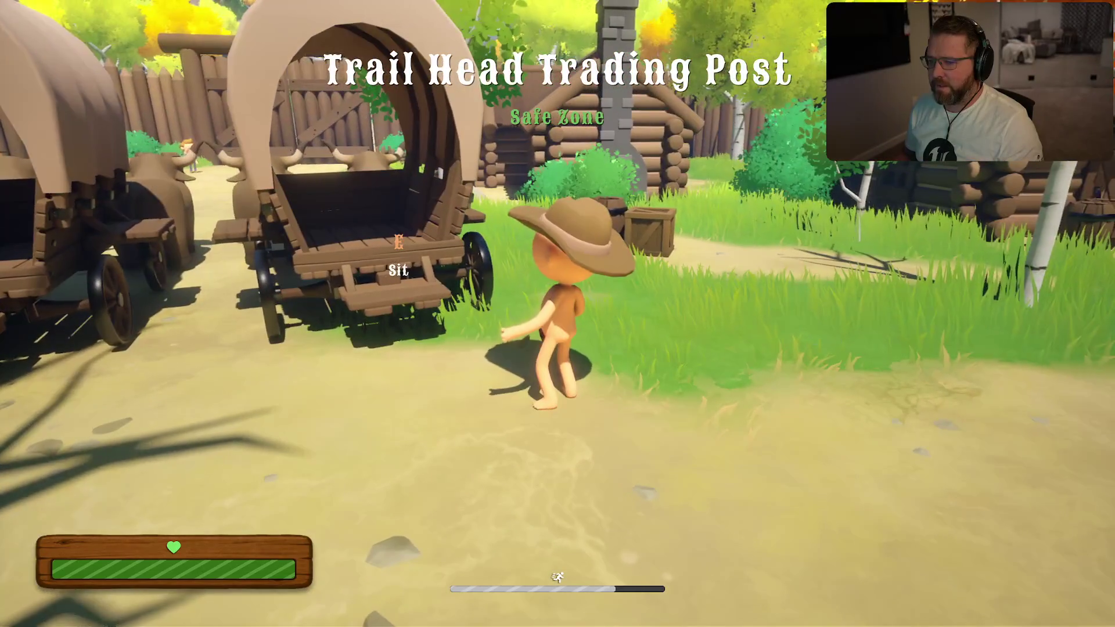
pyautogui.hotkey('shift', 'w')
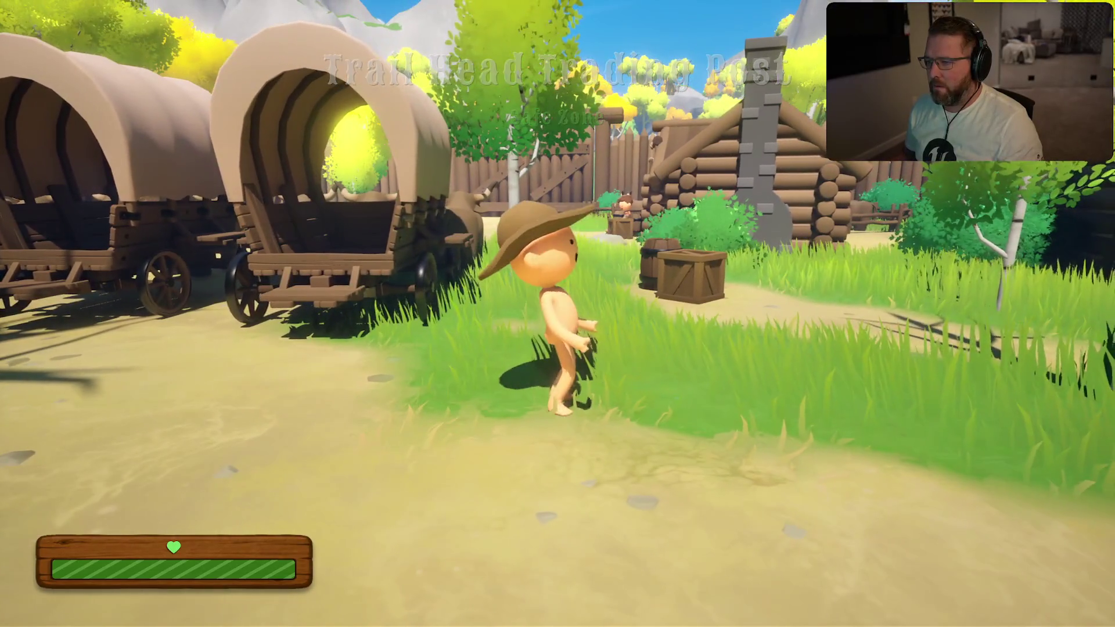
pyautogui.hotkey('shift', 'w')
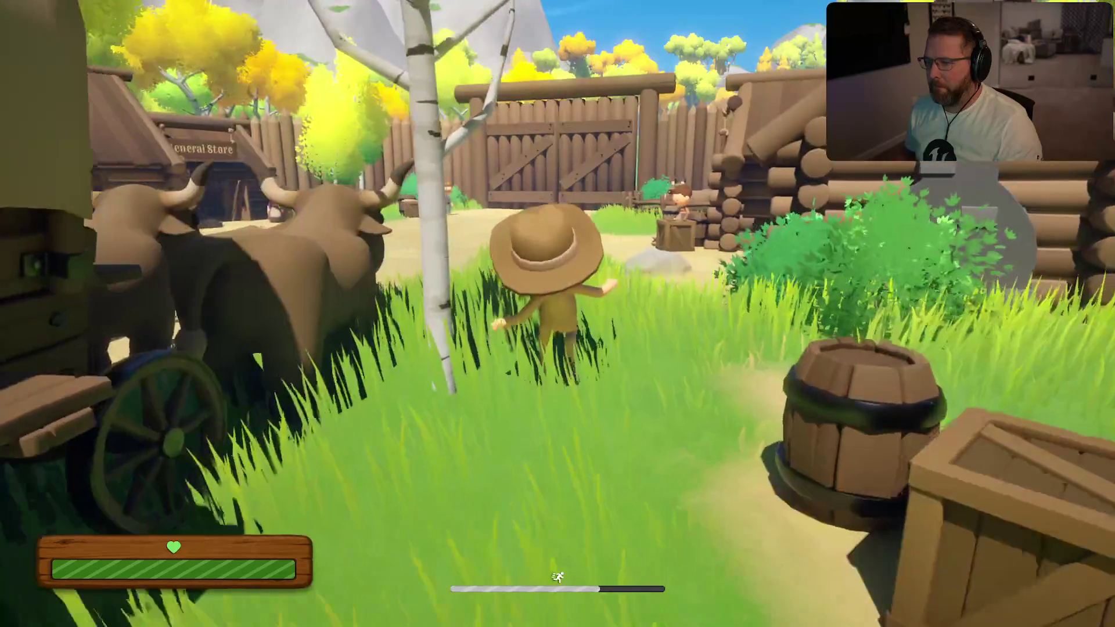
pyautogui.press('w')
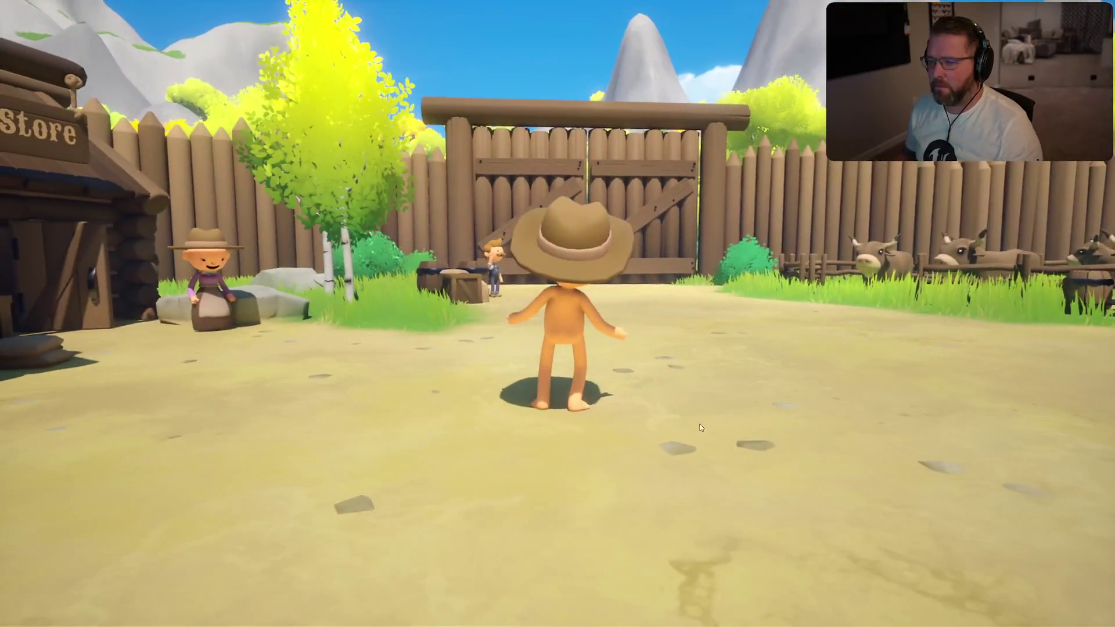
pyautogui.press('Escape')
pyautogui.click(492, 333)
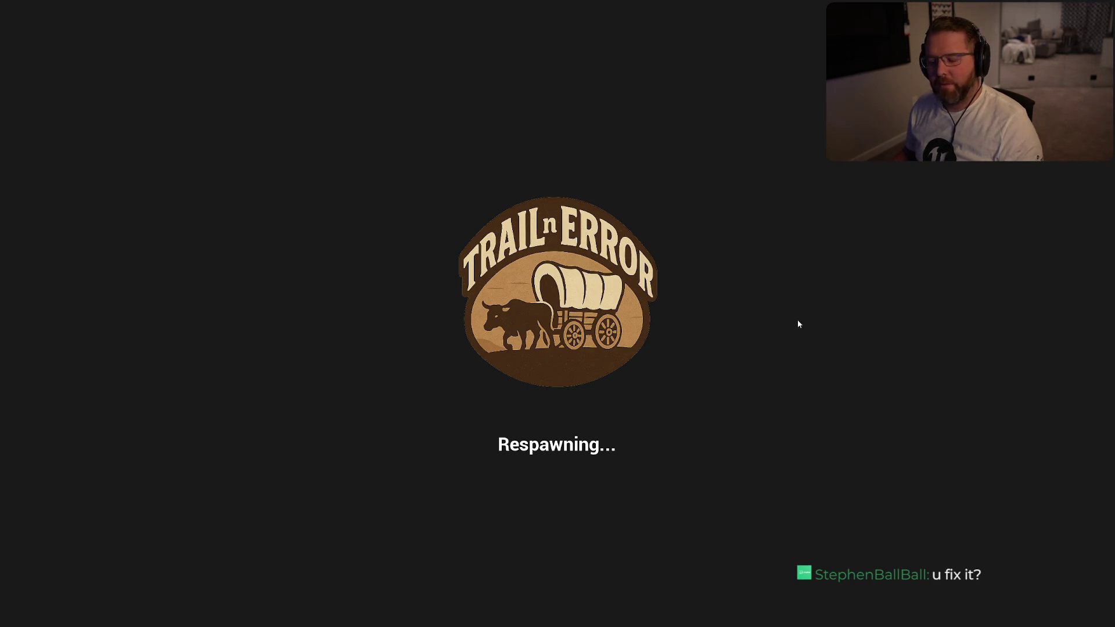
# Sprint the respawned character past the general store and fort gate, then back toward the wagons
pyautogui.press('w')
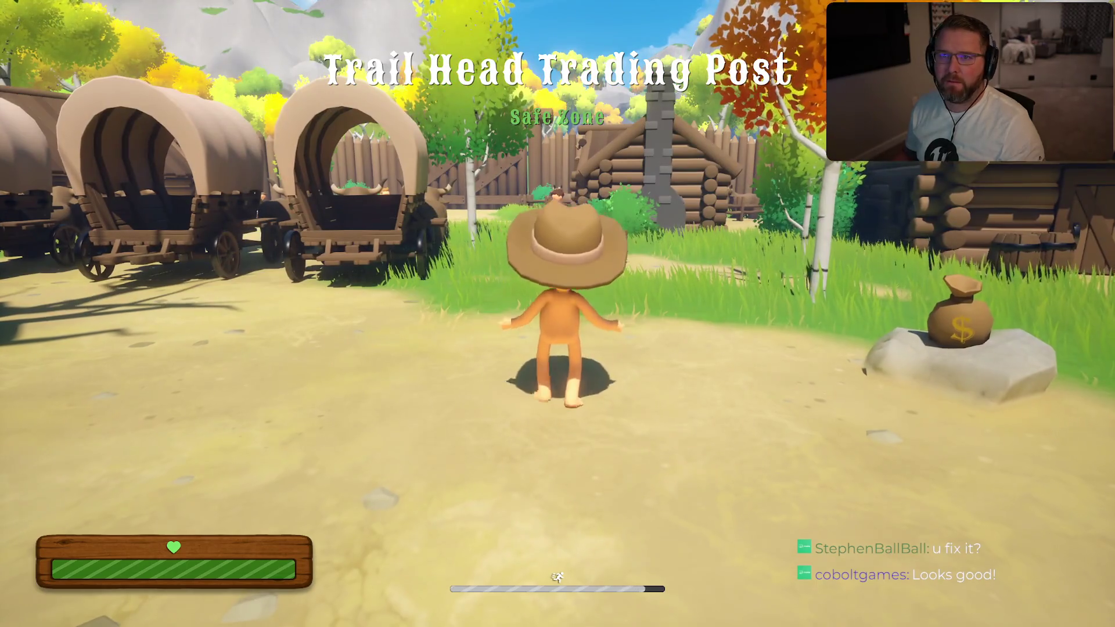
pyautogui.press('w')
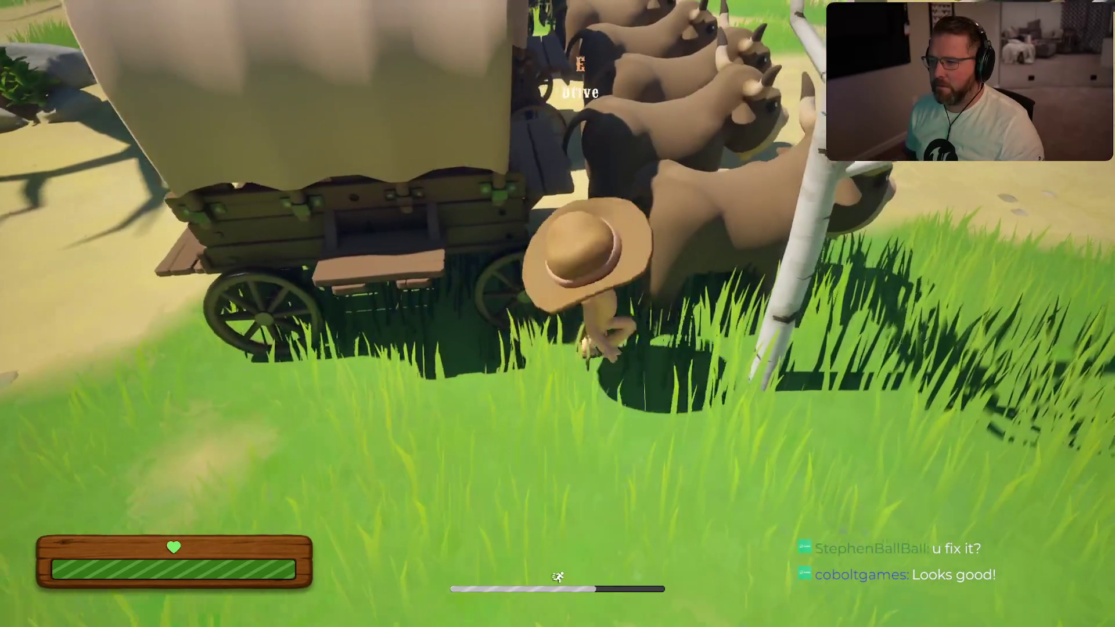
pyautogui.press('shift')
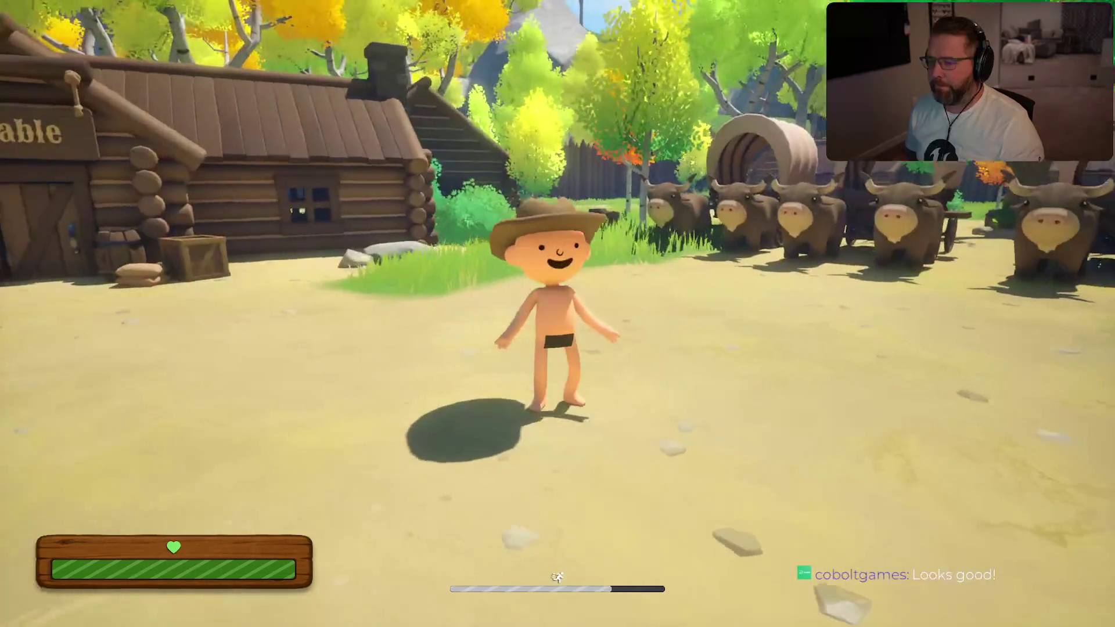
pyautogui.press('w')
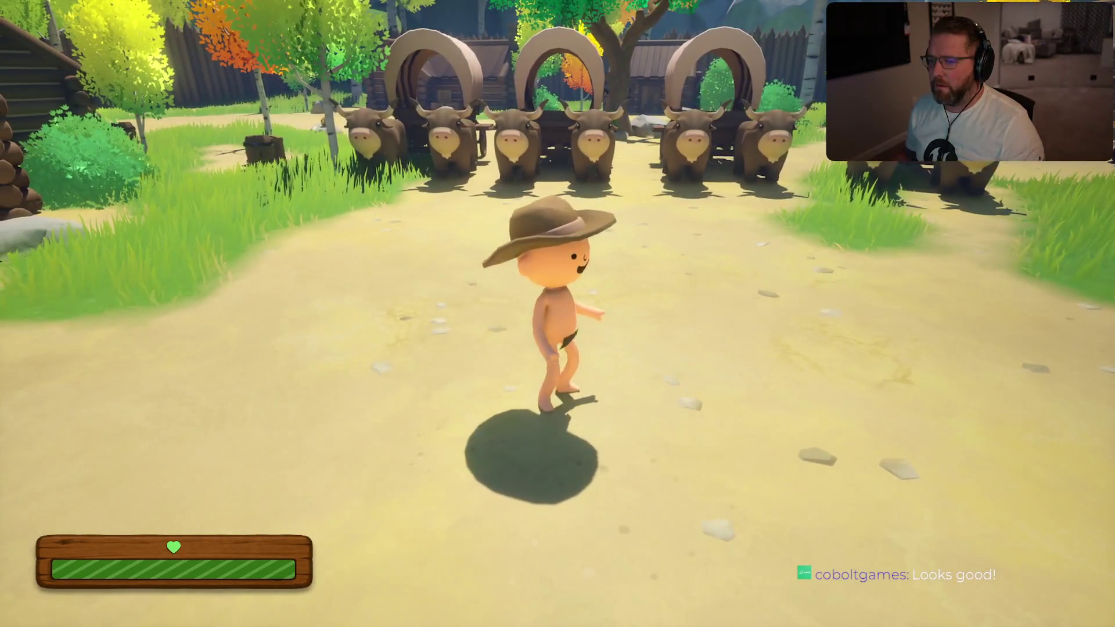
pyautogui.press('shift')
pyautogui.press('a')
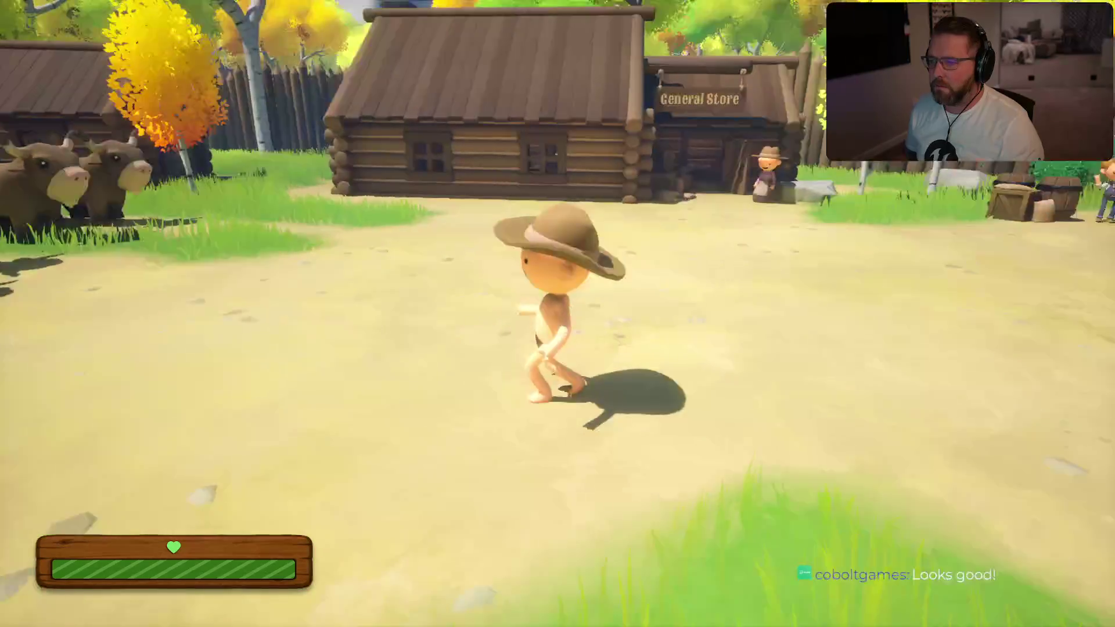
pyautogui.press('w')
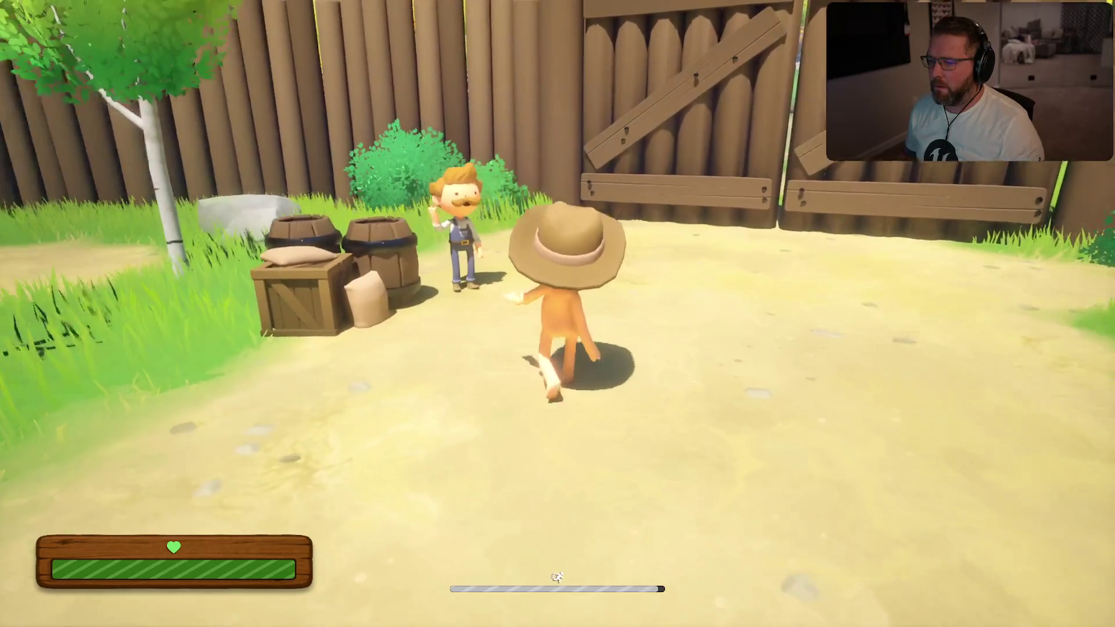
pyautogui.press('d')
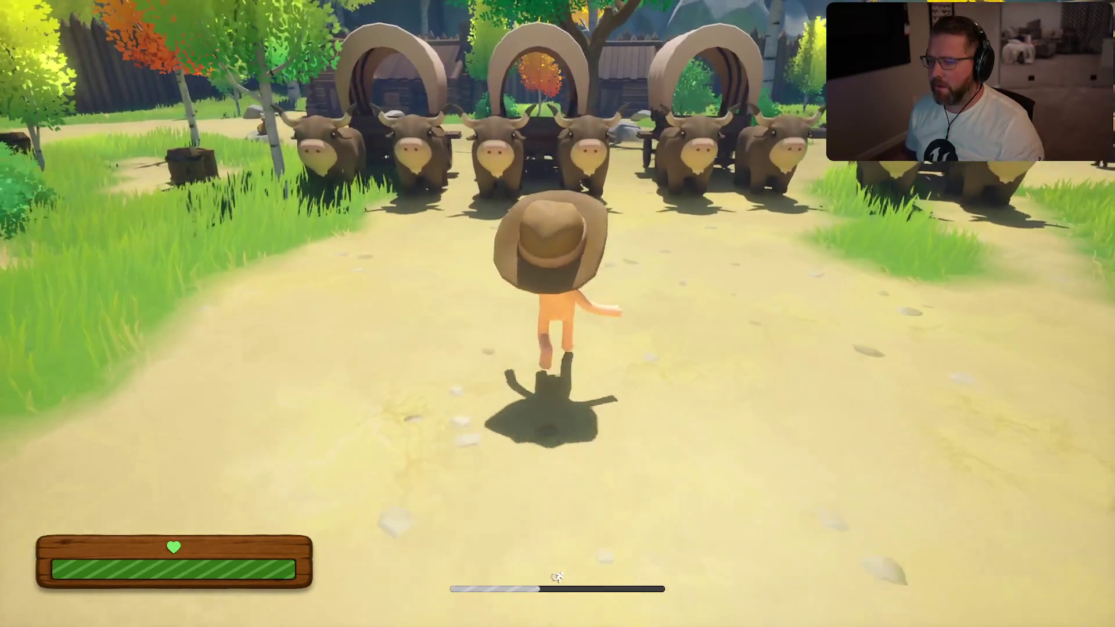
# Drive the wagon across the meadow, along the riverbank and into the river until it crashes
pyautogui.press('w')
pyautogui.press('w')
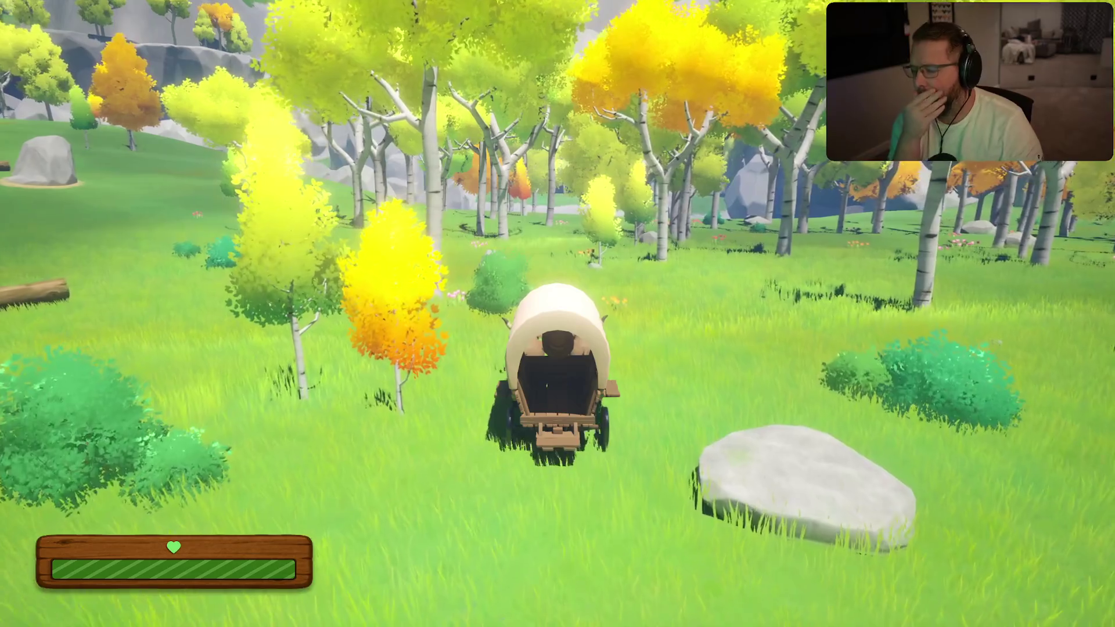
pyautogui.press('w')
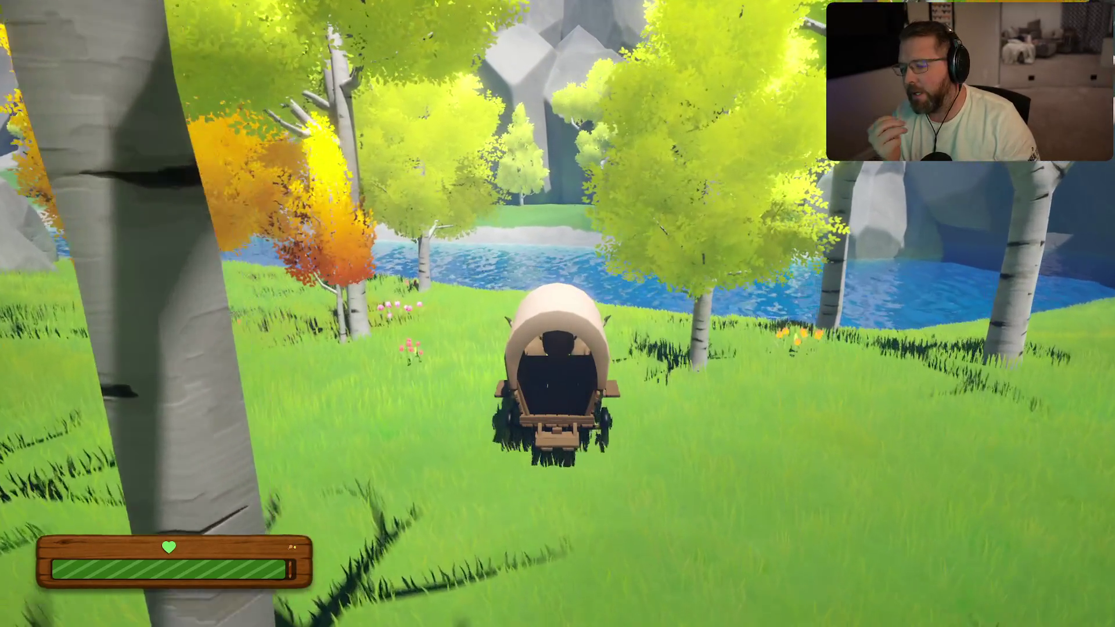
pyautogui.press('a')
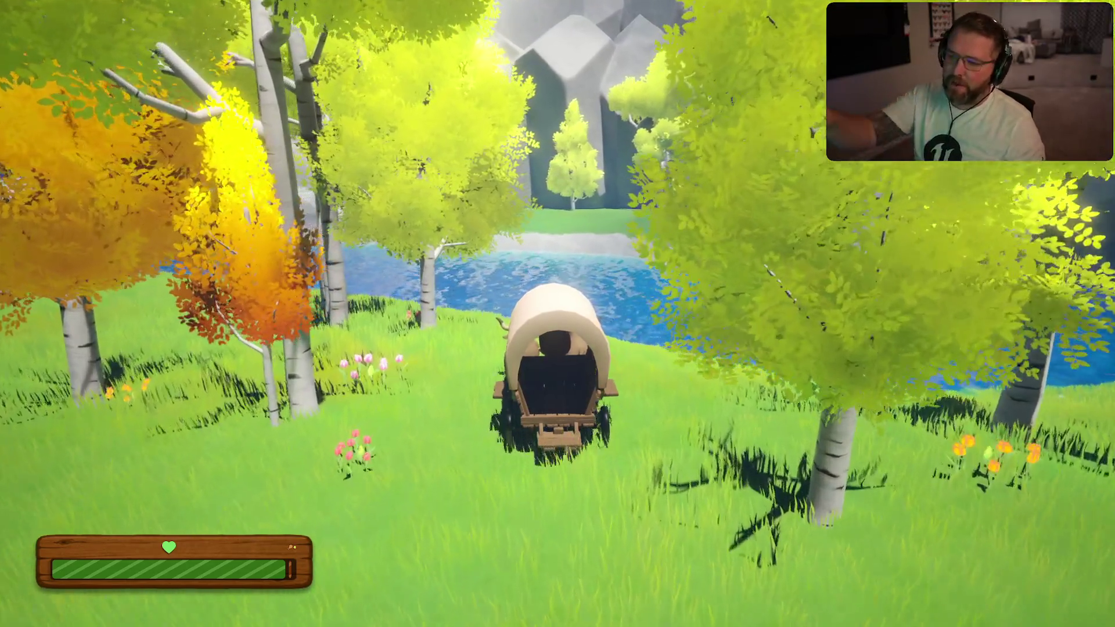
pyautogui.press('a')
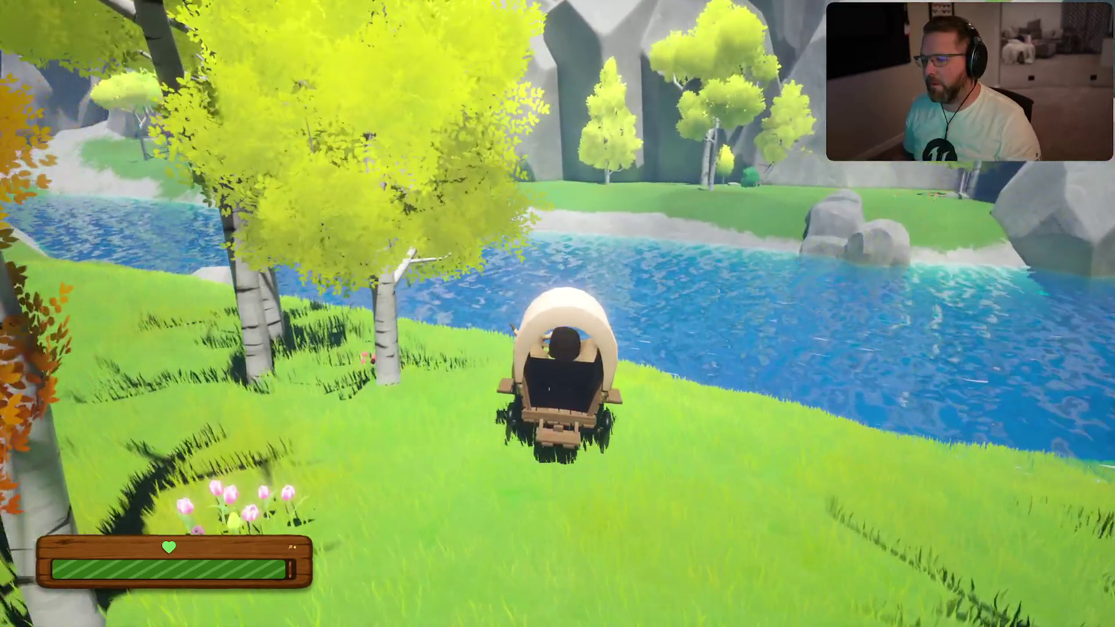
pyautogui.press('d')
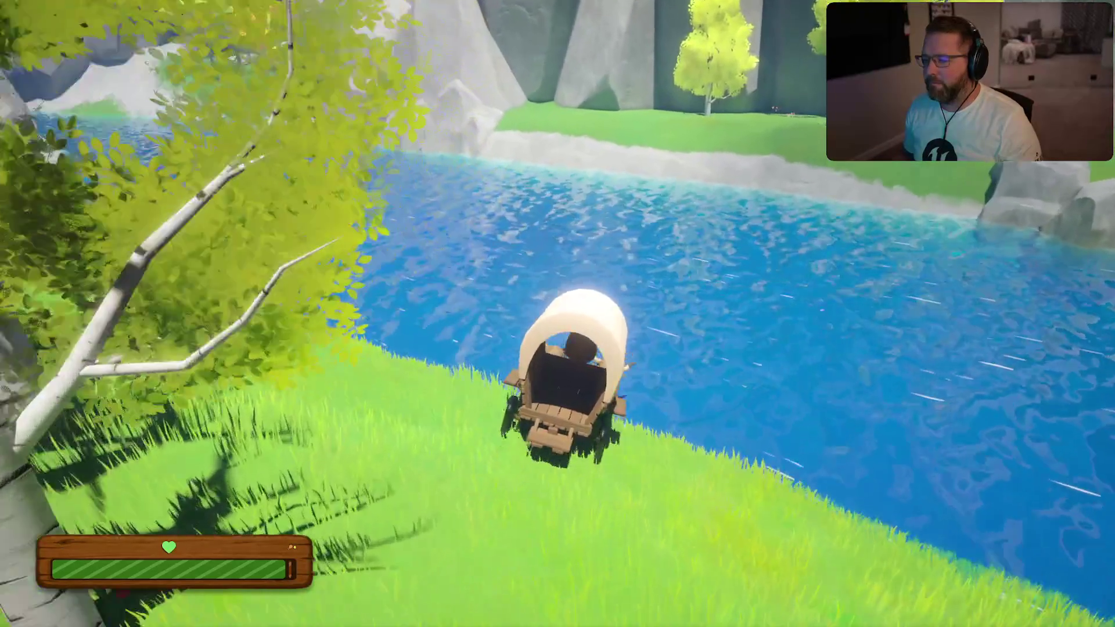
pyautogui.press('d')
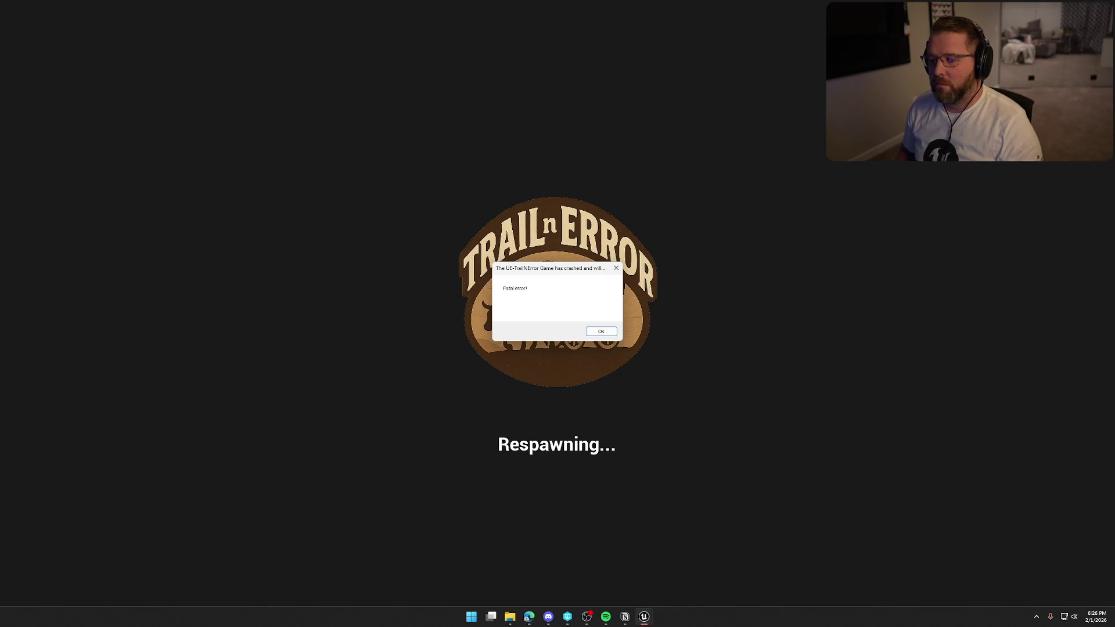
# Dismiss the Fatal error dialog and return to the relaunched editor with MainMenu loaded
pyautogui.press('Return')
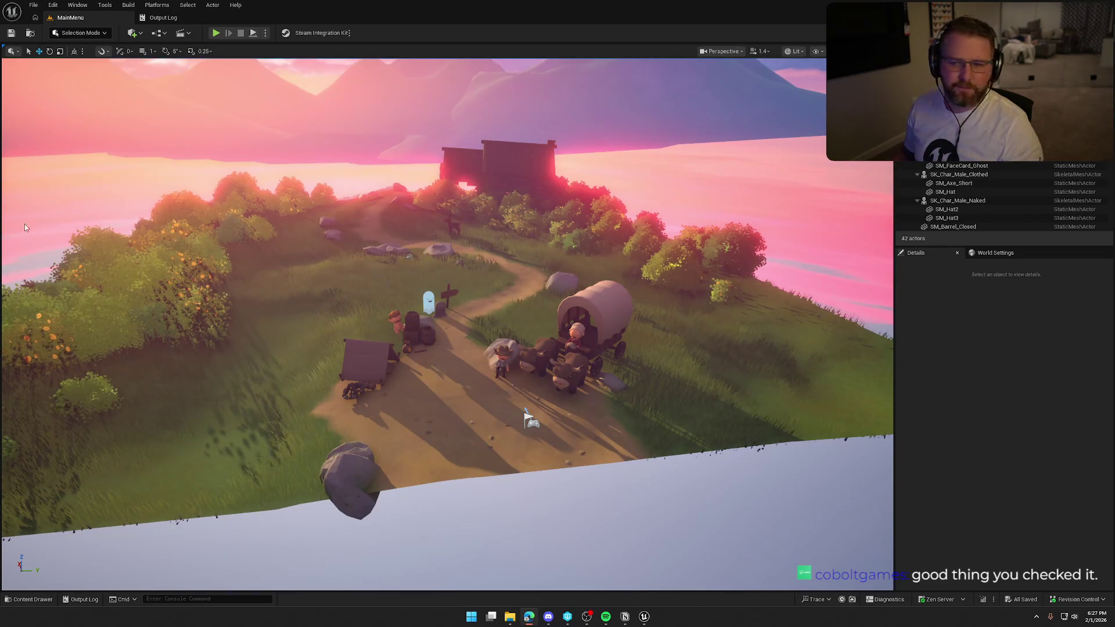
pyautogui.click(157, 5)
# Package the project for Windows with the Development configuration and show the Output Log
pyautogui.moveTo(210, 79)
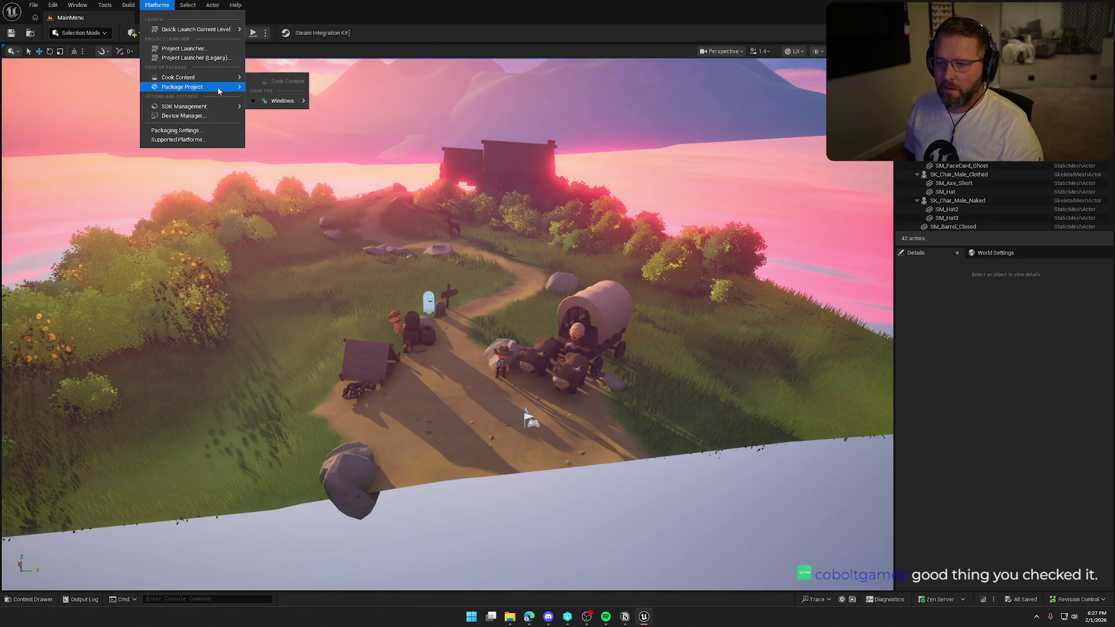
pyautogui.click(254, 150)
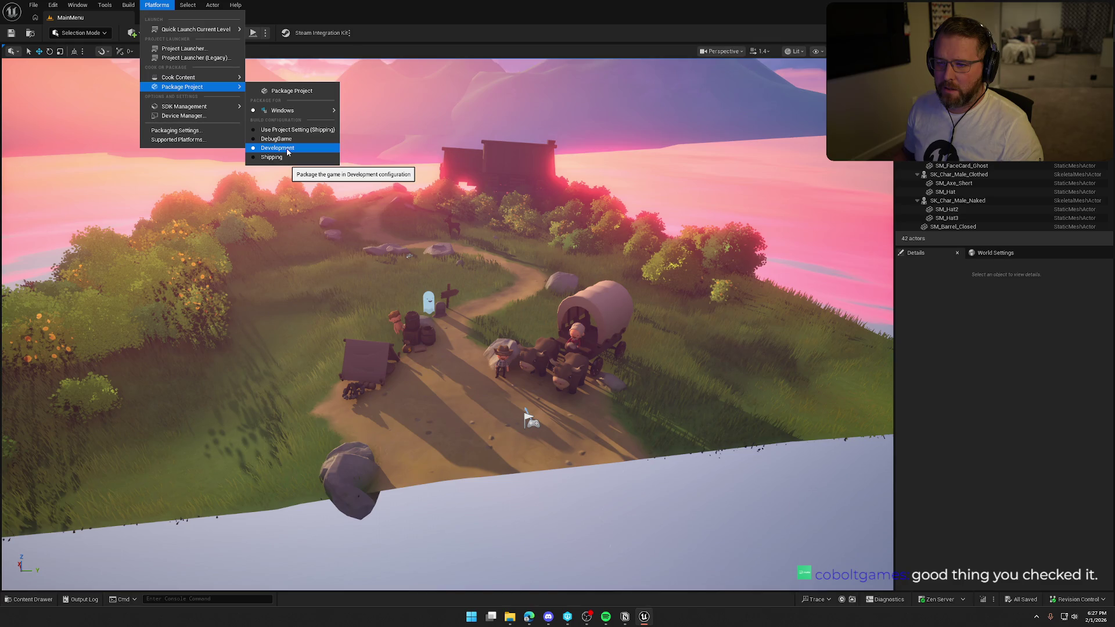
pyautogui.click(291, 90)
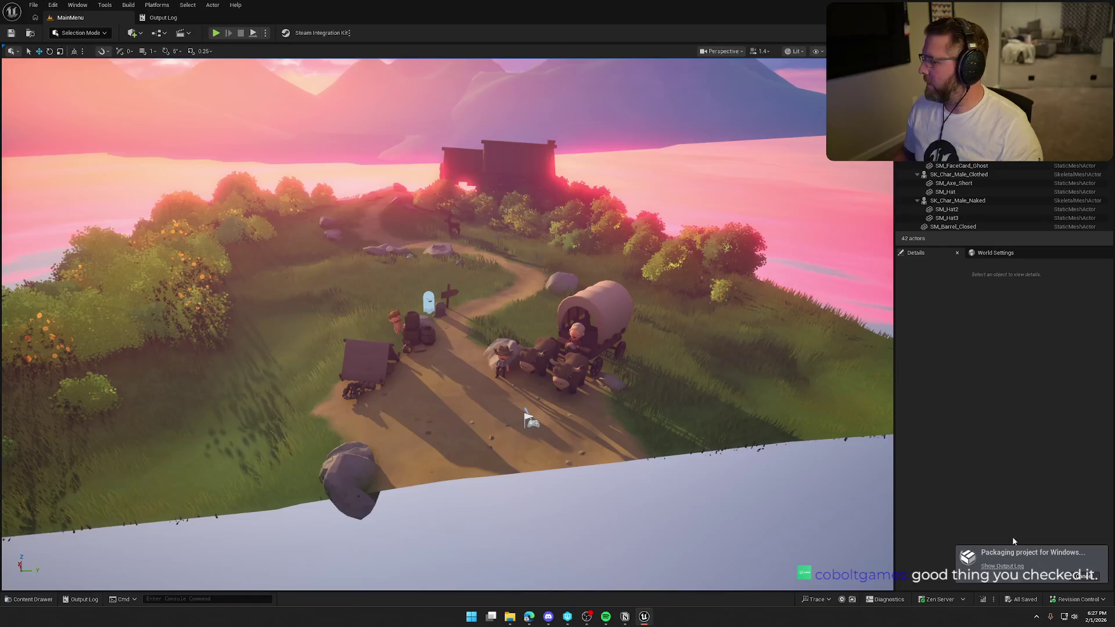
pyautogui.click(1005, 566)
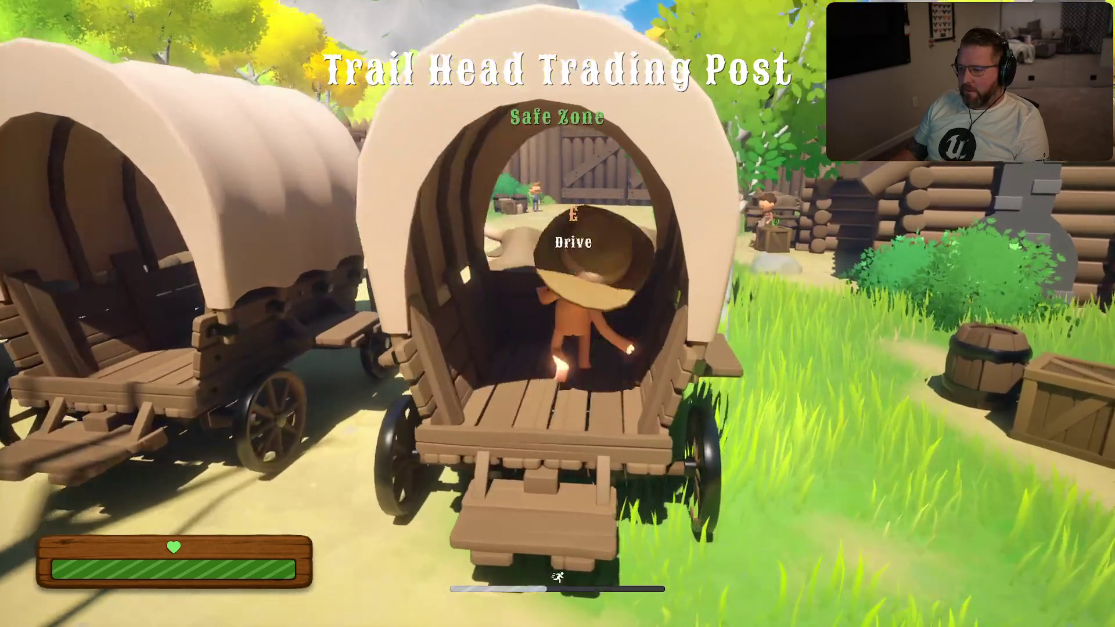
# Board the wagon, briefly hop off near a villager, then drive it up to the fort gate
pyautogui.press('e')
pyautogui.press('w')
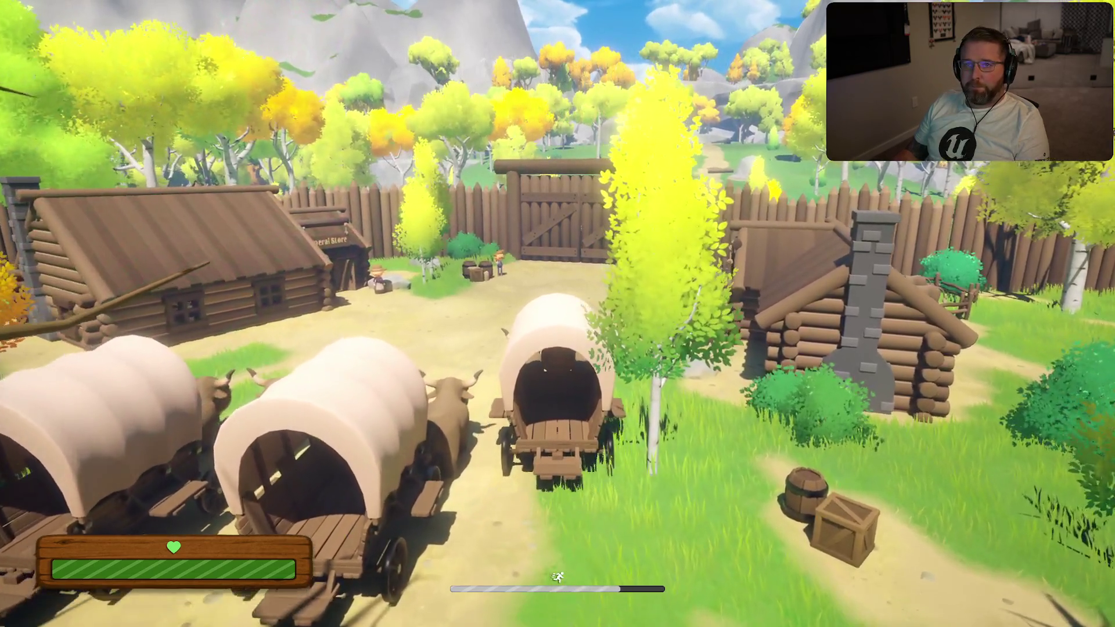
pyautogui.press('w')
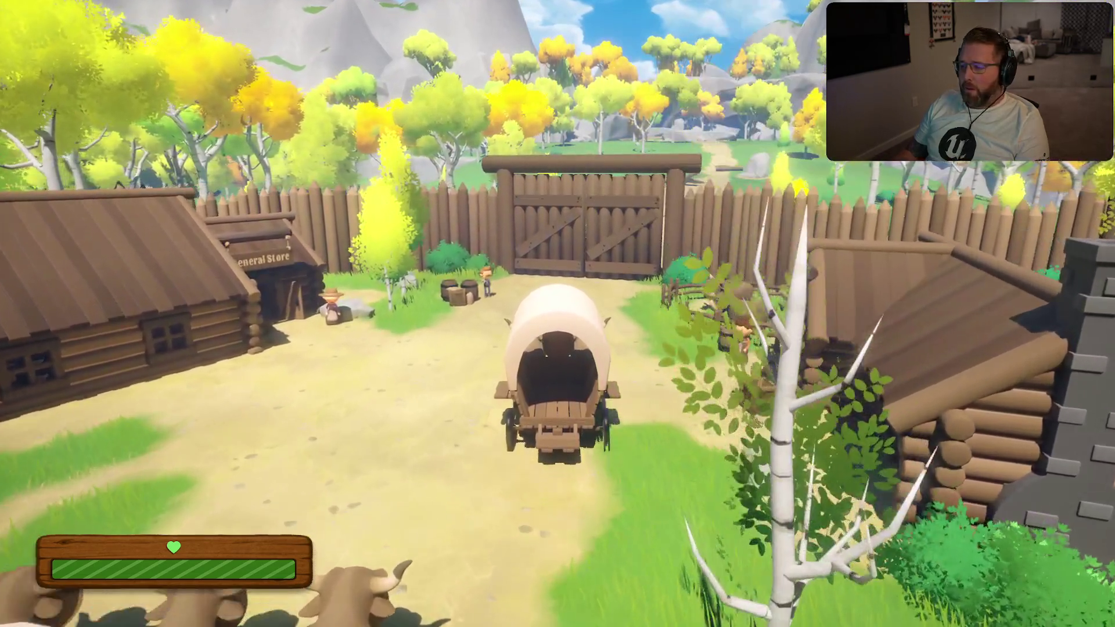
pyautogui.press('w')
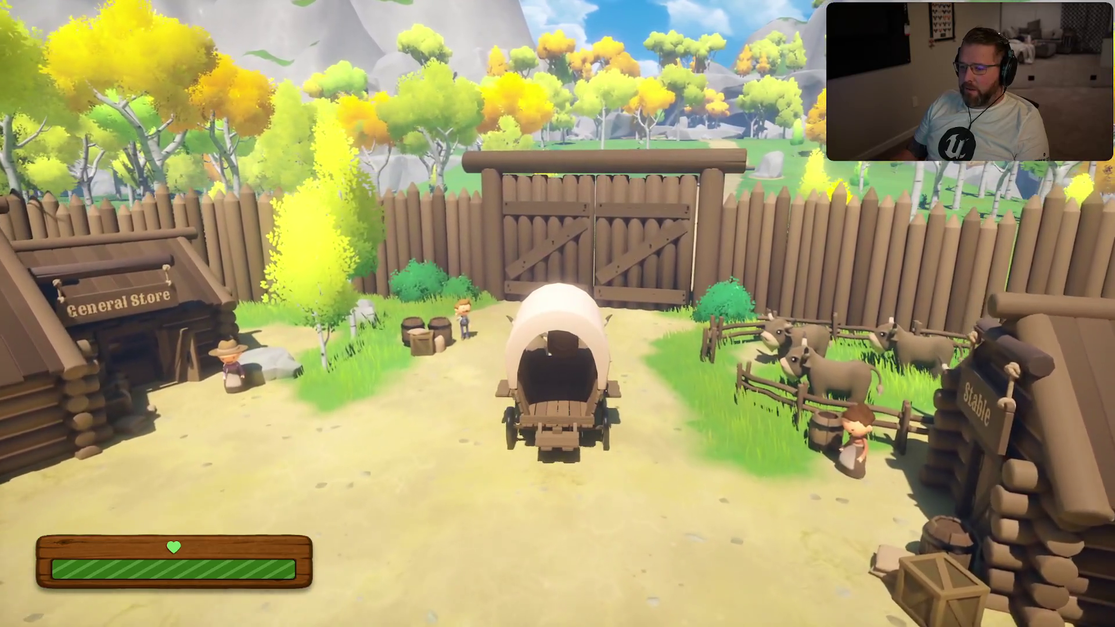
pyautogui.press('e')
pyautogui.hotkey('shift', 'w')
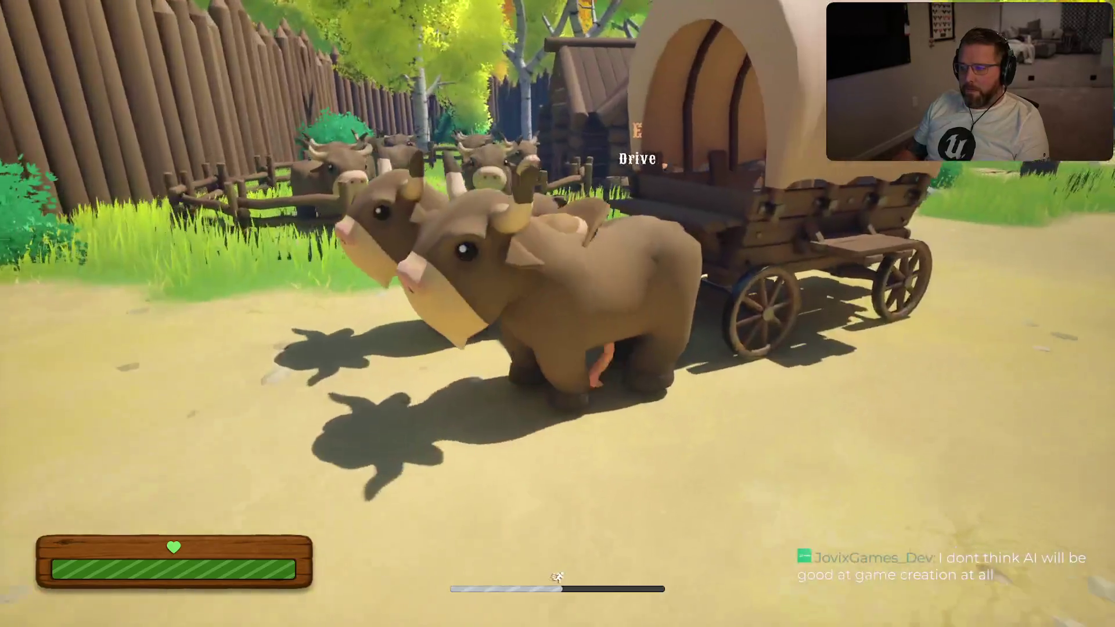
pyautogui.press('e')
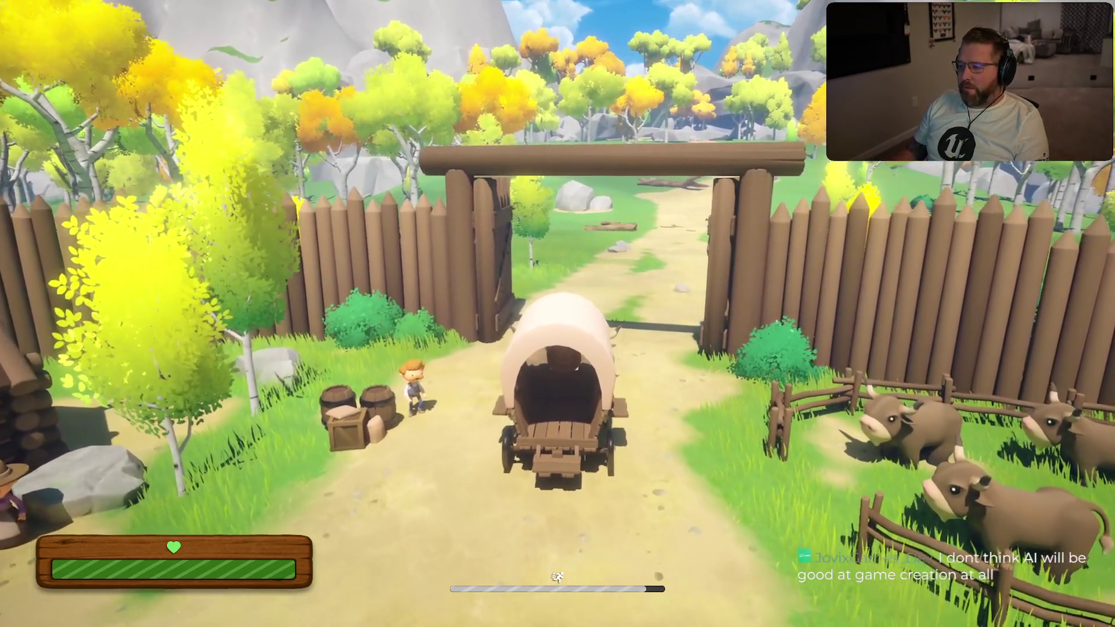
pyautogui.press('w')
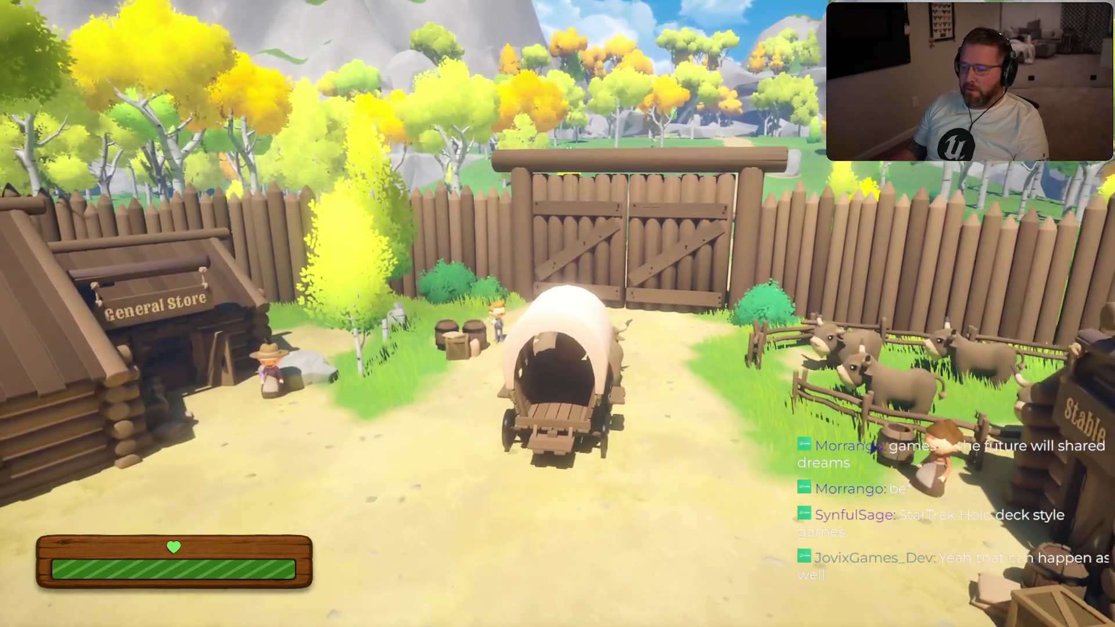
pyautogui.press('w')
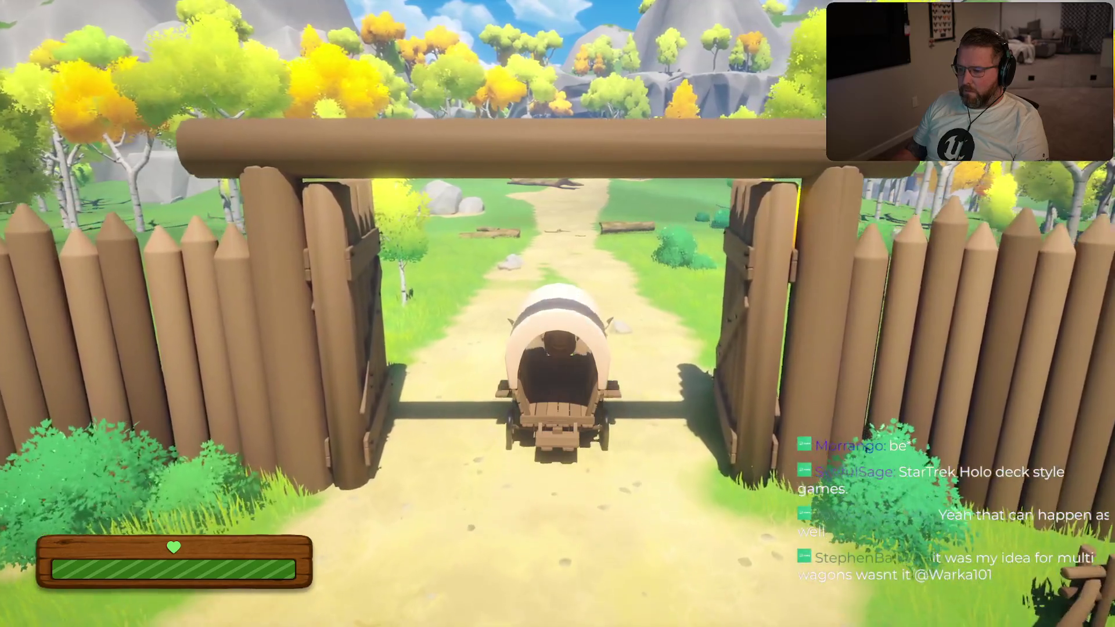
# Drive the wagon out through the gate and down the dirt path past the fallen log
pyautogui.press('w')
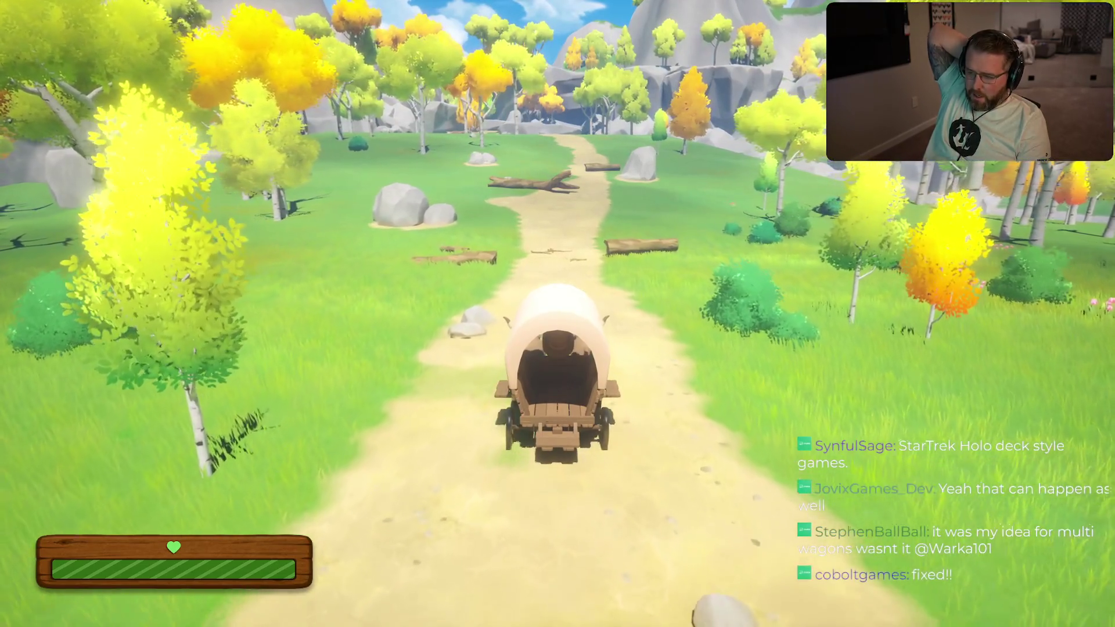
pyautogui.press('w')
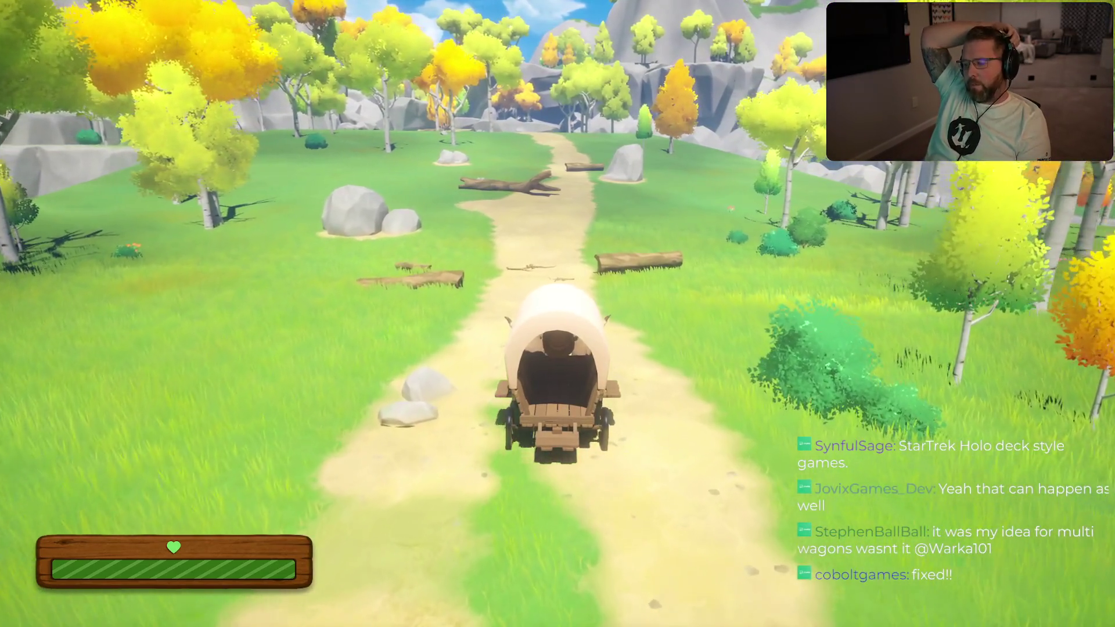
pyautogui.press('w')
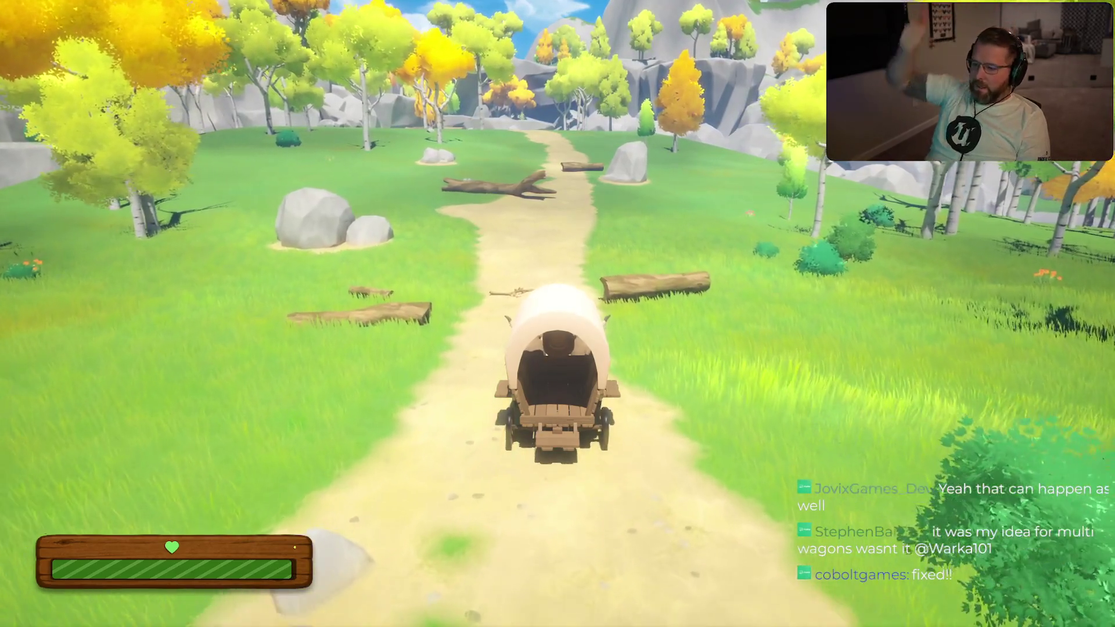
pyautogui.press('w')
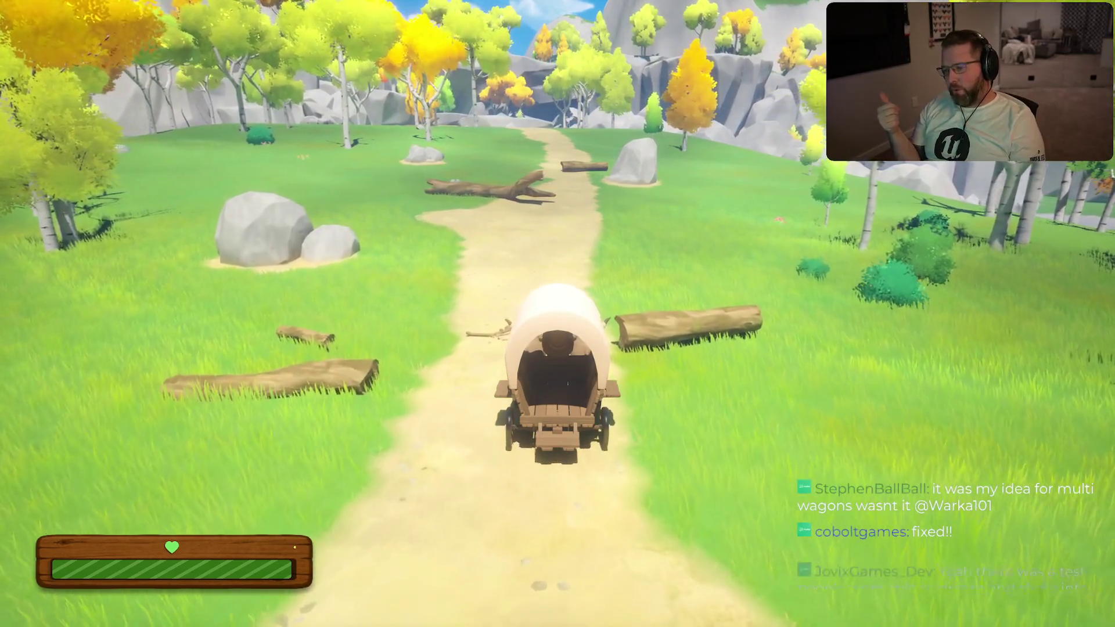
pyautogui.press('w')
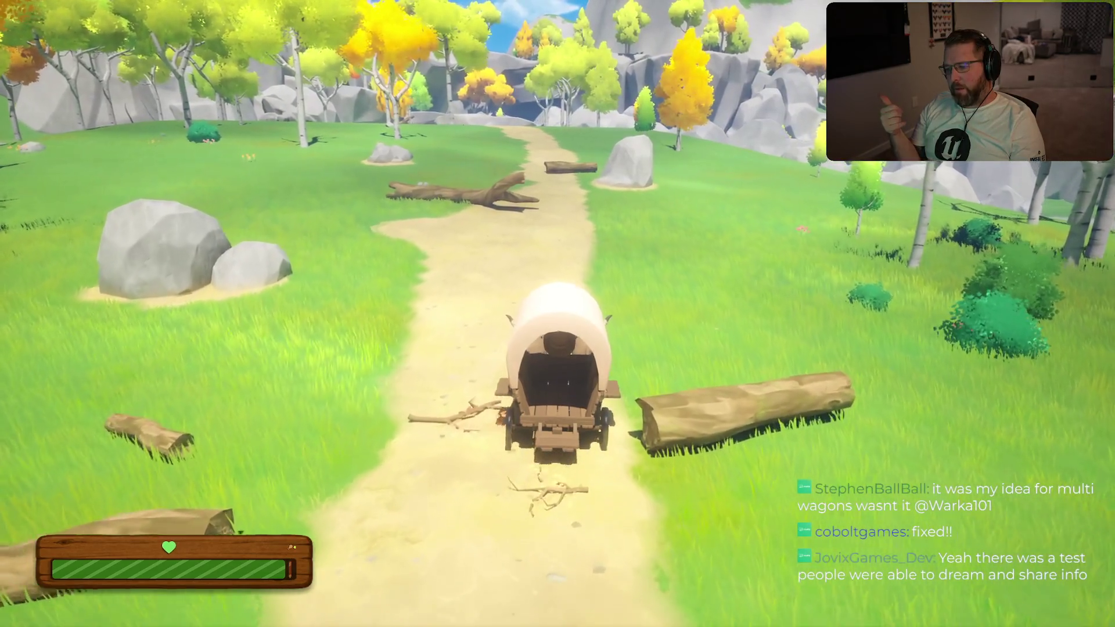
pyautogui.press('w')
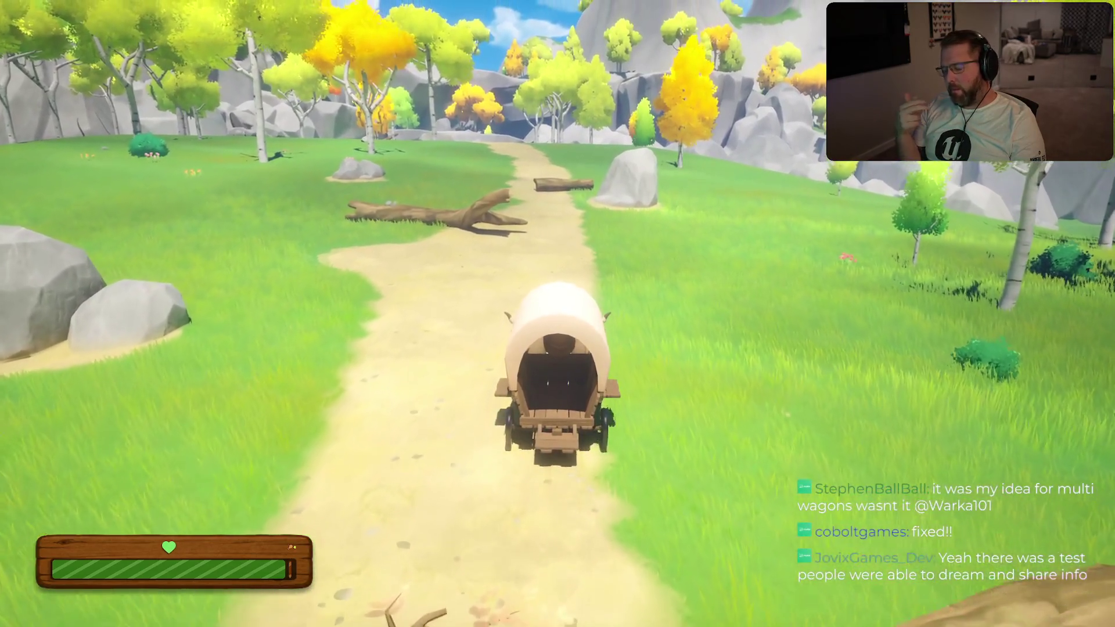
pyautogui.press('w')
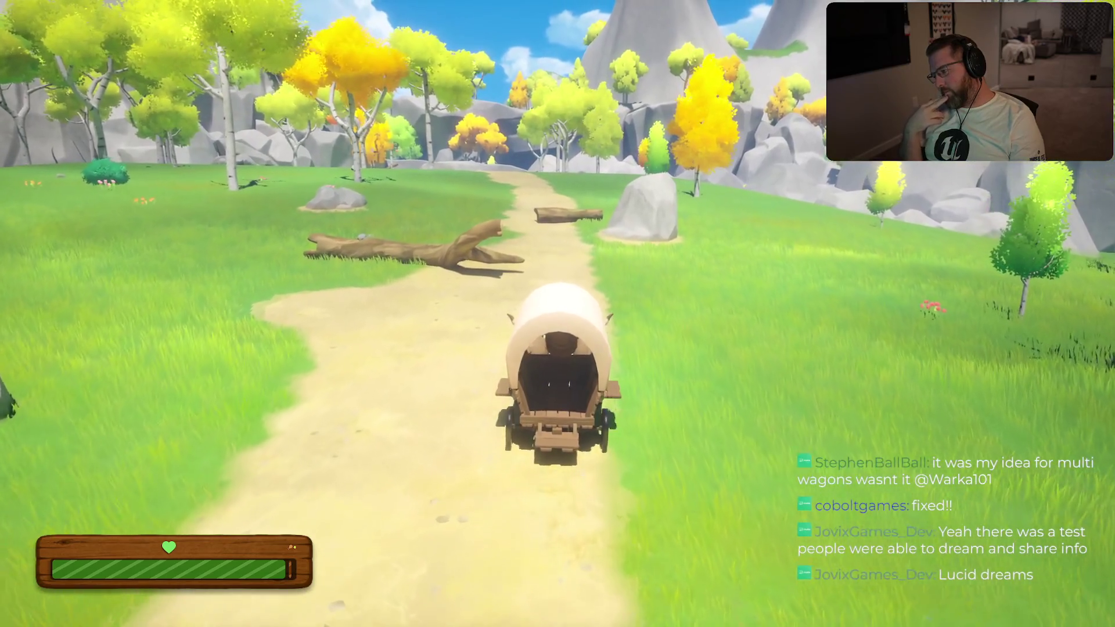
pyautogui.press('w')
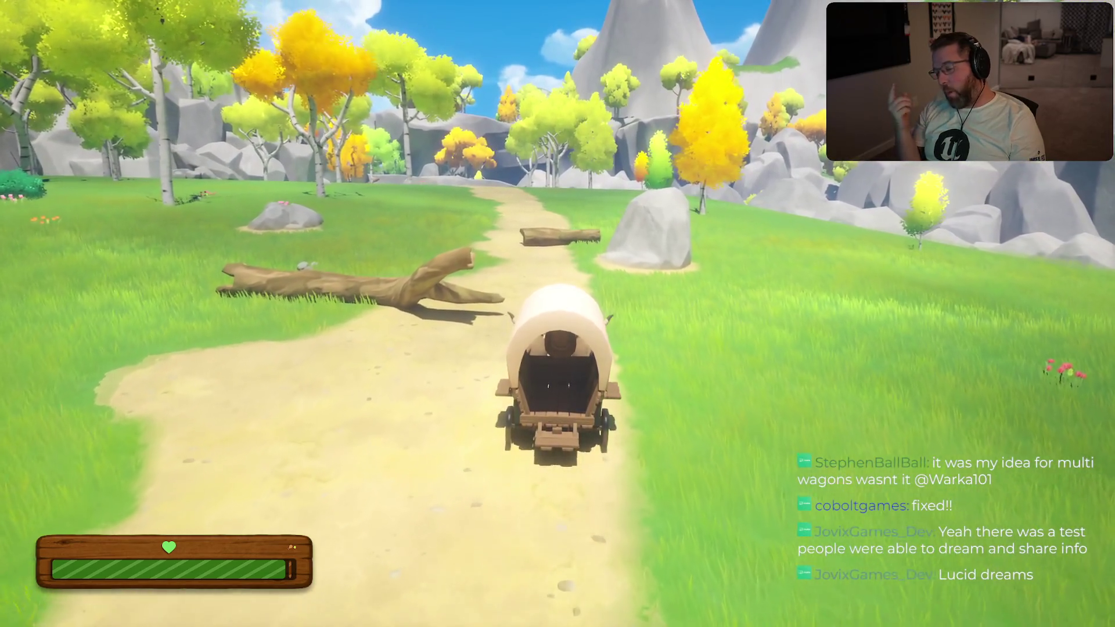
pyautogui.press('w')
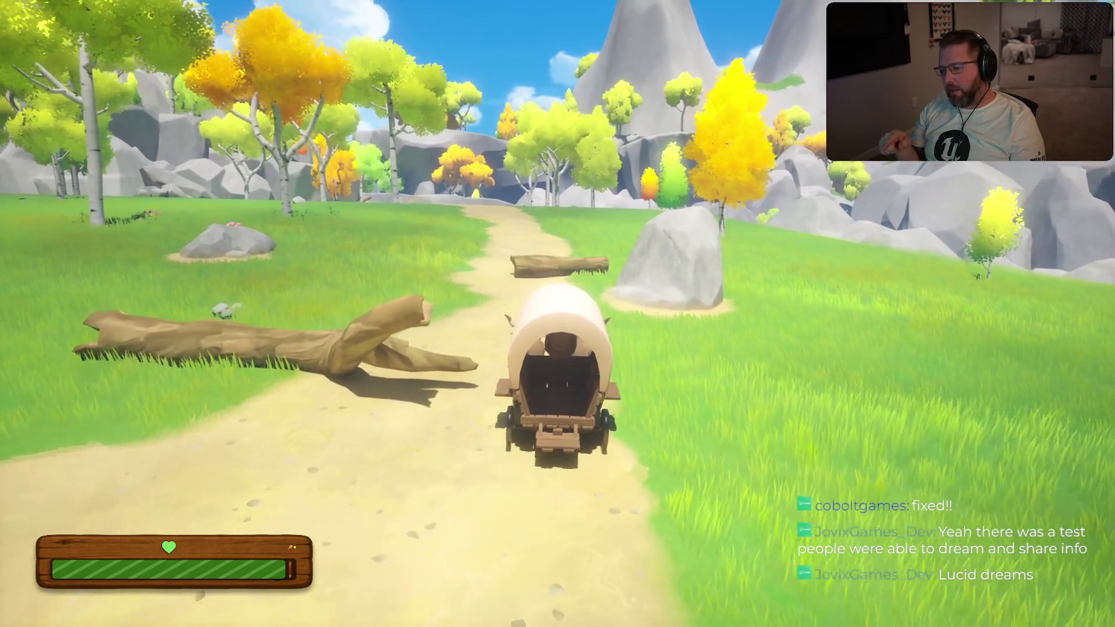
pyautogui.press('w')
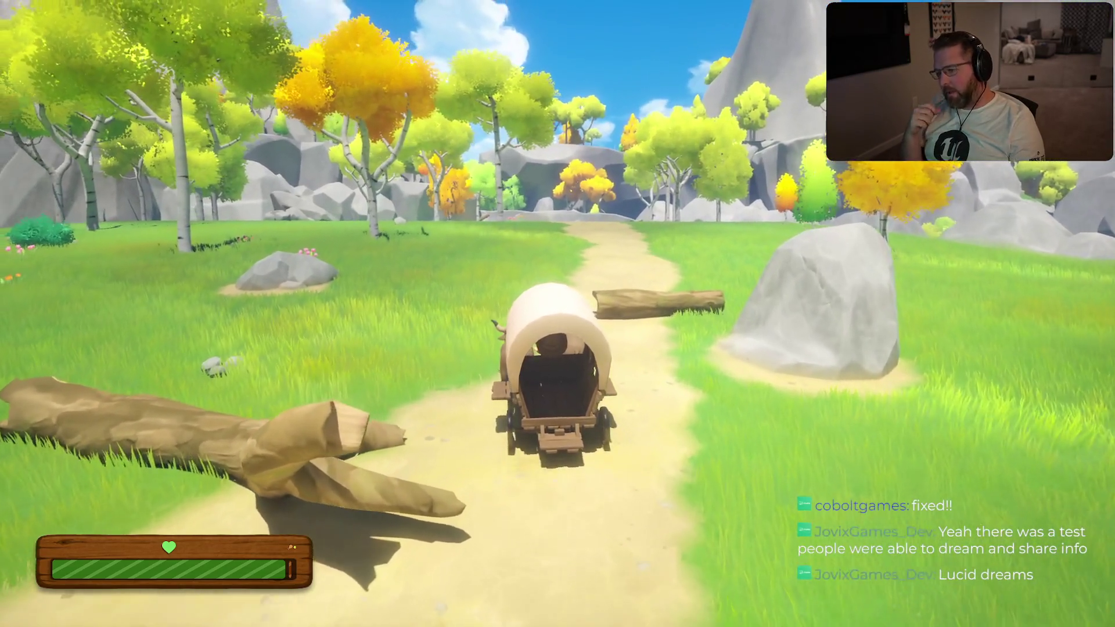
pyautogui.press('w')
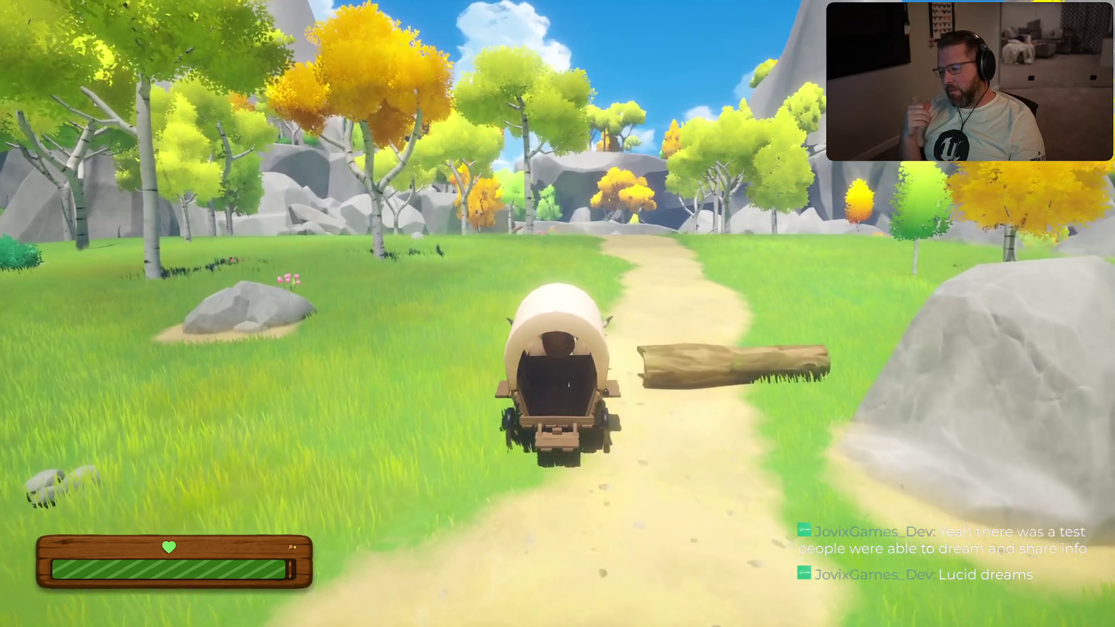
pyautogui.press('w')
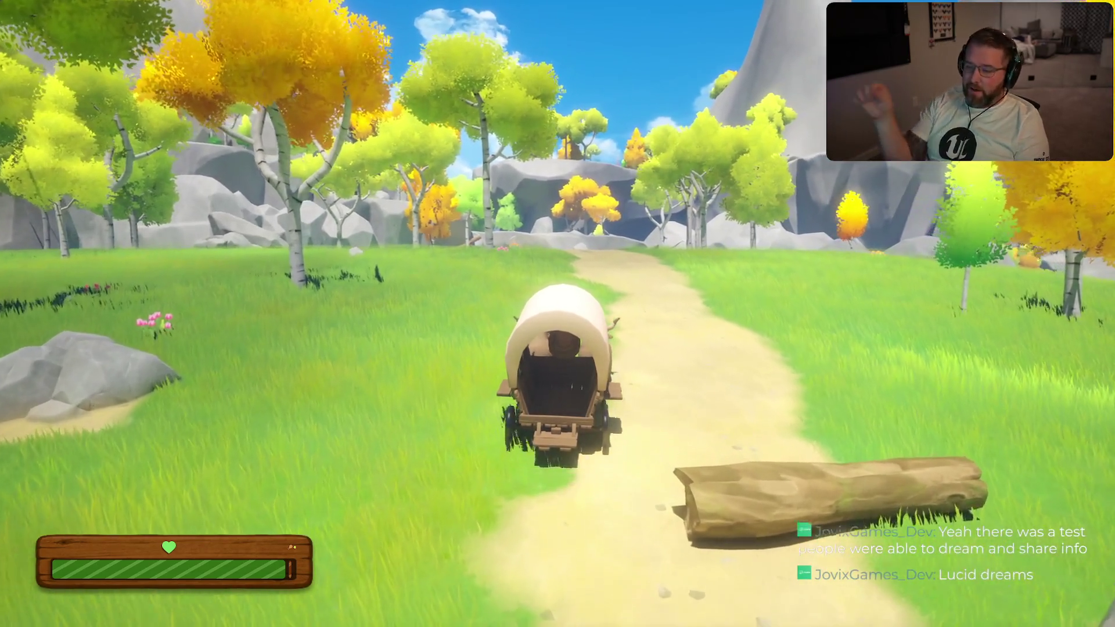
pyautogui.press('w')
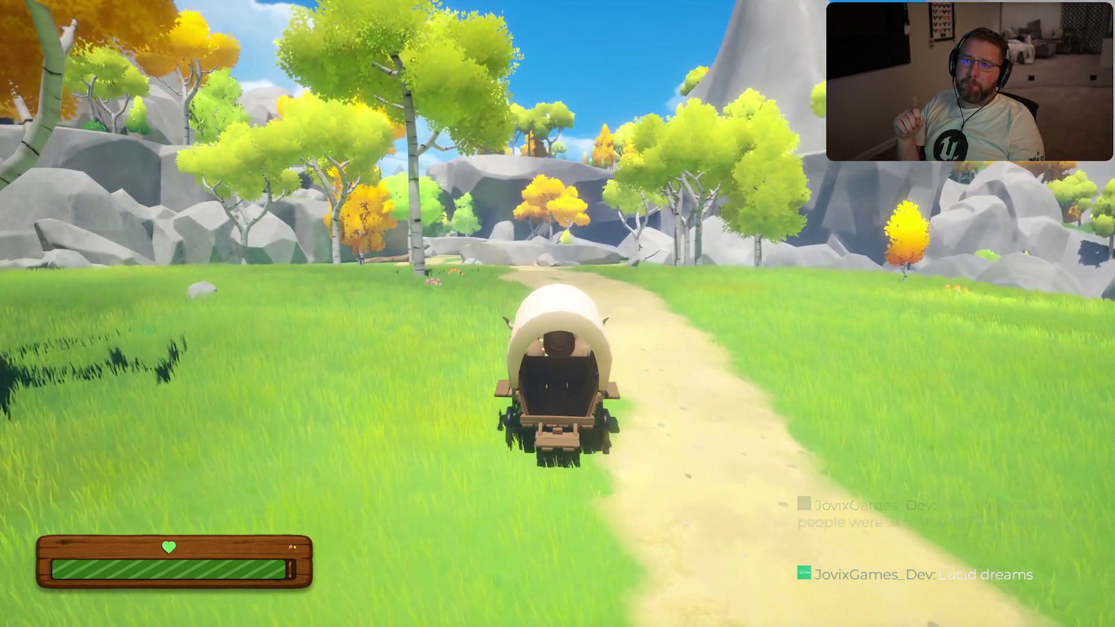
pyautogui.press('w')
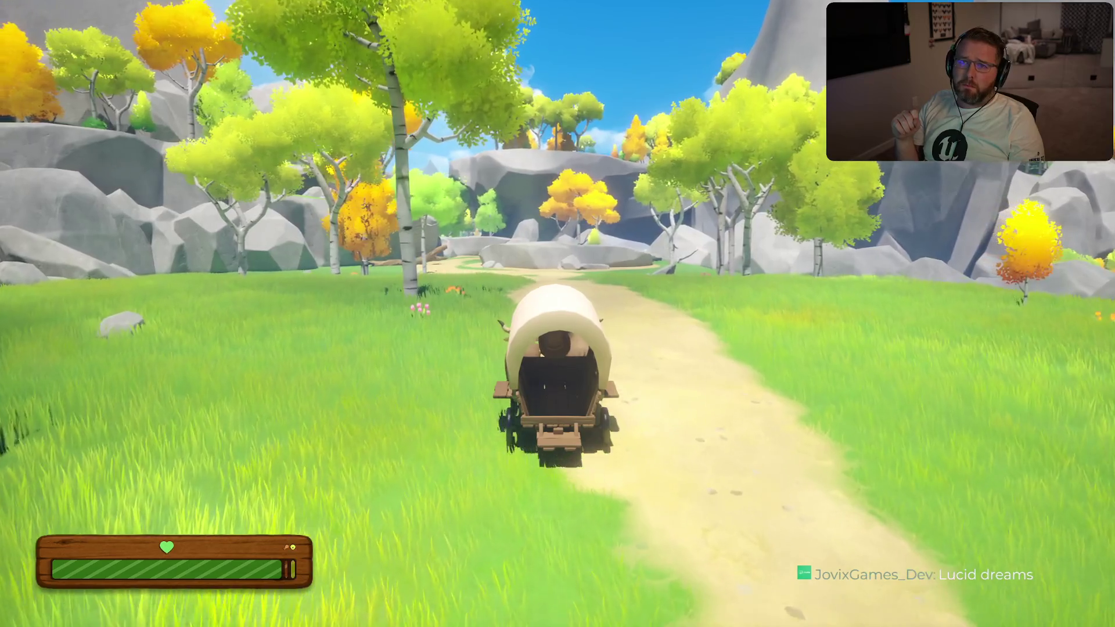
pyautogui.press('w')
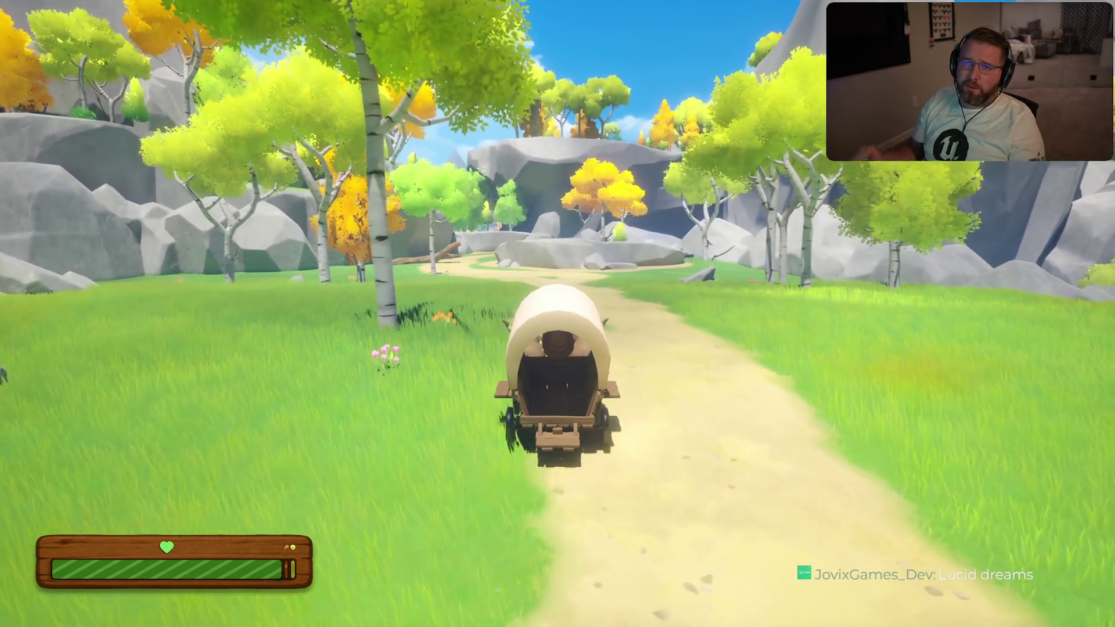
# Steer the wagon past the birch tree and around the bend, squeezing between the two boulders
pyautogui.press('w')
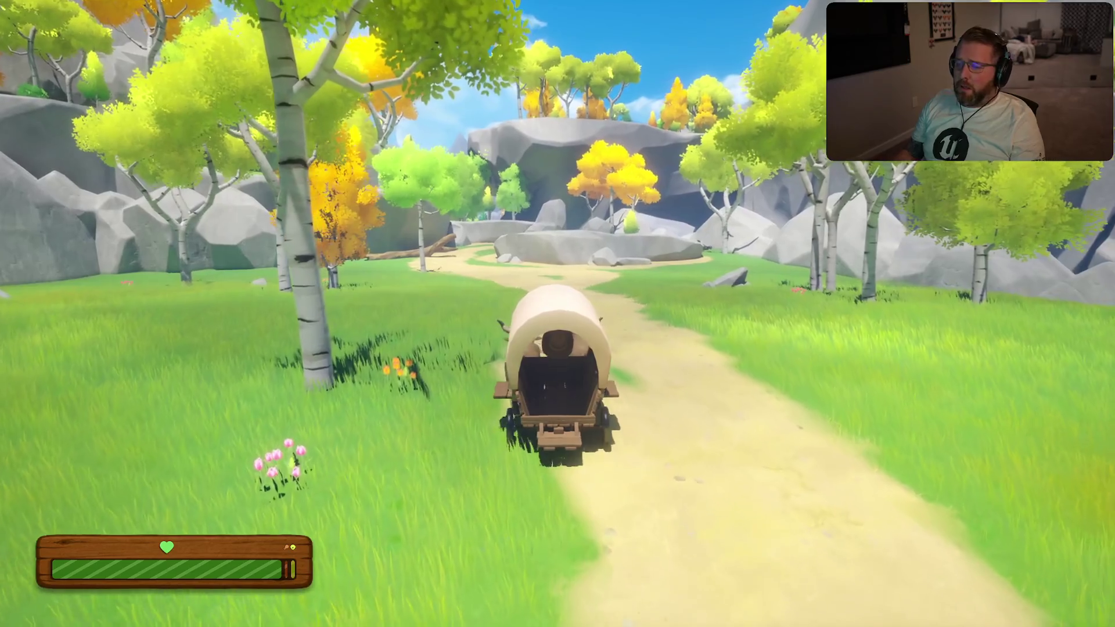
pyautogui.press('w')
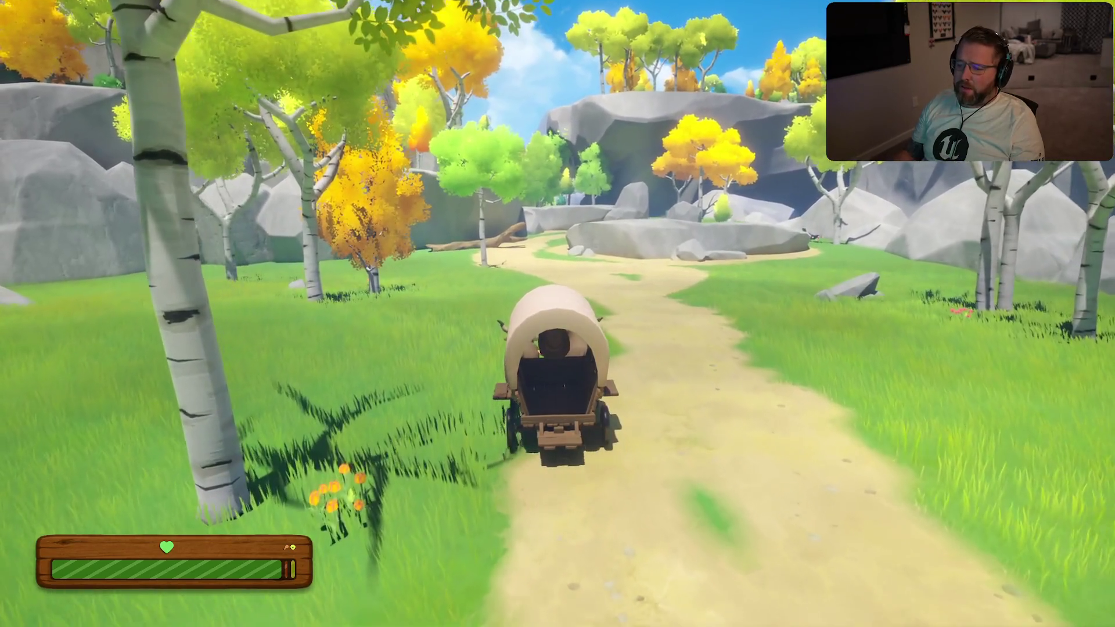
pyautogui.press('w')
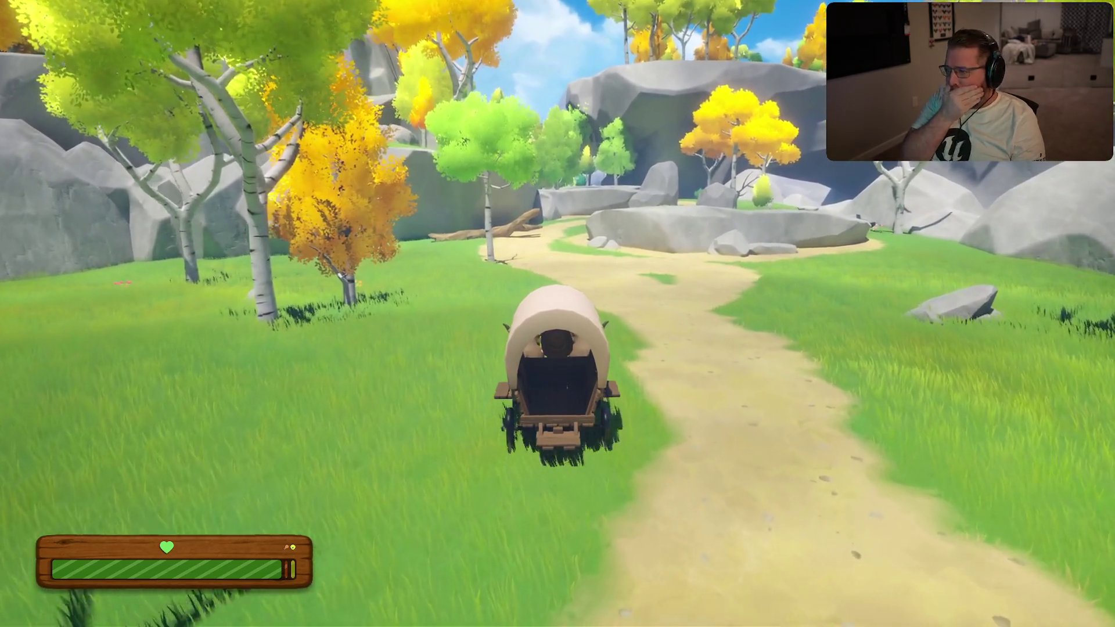
pyautogui.press('w')
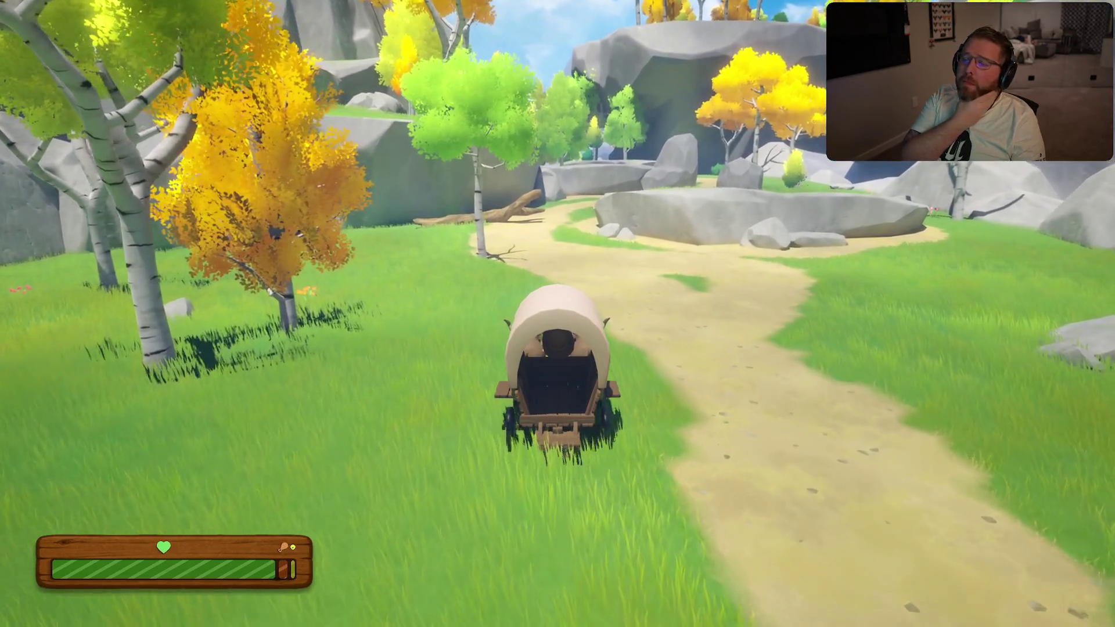
pyautogui.press('w')
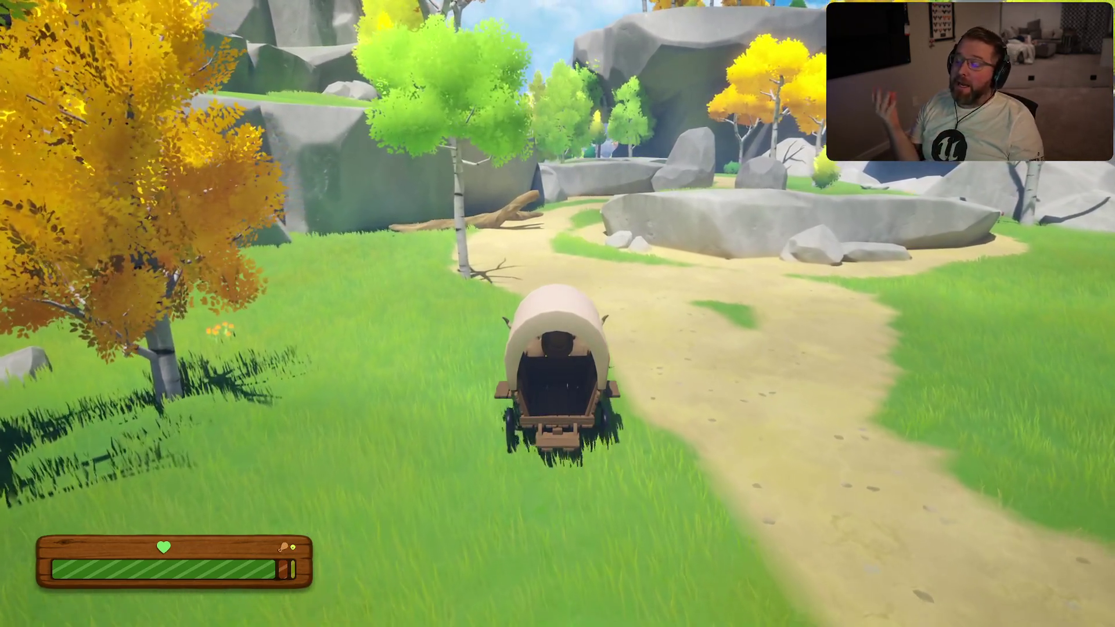
pyautogui.press('w')
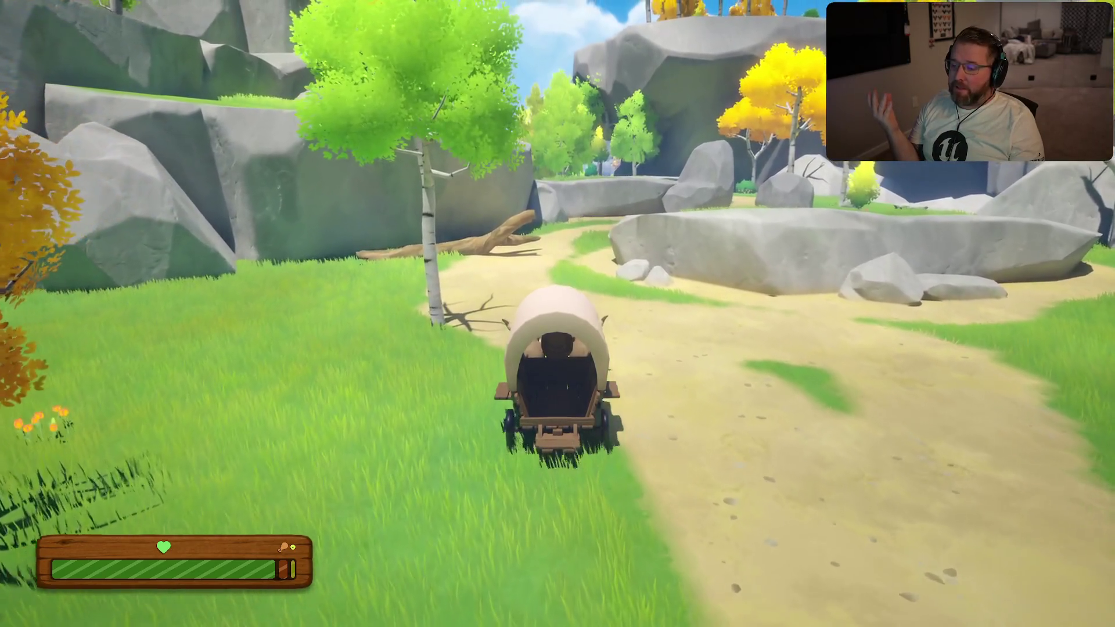
pyautogui.press('w')
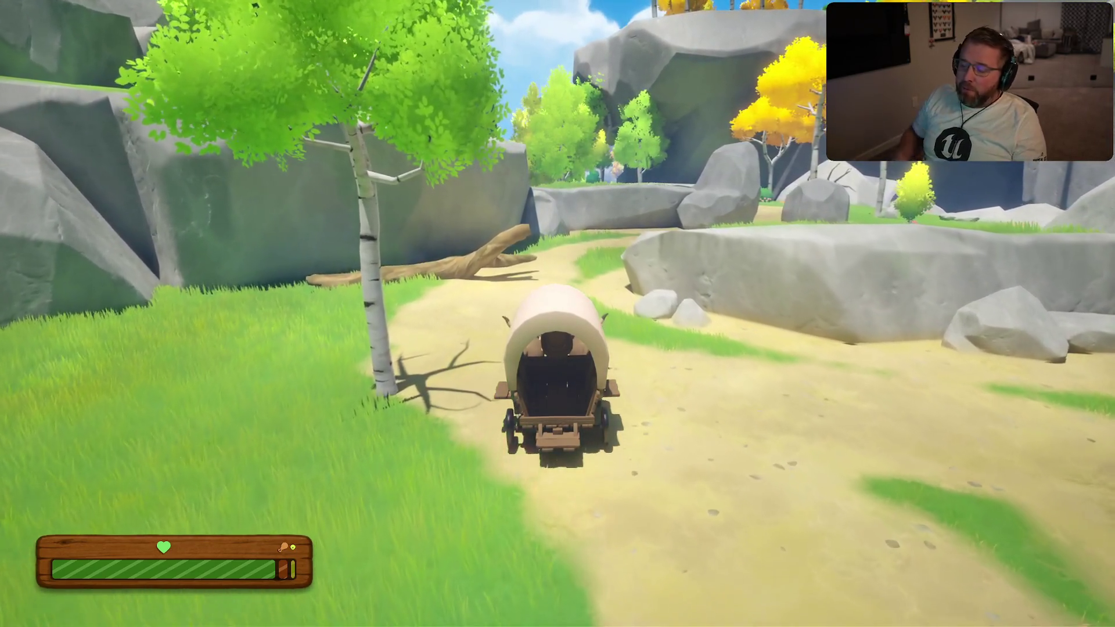
pyautogui.press('w')
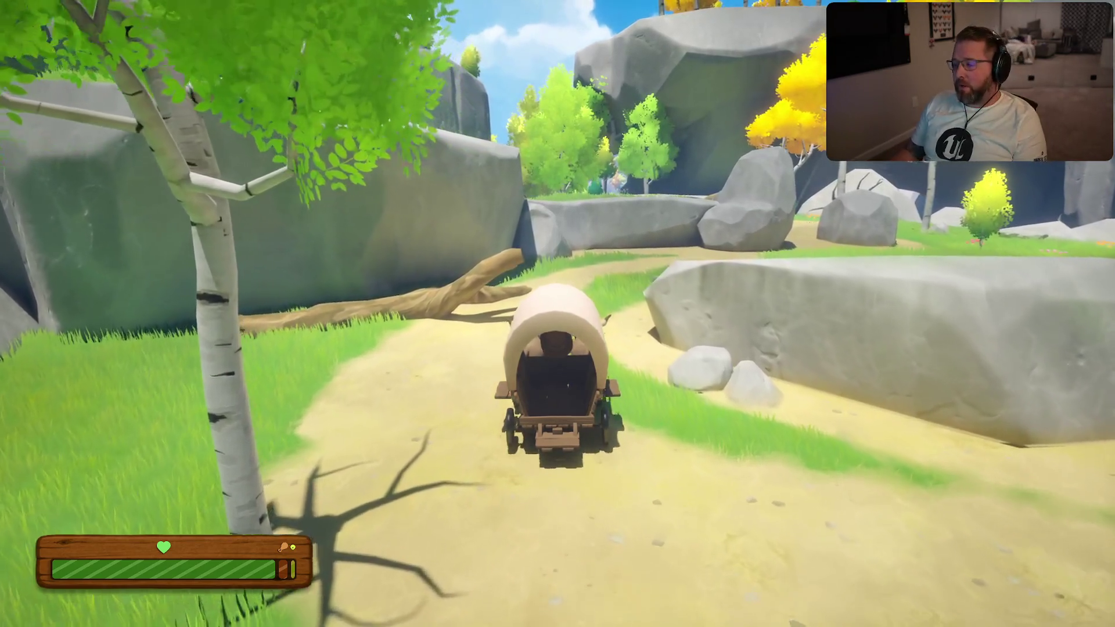
pyautogui.press('w')
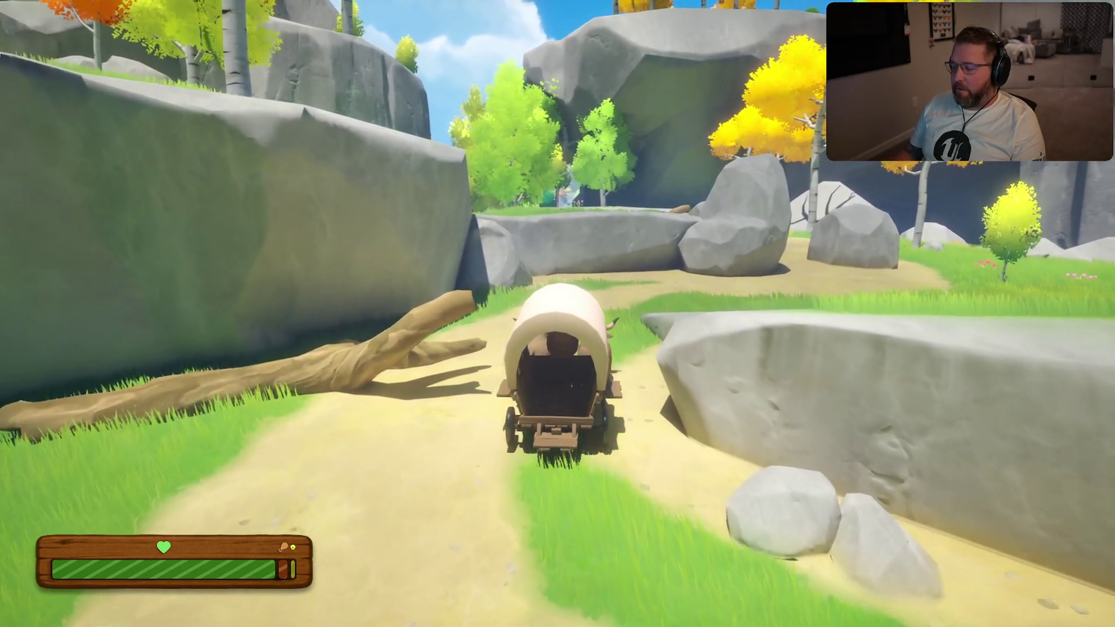
pyautogui.press('w')
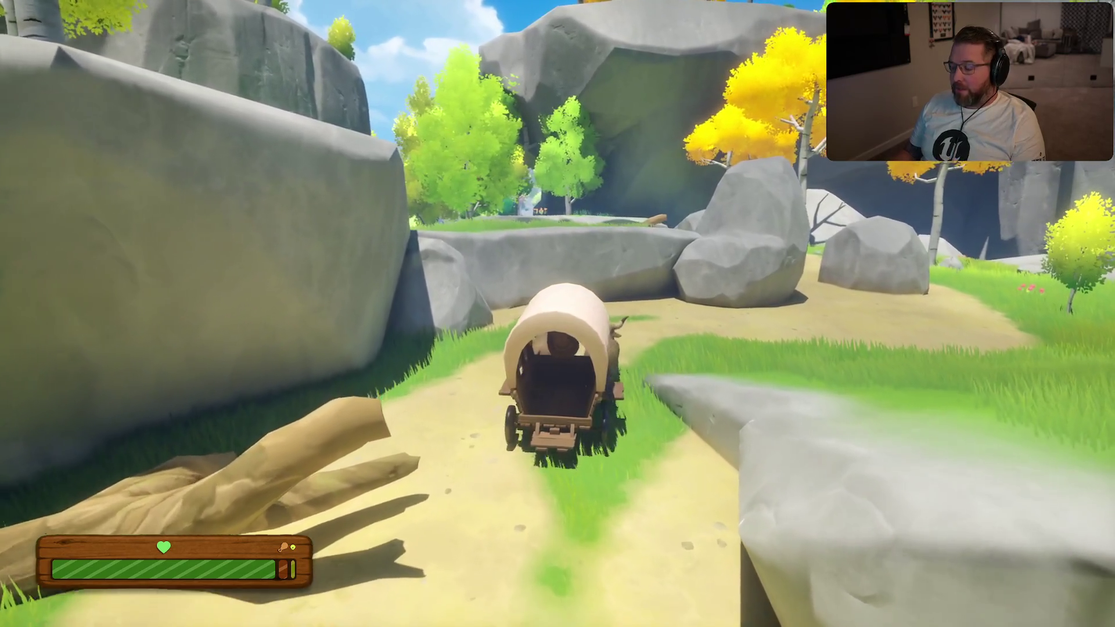
pyautogui.press('w')
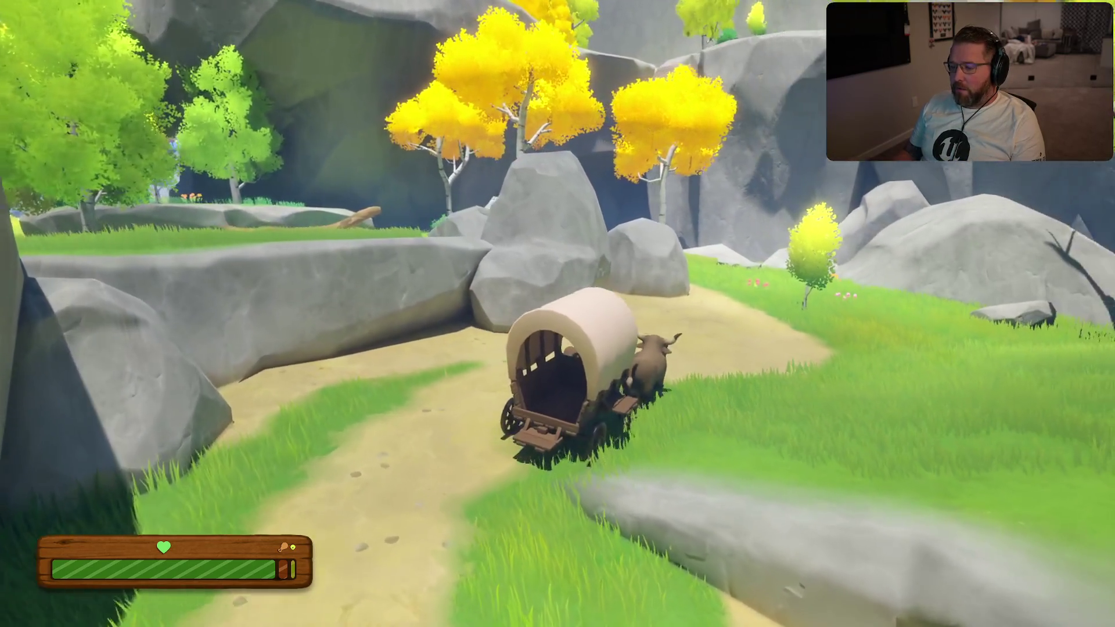
pyautogui.press('w')
pyautogui.press('a')
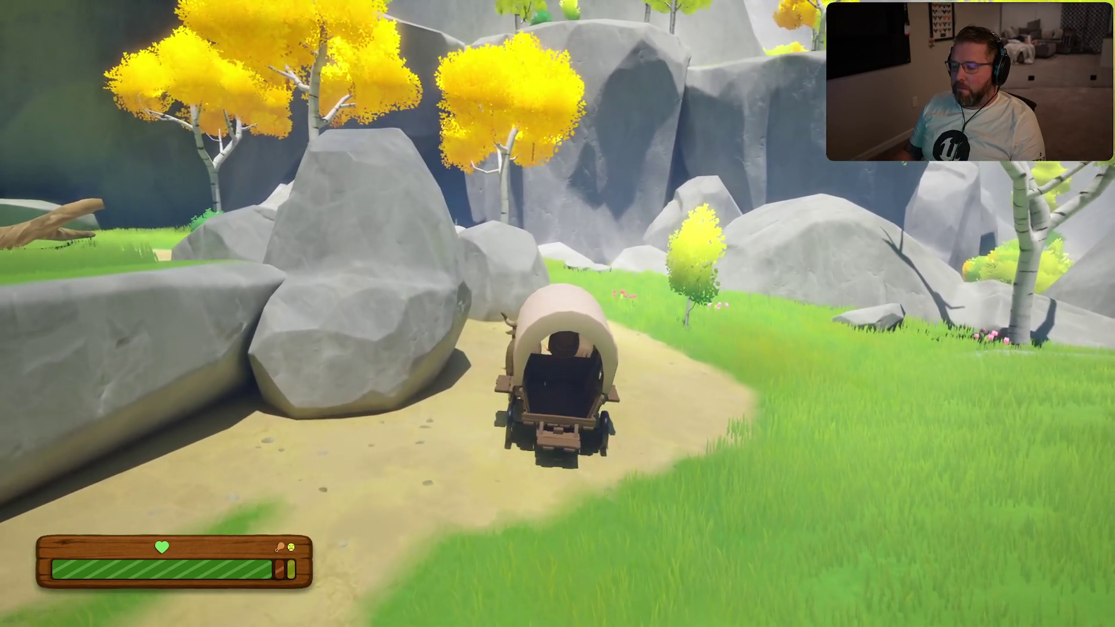
pyautogui.press('w')
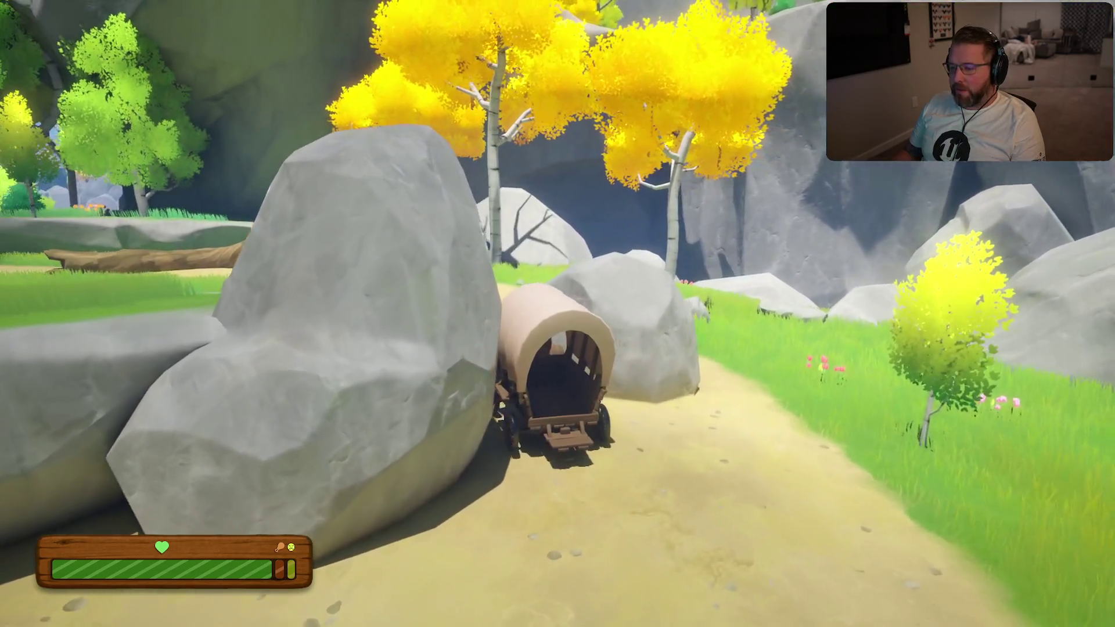
pyautogui.press('w')
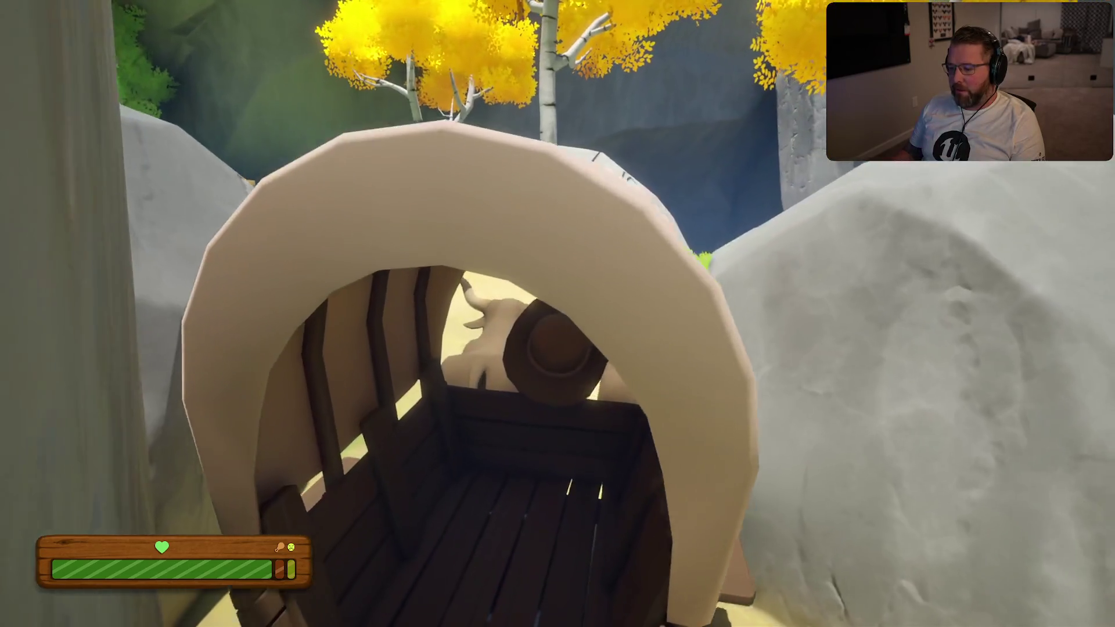